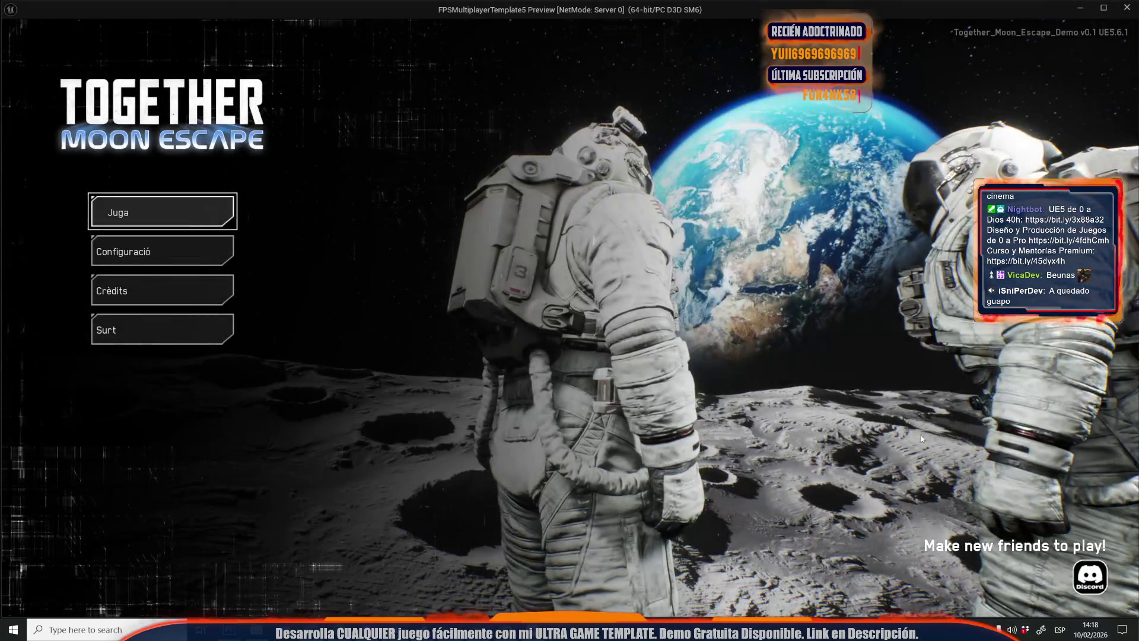
Stop play, check the names in CreditsText_28, and start lowering the single credit time from 6,0
key("Escape")
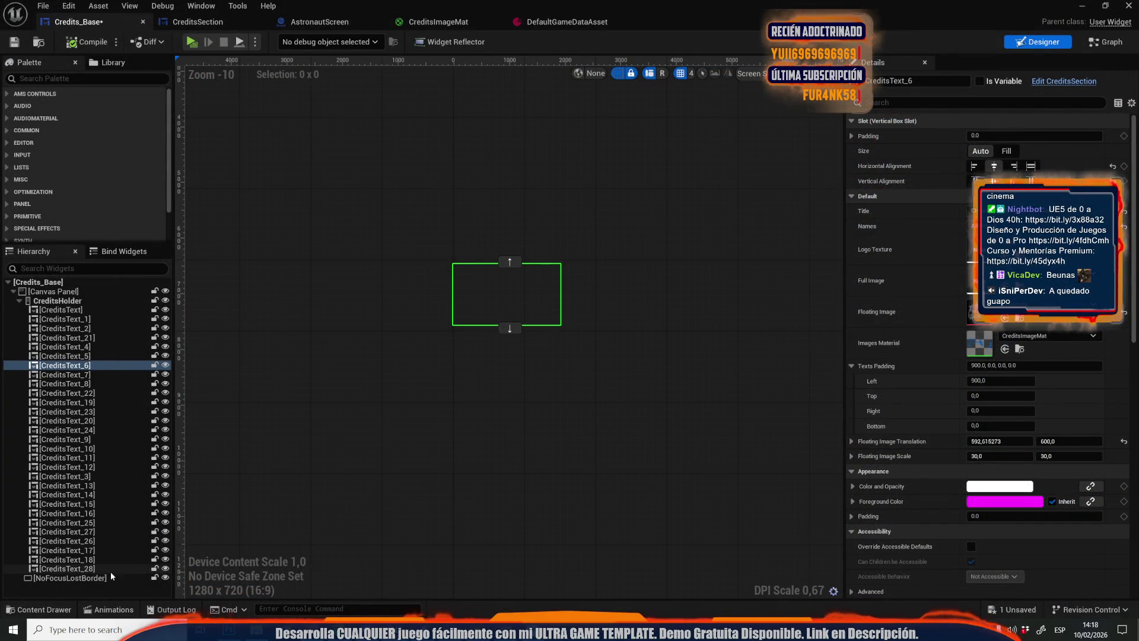
left_click(67, 568)
left_click(971, 227)
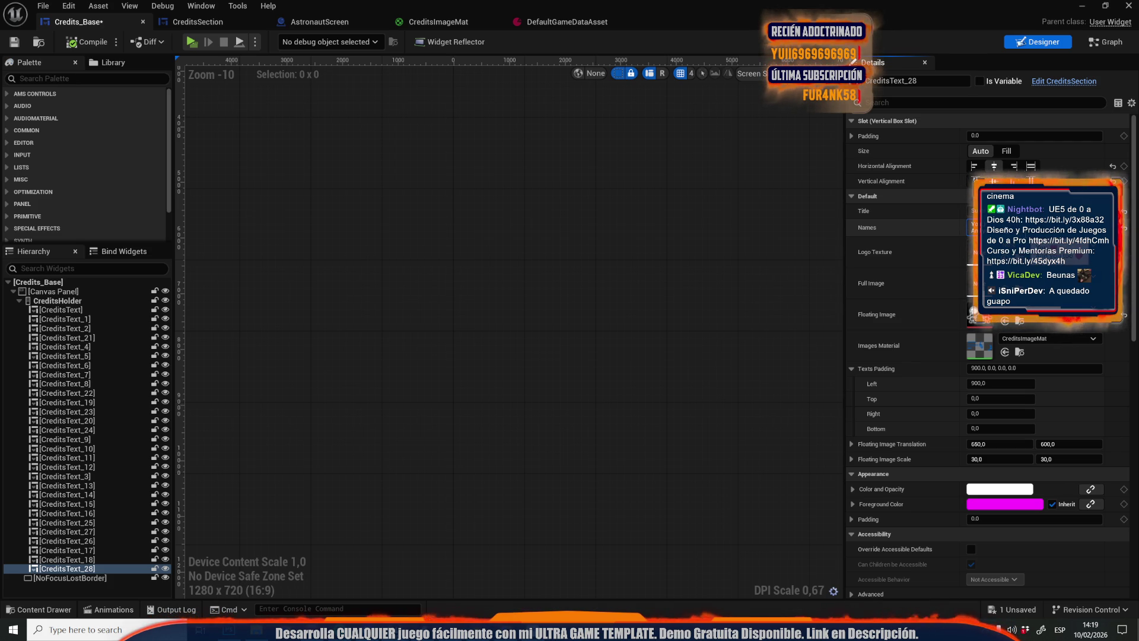
left_click(547, 23)
left_click(495, 146)
type("5,8")
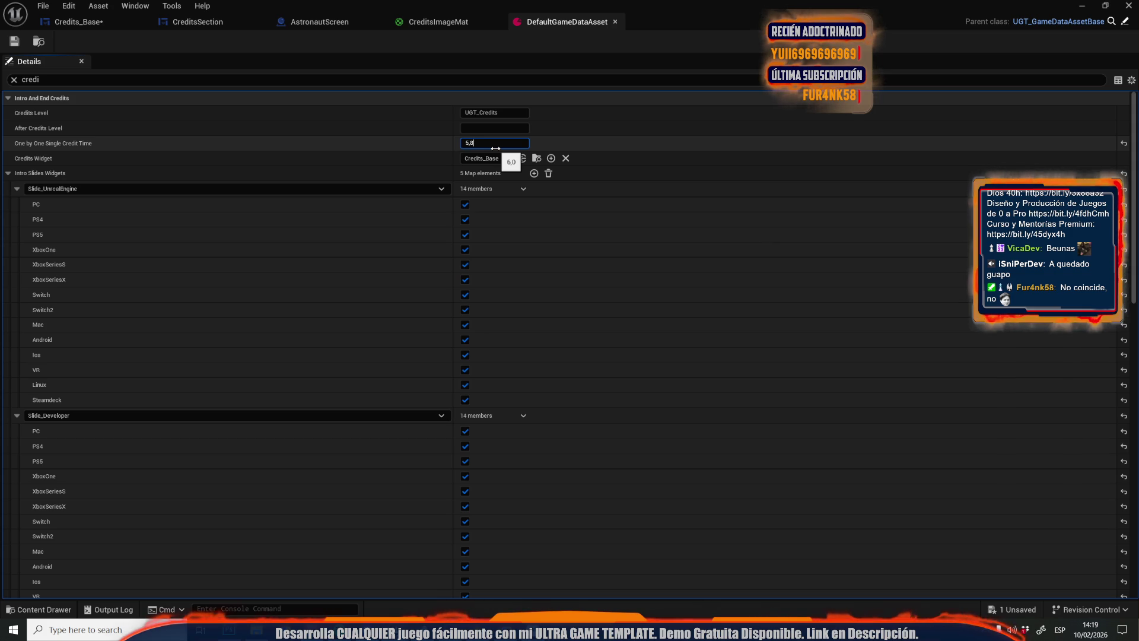
Save the data asset with the shorter One by One Single Credit Time and return to Credits_Base
left_click(14, 41)
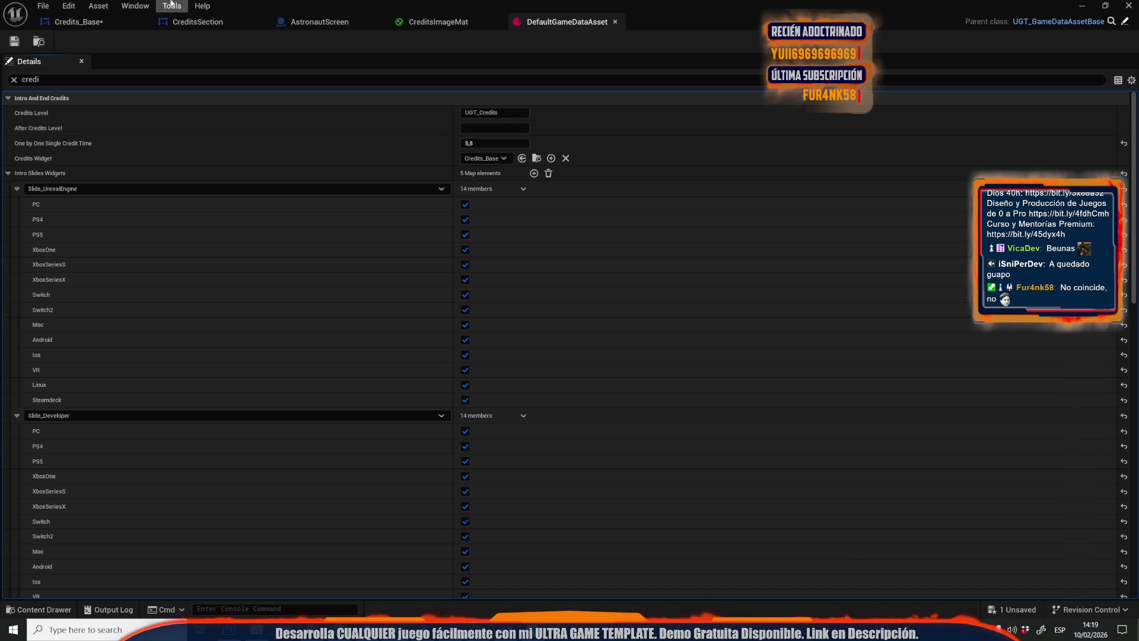
left_click(77, 21)
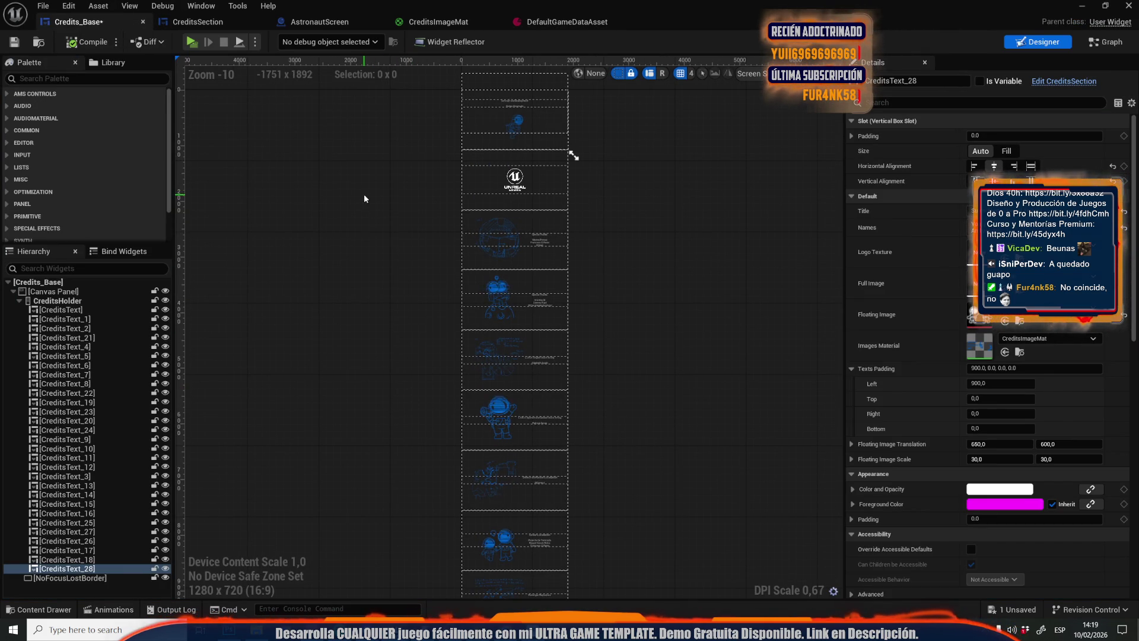
Shift CreditsText_7's floating image on Y and scale CreditsText_5's floating image to 20 by 20
left_click(503, 560)
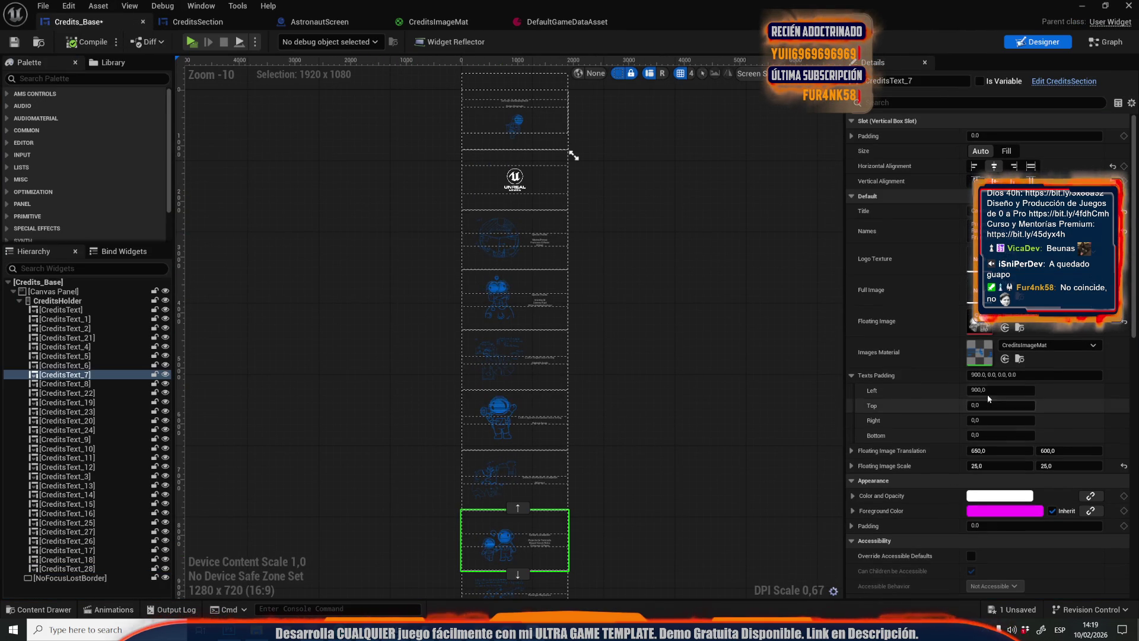
left_click_drag(1053, 450, 1068, 452)
left_click(472, 422)
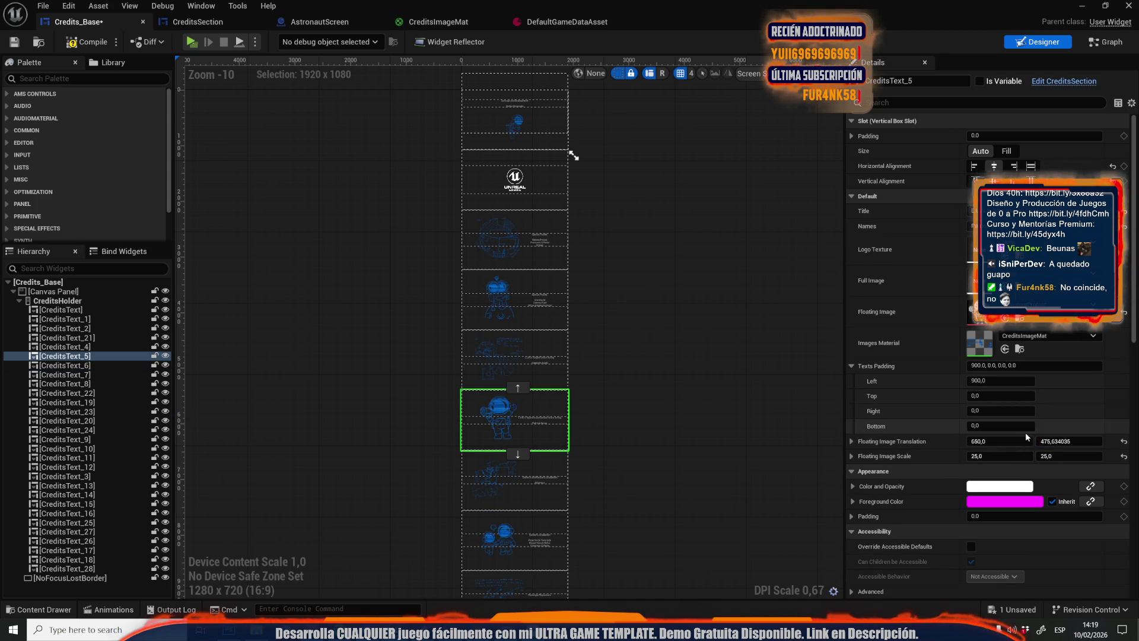
left_click(1014, 456)
type("20")
left_click(1062, 456)
type("20")
key("Return")
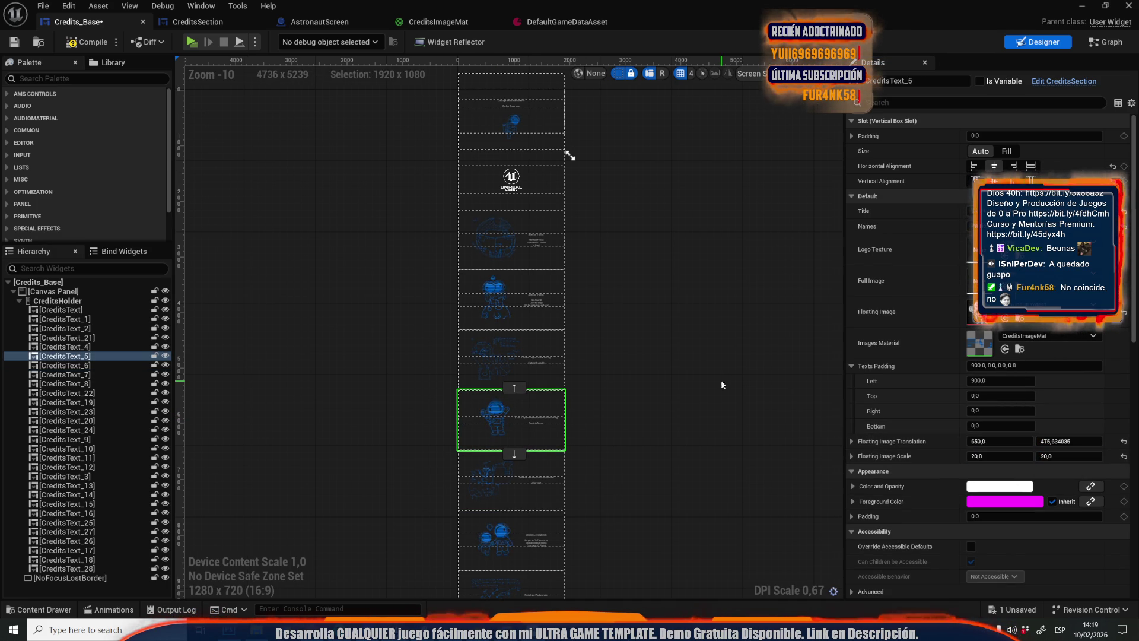
left_click(431, 24)
scroll(614, 119, "up", 2)
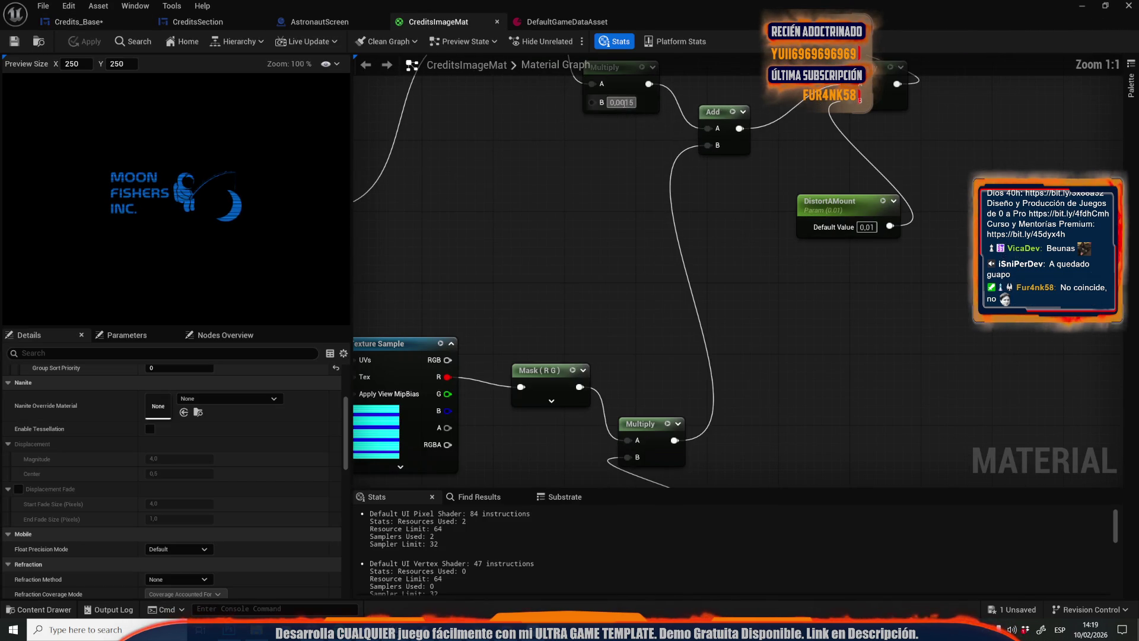
Set DistortAMount's default value to 0,005 in CreditsImageMat and apply the material
scroll(613, 155, "down", 5)
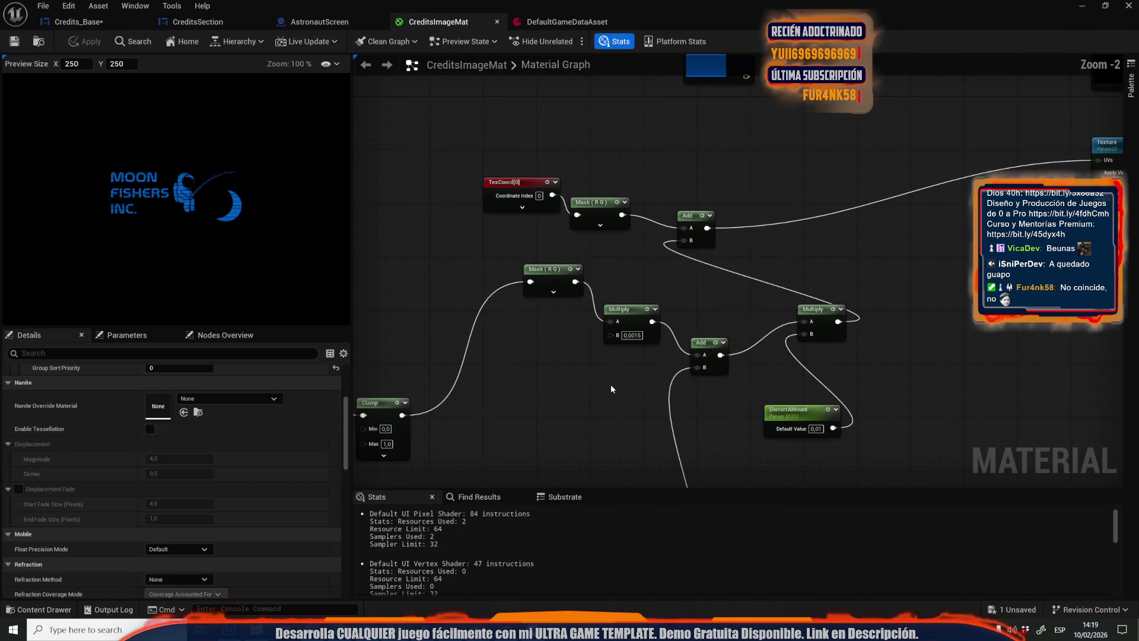
scroll(637, 238, "up", 3)
scroll(637, 238, "up", 2)
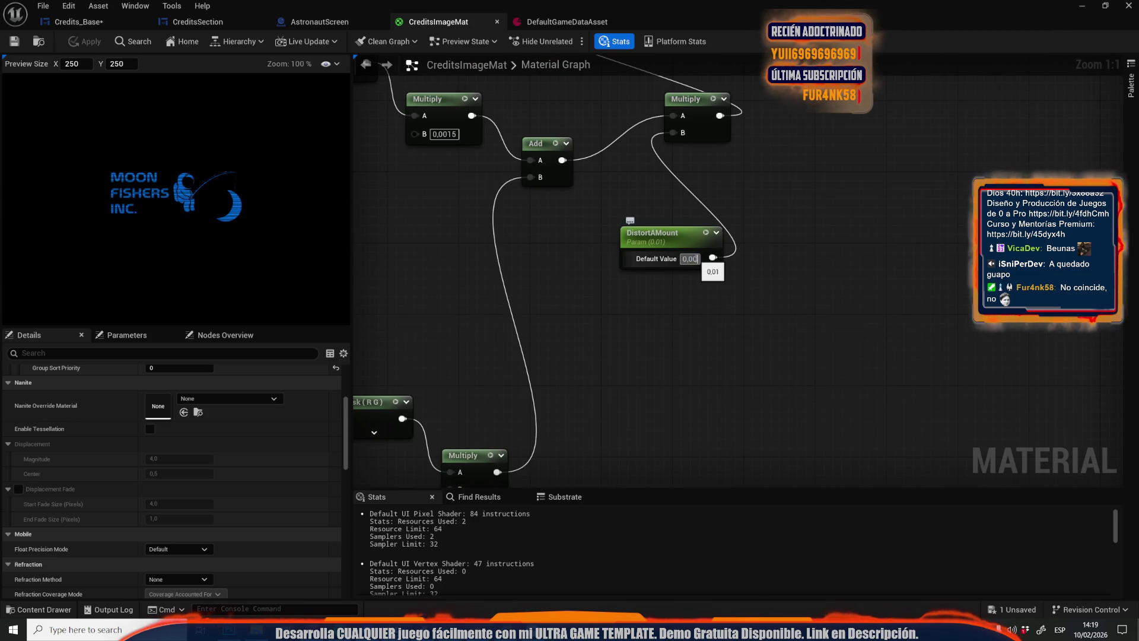
type("5")
key("Return")
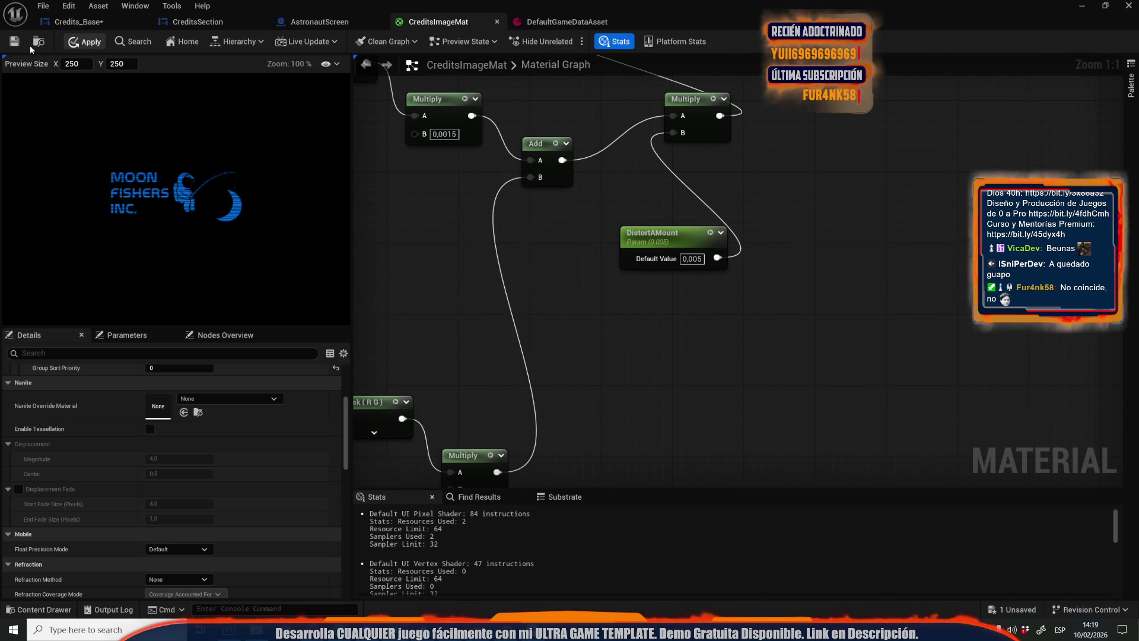
left_click(16, 44)
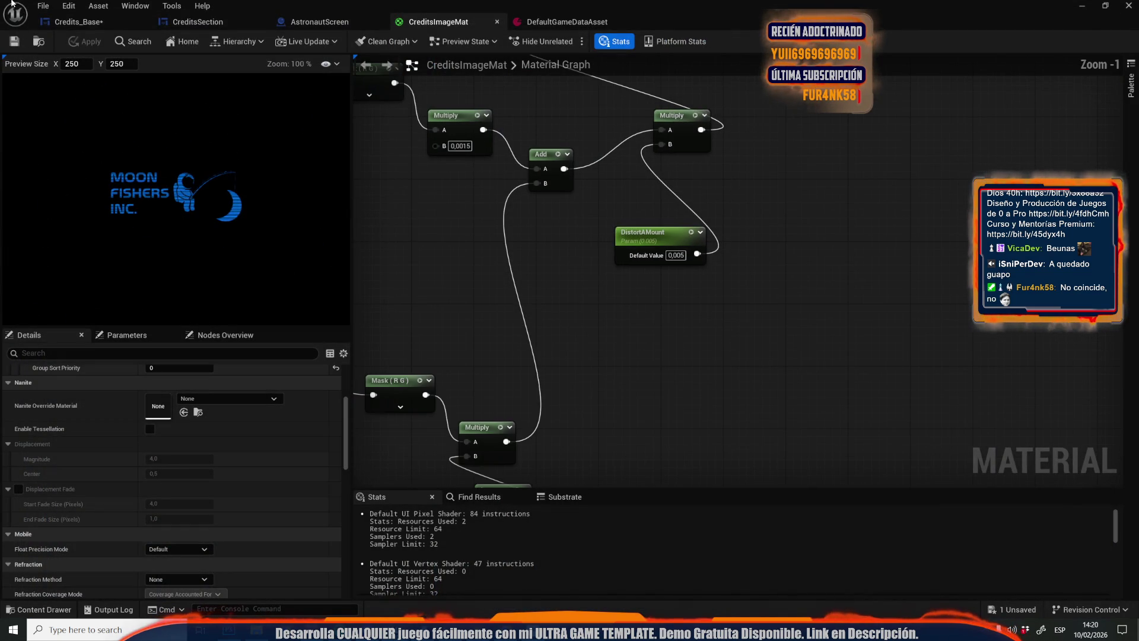
left_click(77, 22)
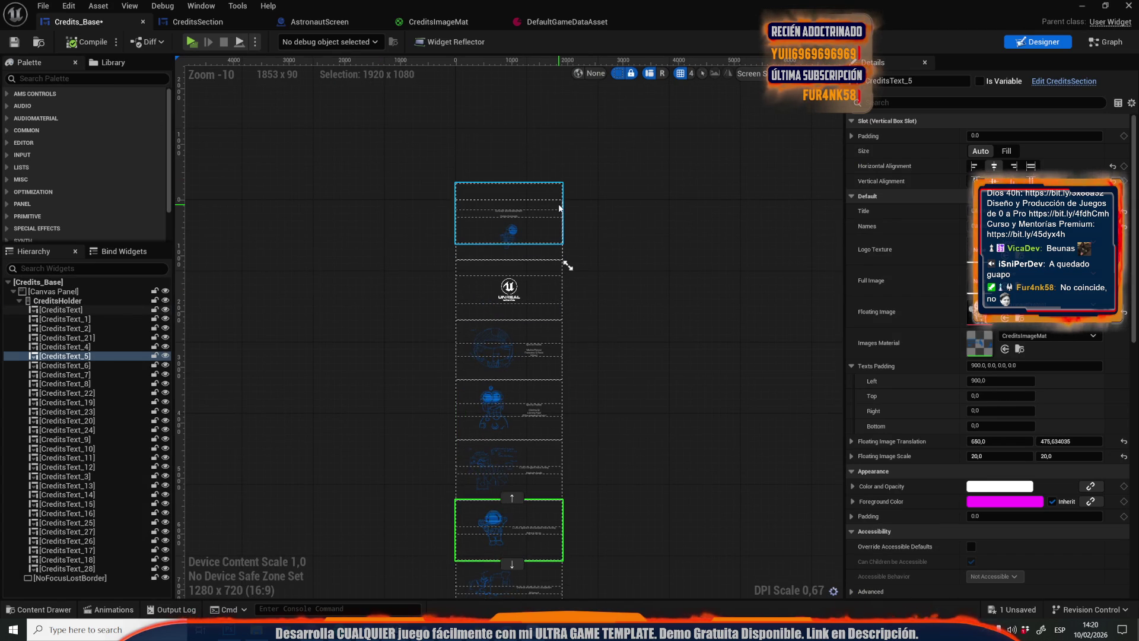
Raise the top CreditsText entry to render translation Y -307, then play the game to test
left_click(509, 220)
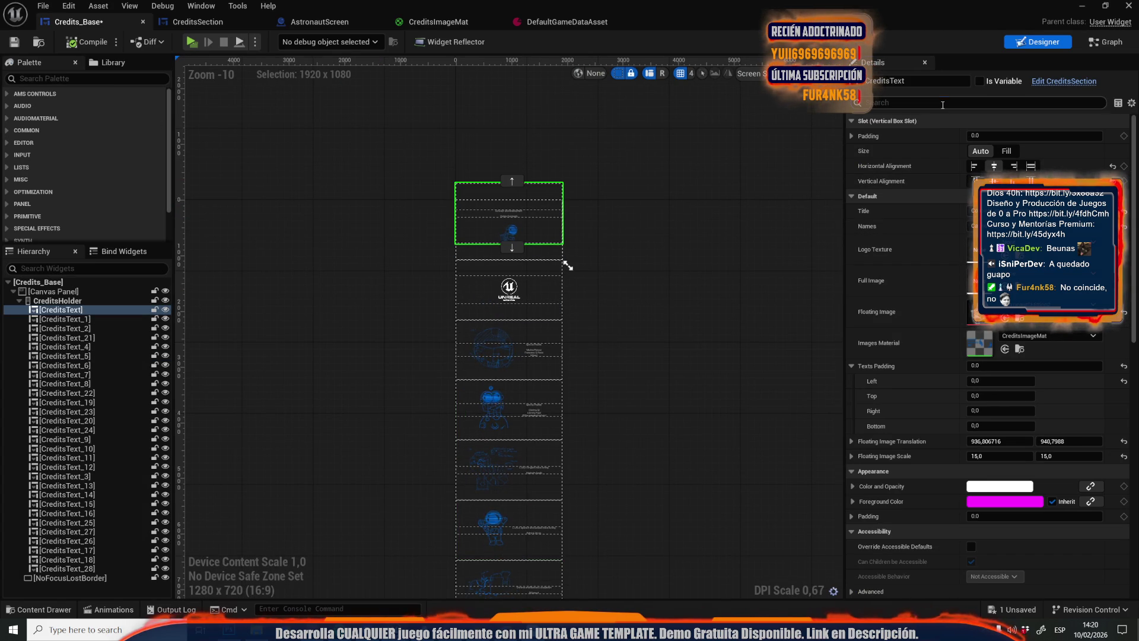
type("tran")
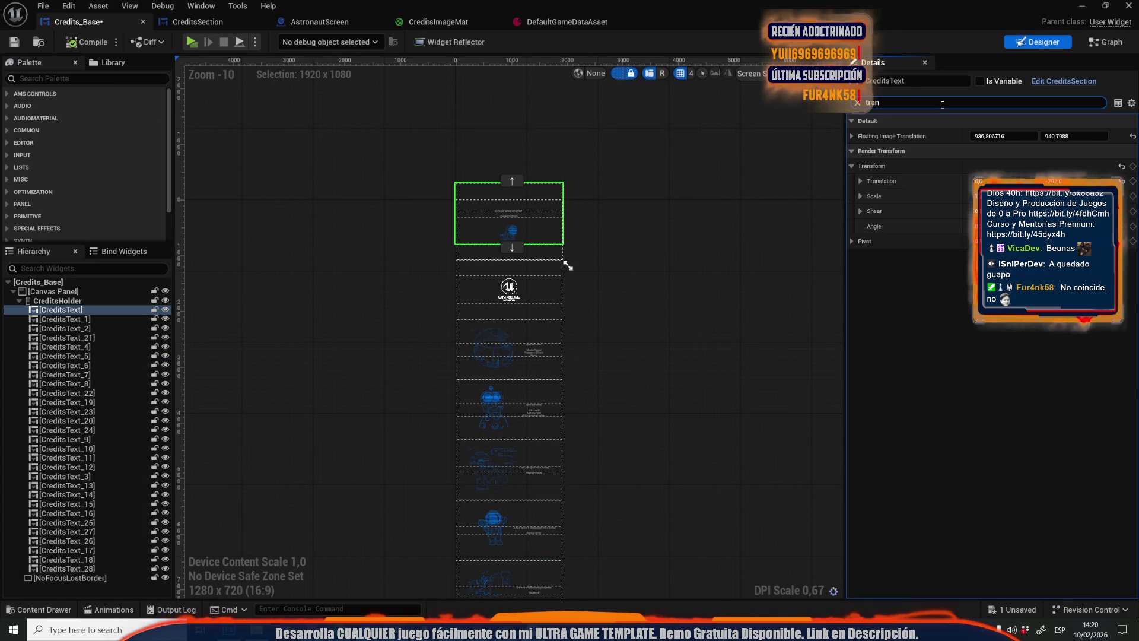
left_click_drag(1087, 181, 1099, 182)
left_click(712, 183)
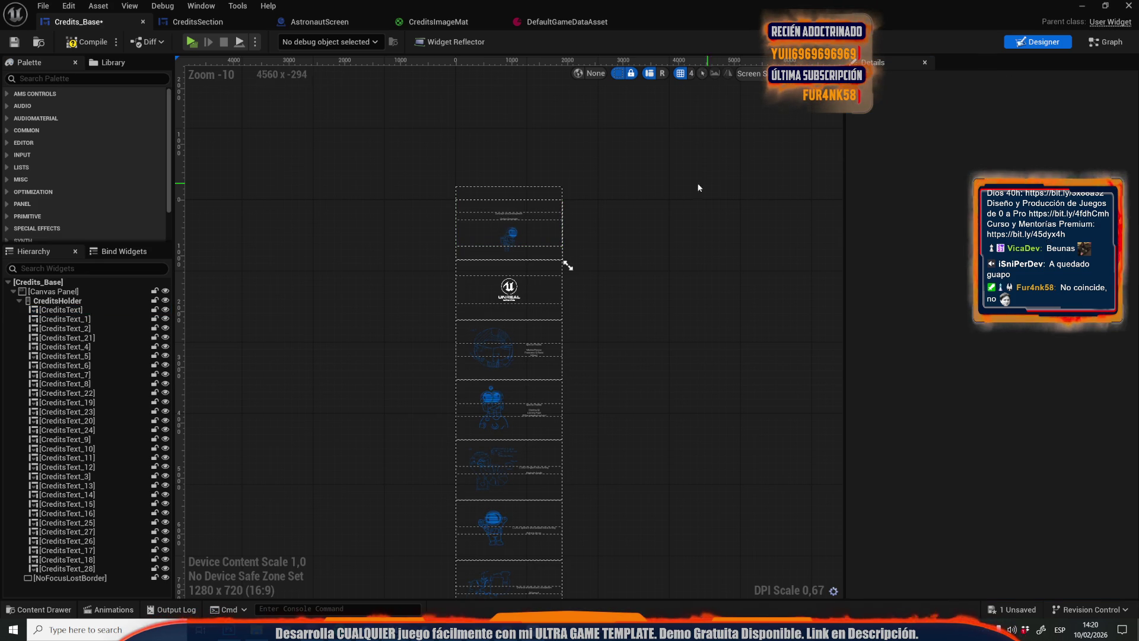
scroll(507, 212, "up", 6)
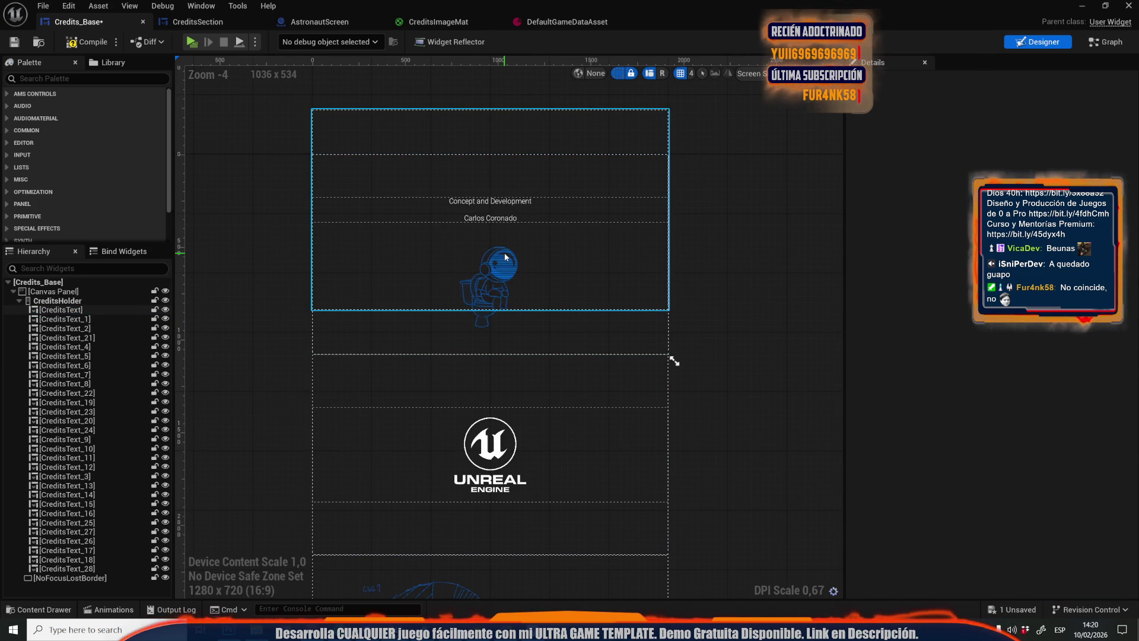
left_click(188, 40)
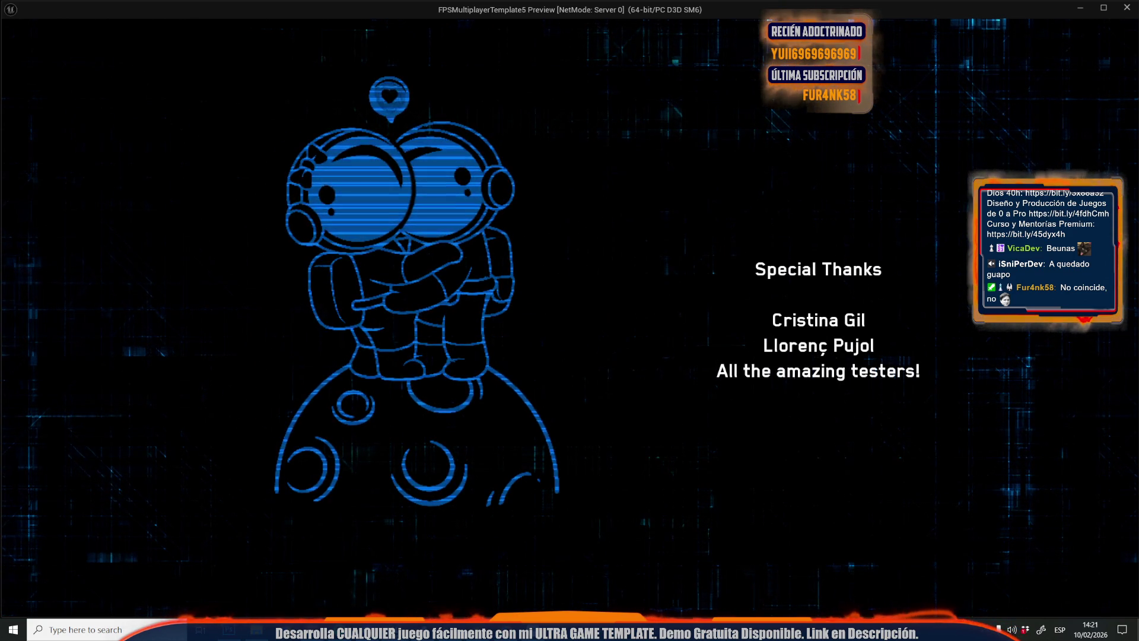
Stop play and compile and save the Credits_Base widget
key("Escape")
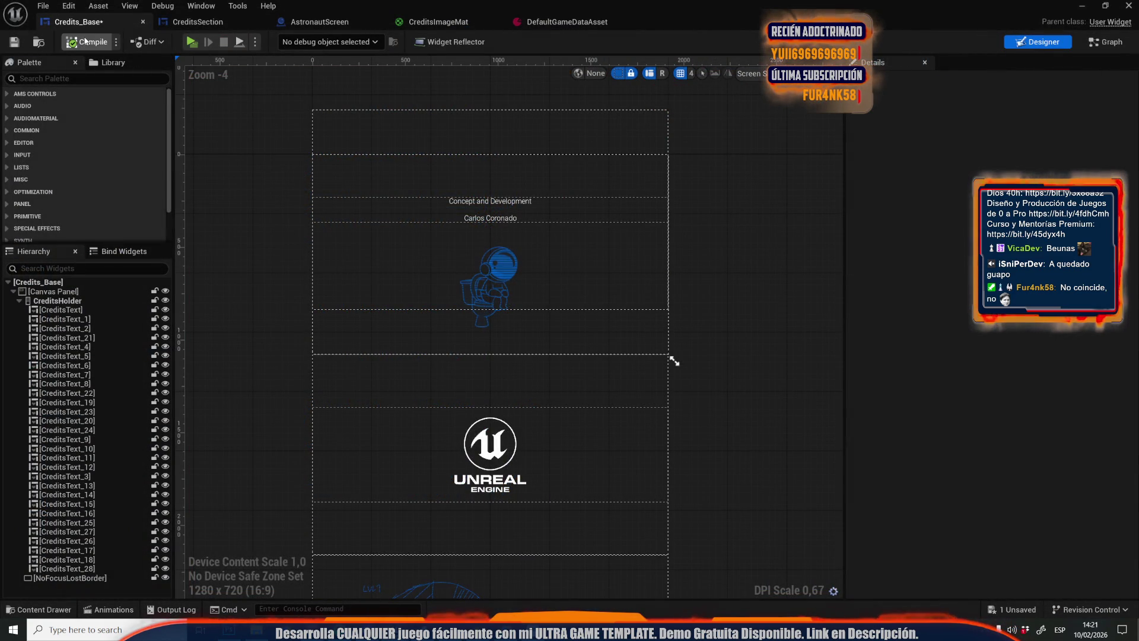
left_click(14, 41)
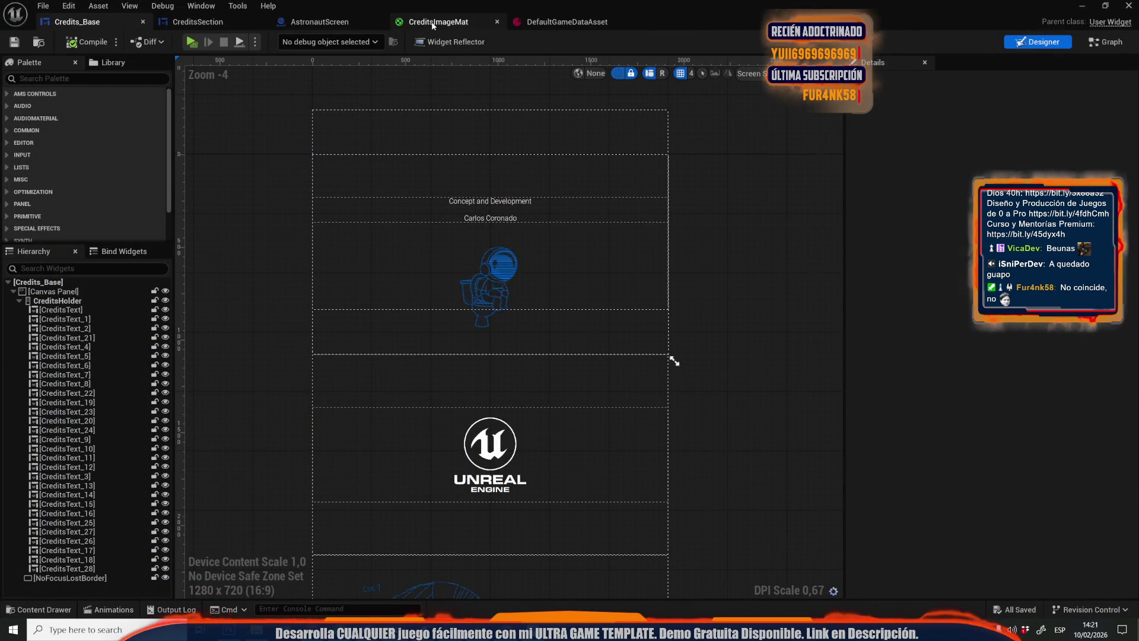
left_click(433, 22)
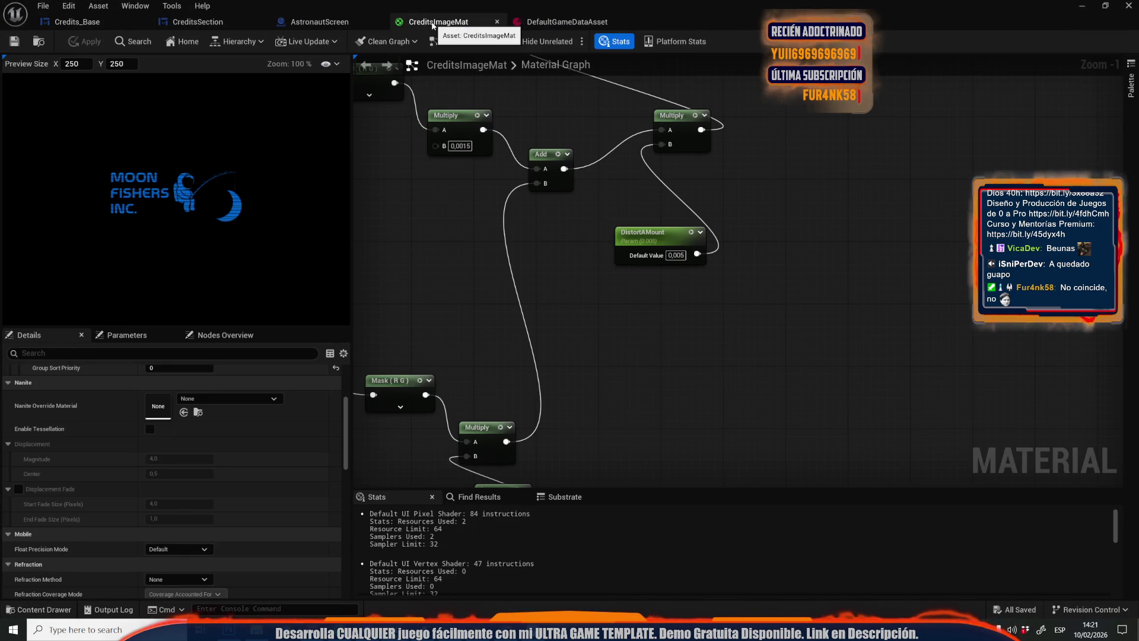
Set DistortAMount's default to 0,015, apply the material, and launch the game again
scroll(685, 264, "up", 1)
left_click(679, 254)
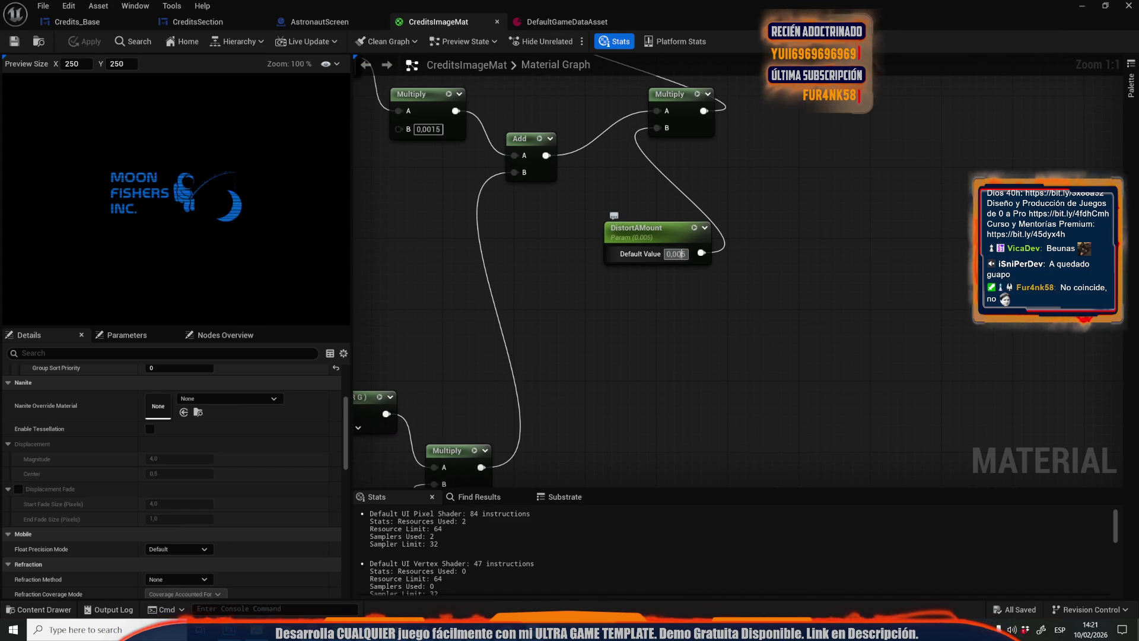
type("1")
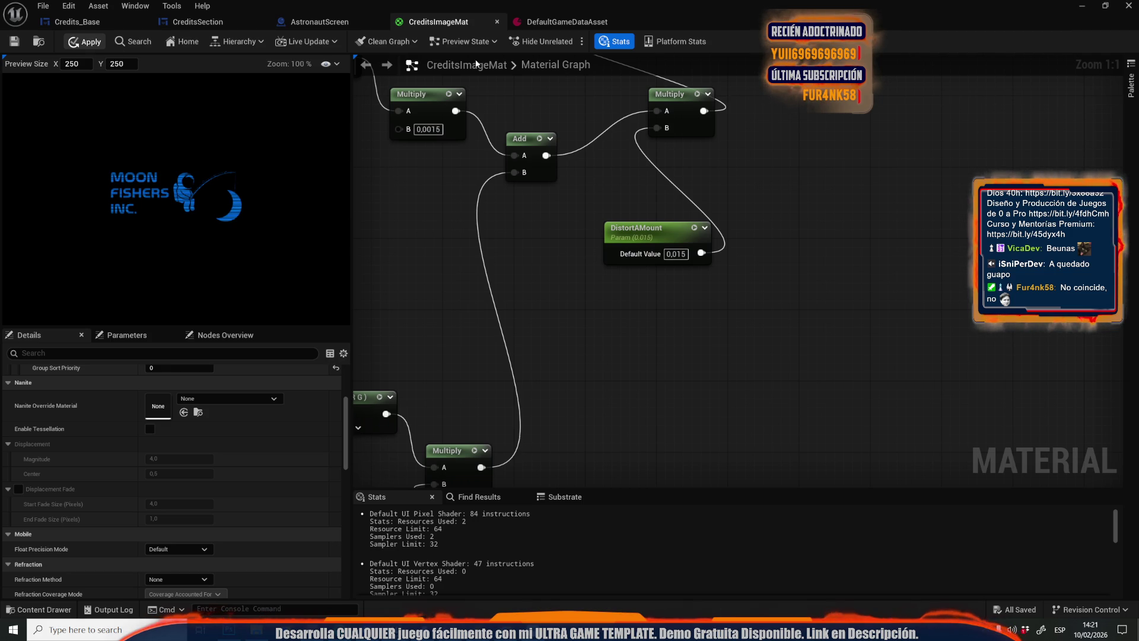
left_click(14, 41)
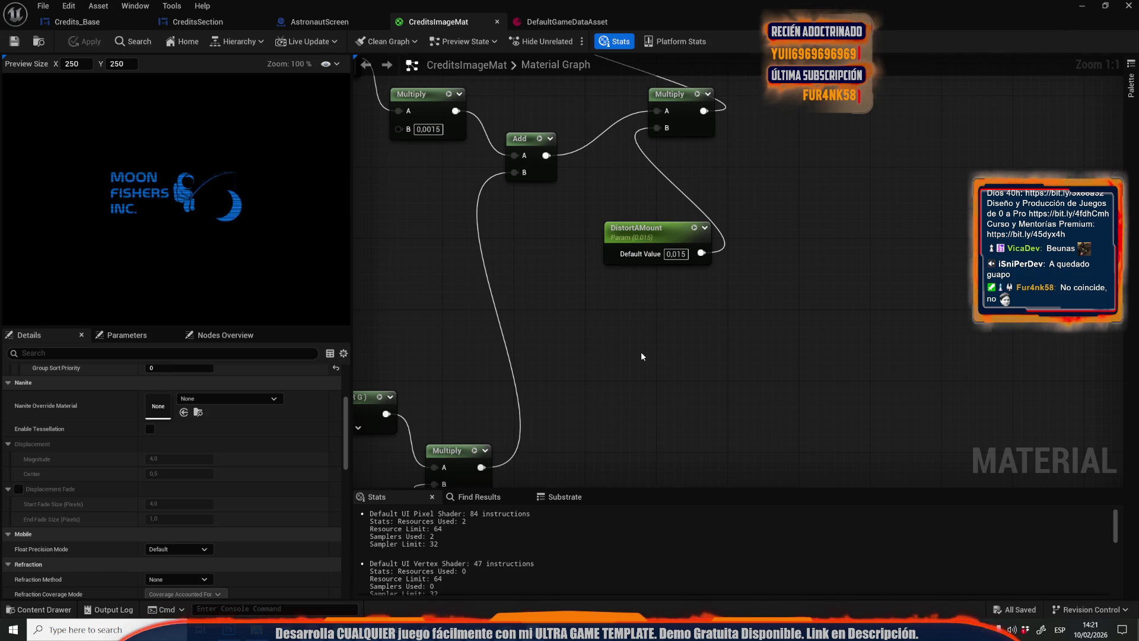
key("alt+p")
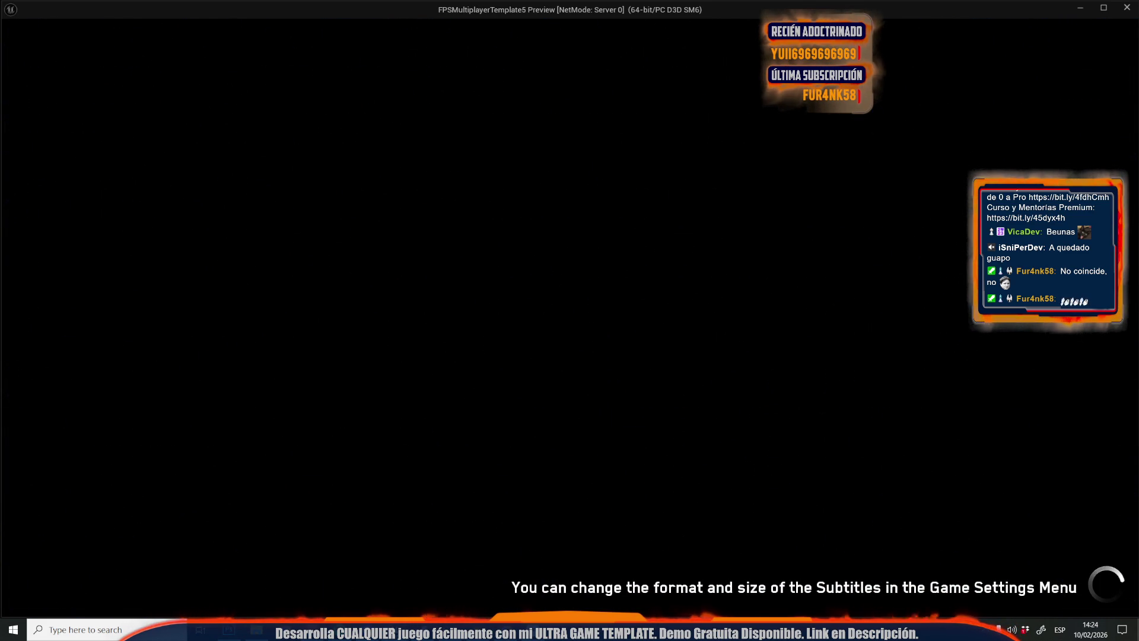
Stop the game preview after watching the credits play through
key("Escape")
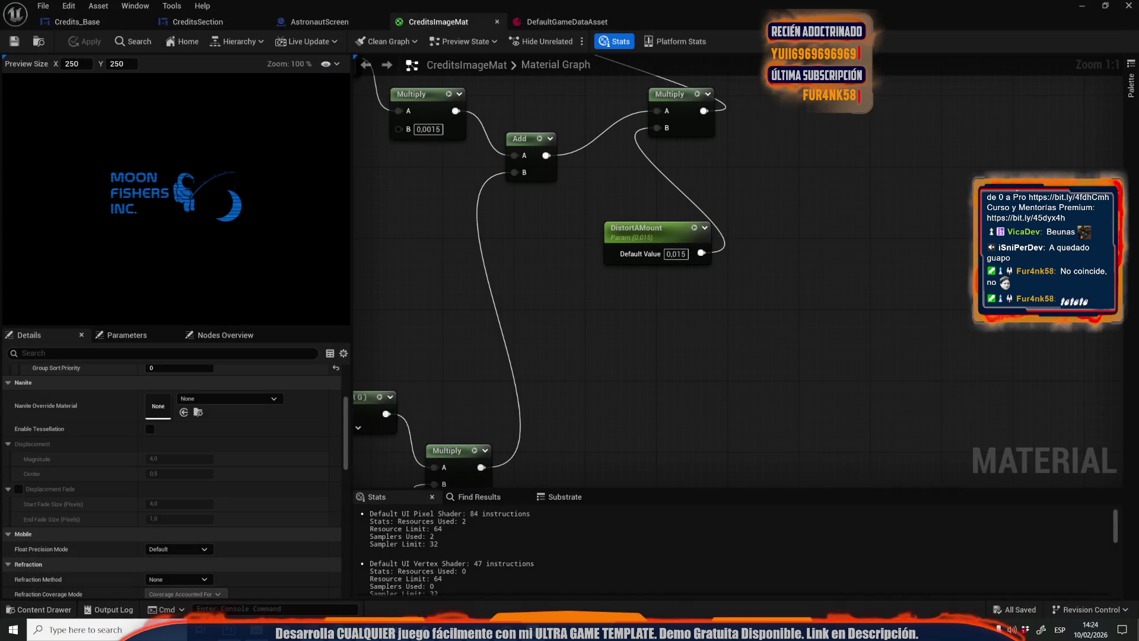
Set DistortAMount's default value back to 0,005
left_click(677, 253)
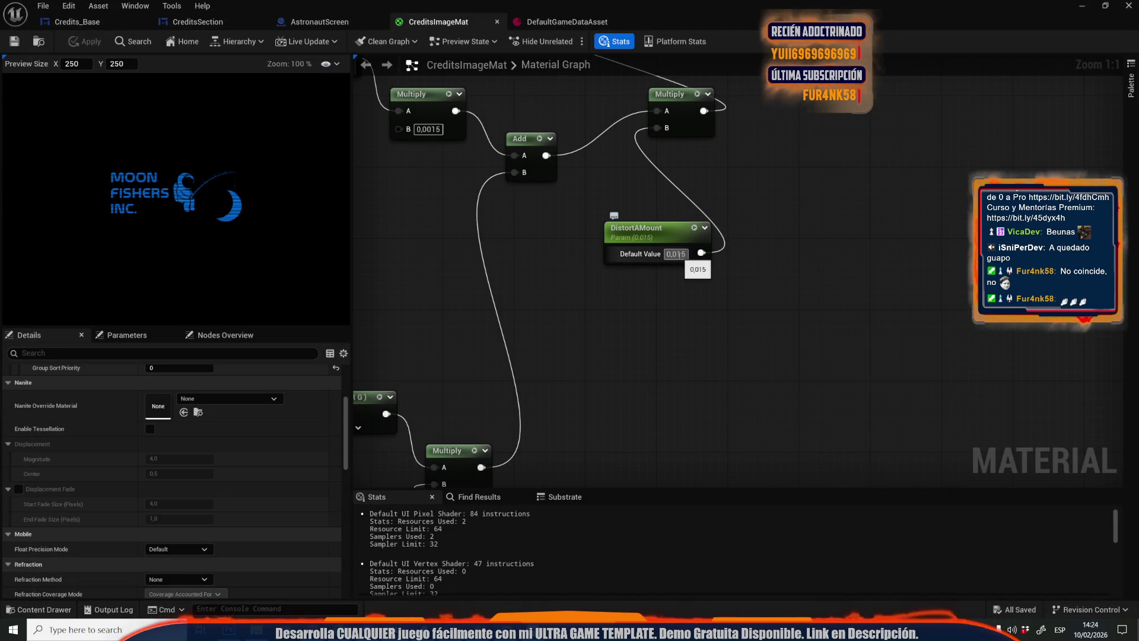
type("0,005")
key("Return")
scroll(668, 305, "down", 3)
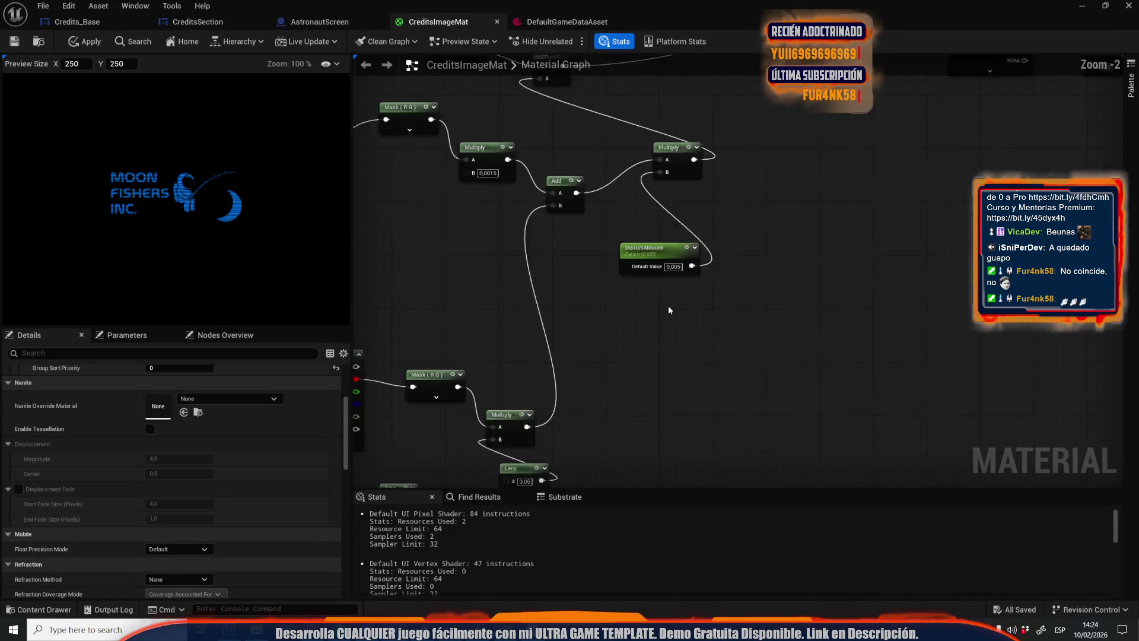
scroll(795, 204, "up", 3)
scroll(794, 204, "down", 2)
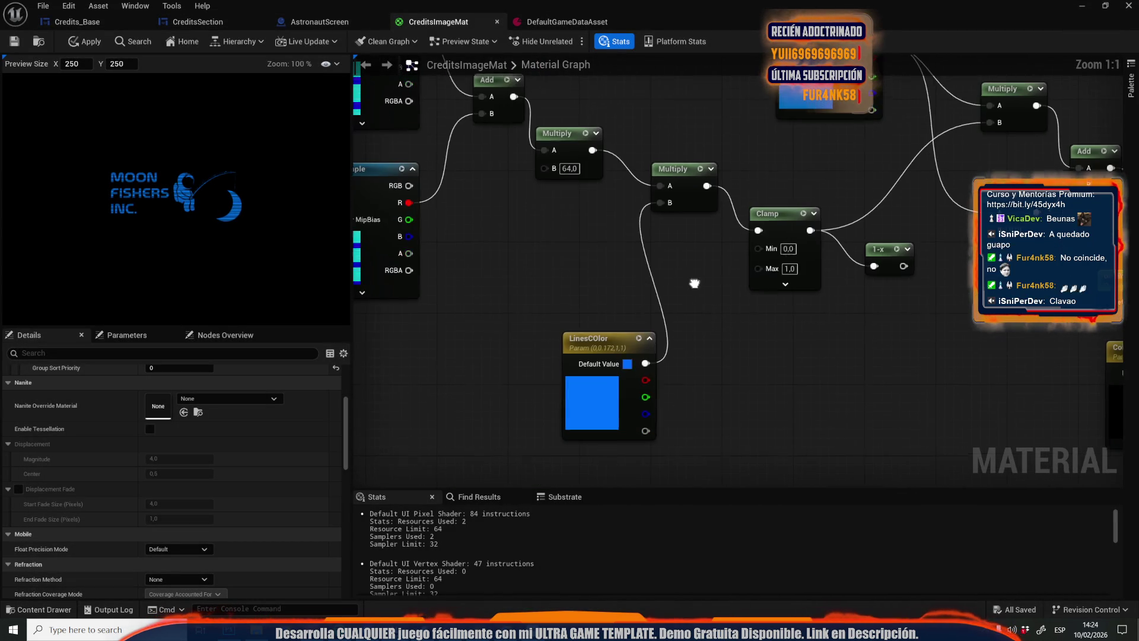
scroll(727, 268, "up", 2)
scroll(706, 305, "down", 3)
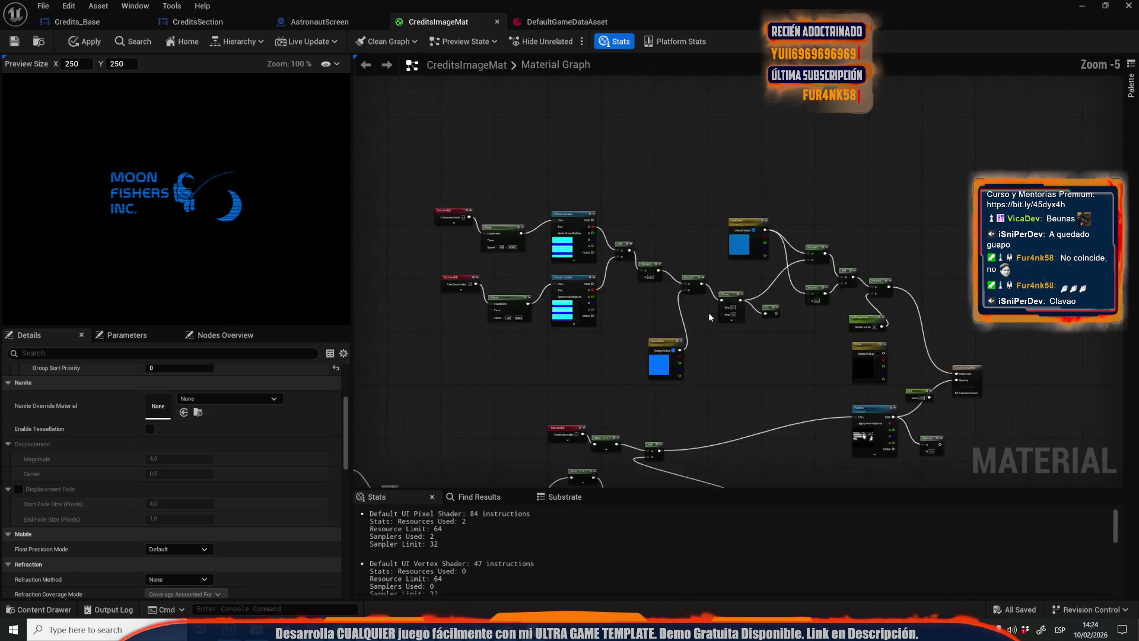
scroll(647, 343, "up", 2)
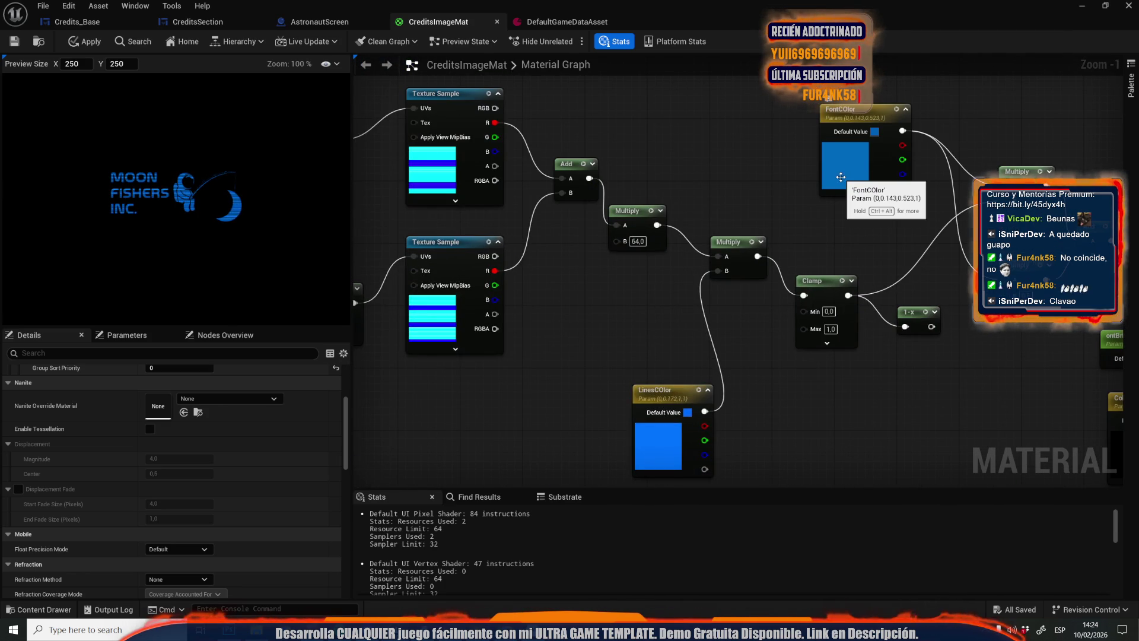
Make LinesColor the same darker blue as FontColor (0, 0.144, 0.521, 1)
left_click(667, 450)
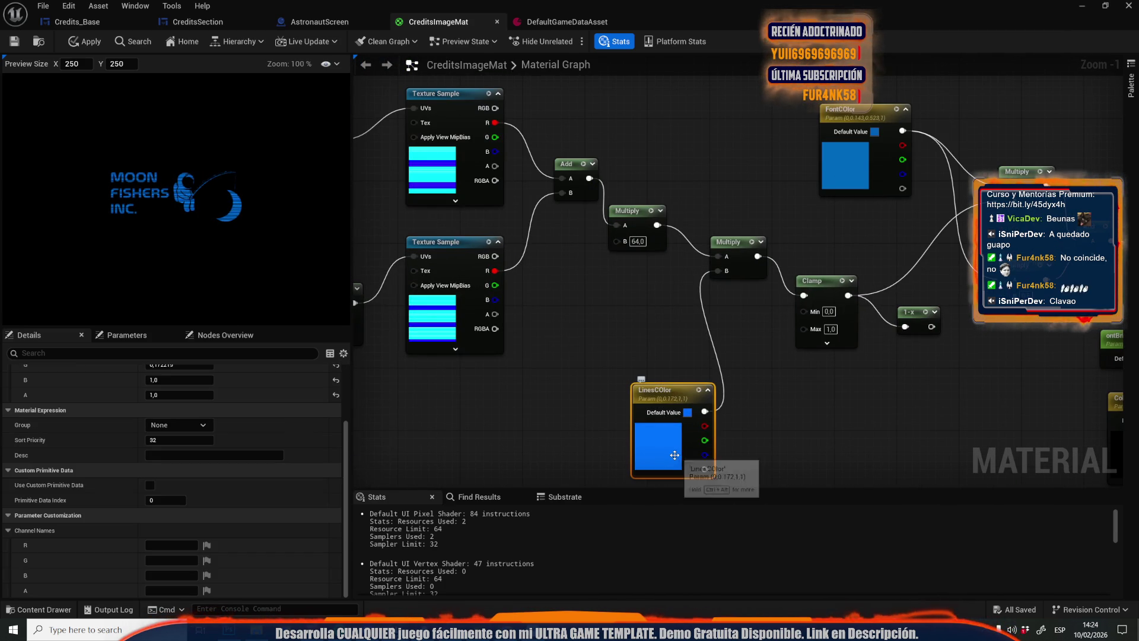
double_click(851, 168)
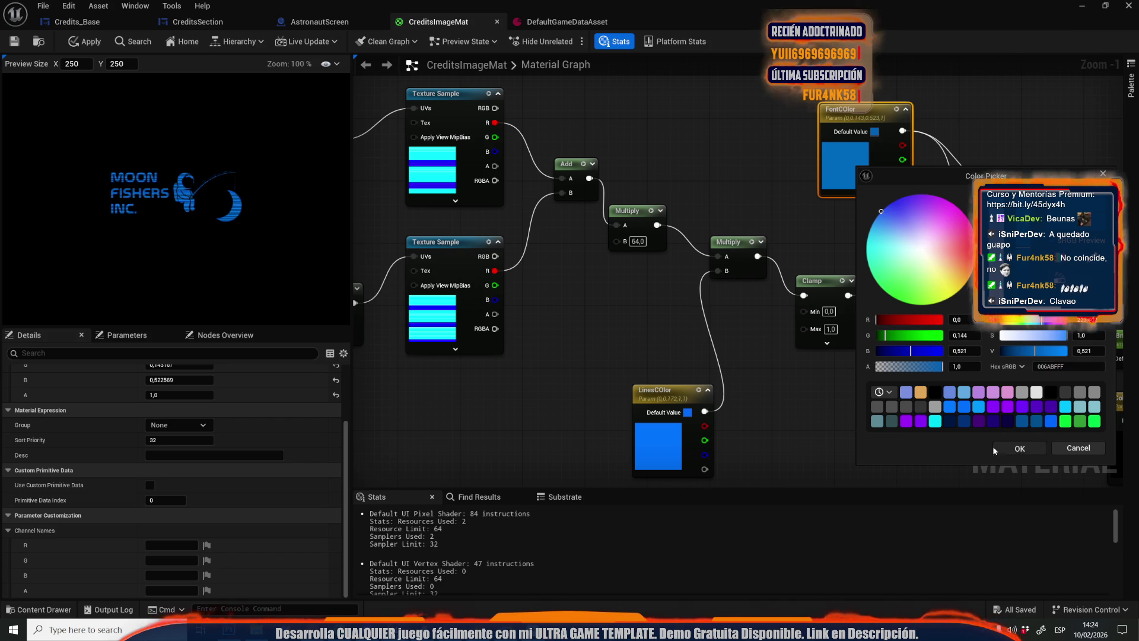
left_click(1019, 448)
double_click(661, 451)
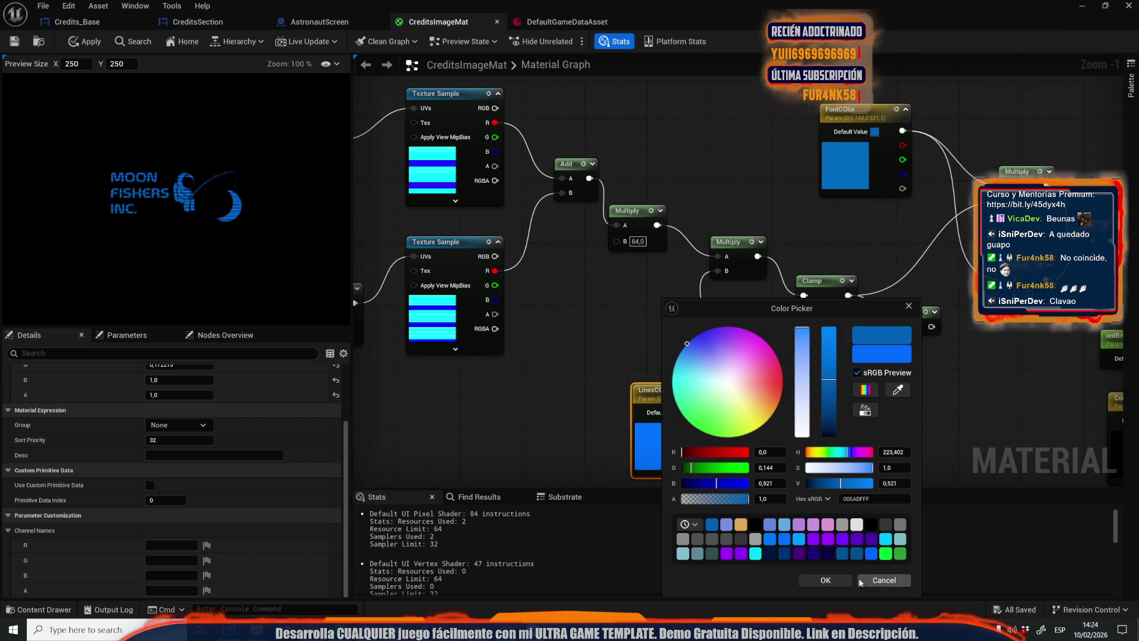
left_click(828, 581)
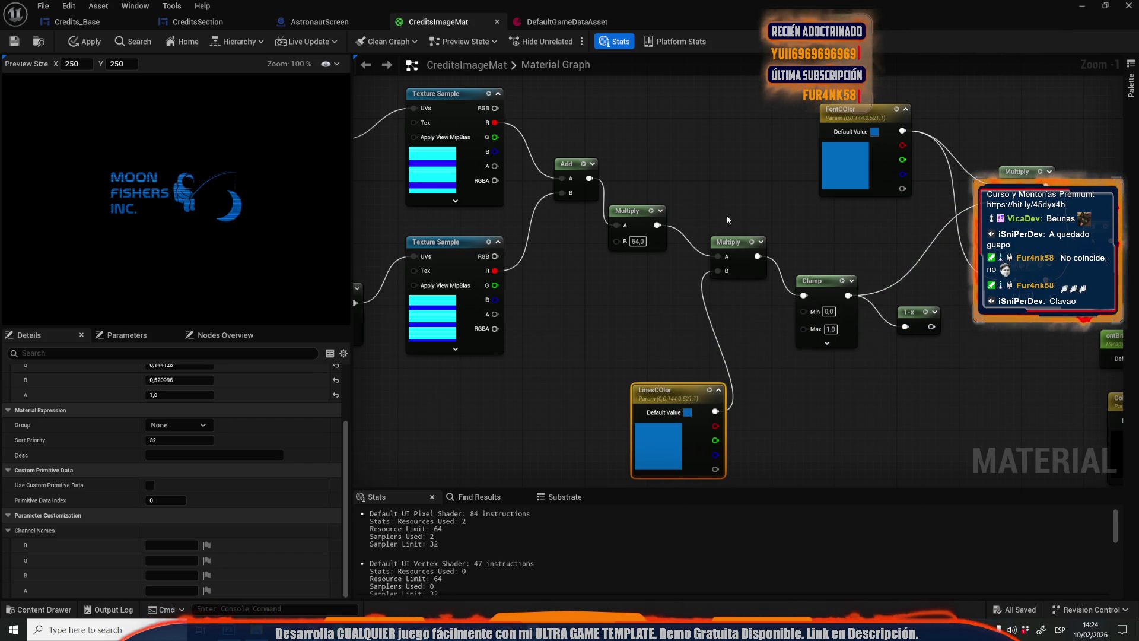
Try the Multiply node's B value at 0,0, then undo it back to 0,6
left_click_drag(763, 217, 549, 222)
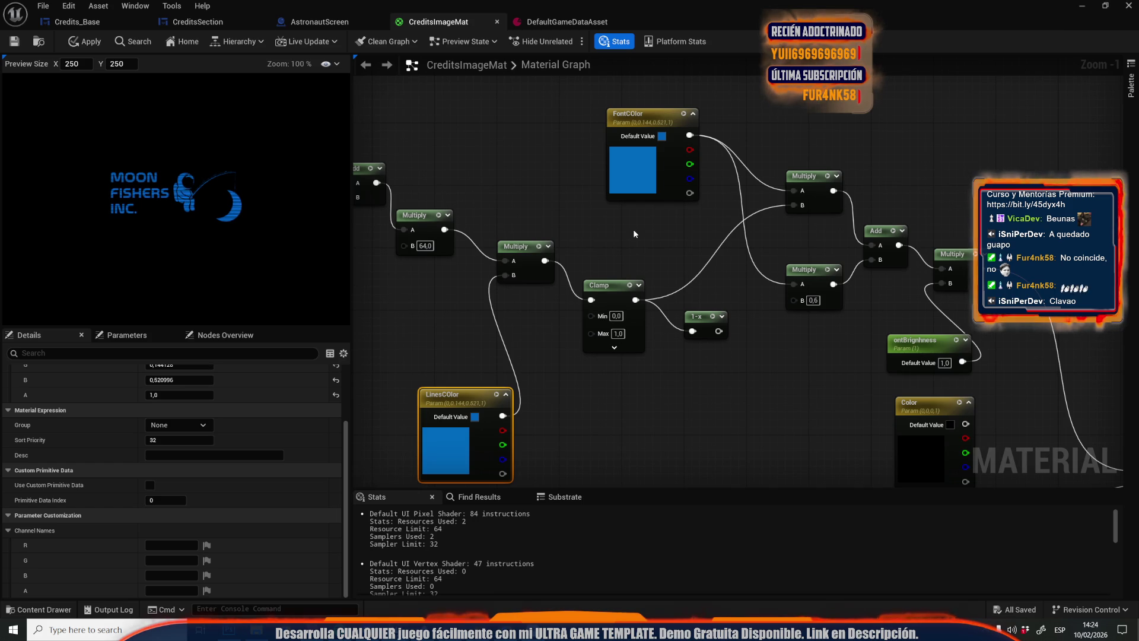
scroll(813, 301, "up", 1)
double_click(812, 301)
type("0")
left_click(809, 350)
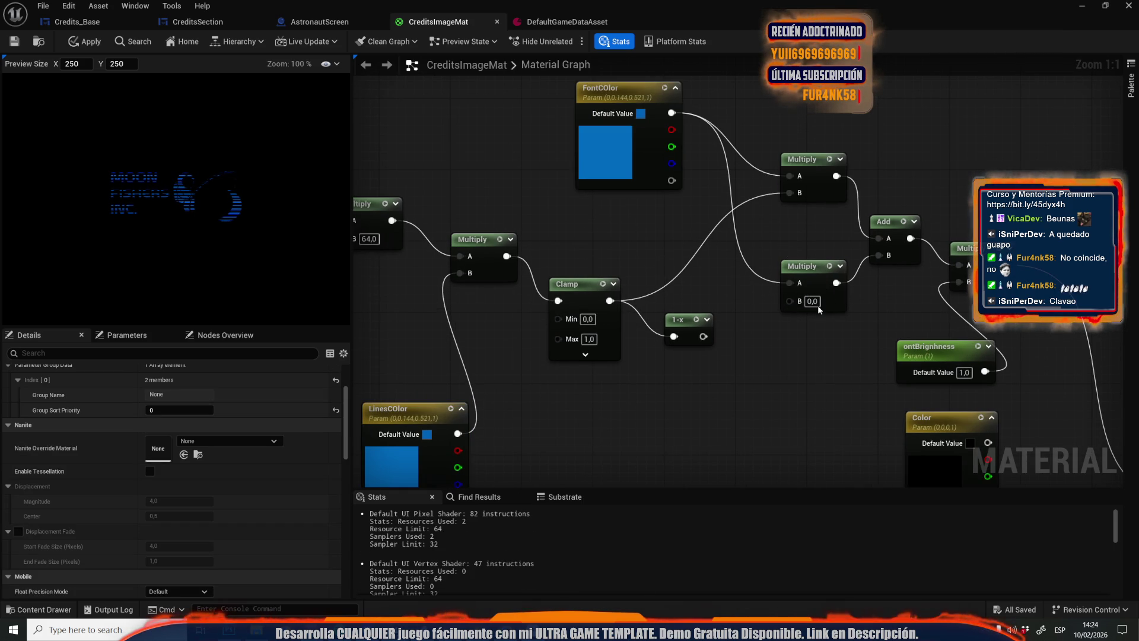
key("ctrl+z")
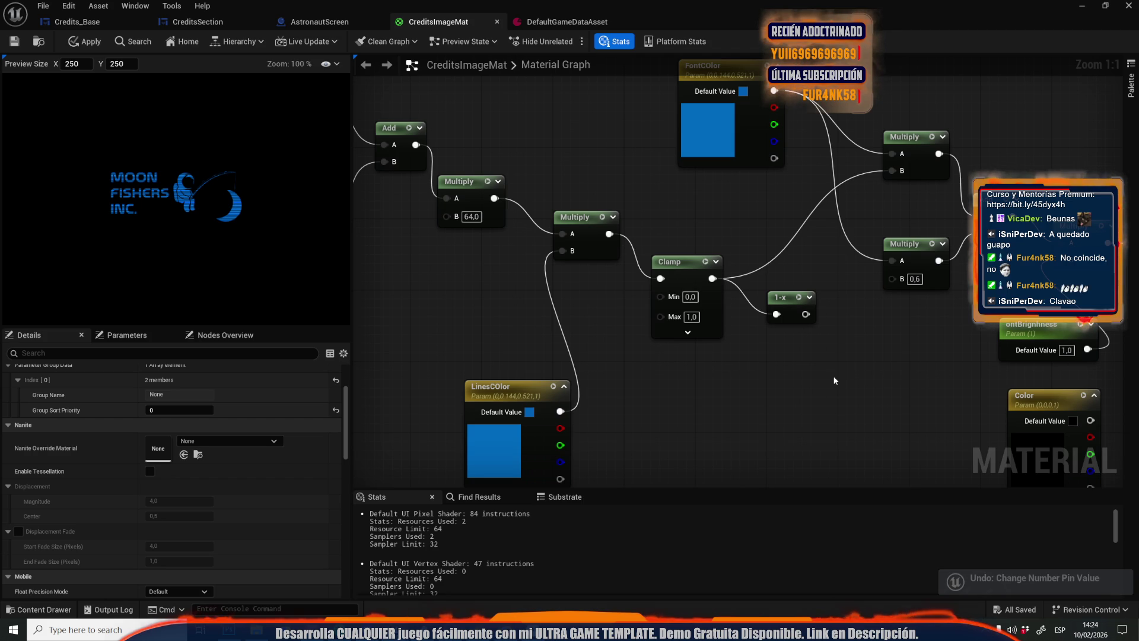
Undo LinesColor back to the brighter blue (0, 0.172, 1, 1) and zoom in the preview
key("ctrl+z")
key("ctrl+z")
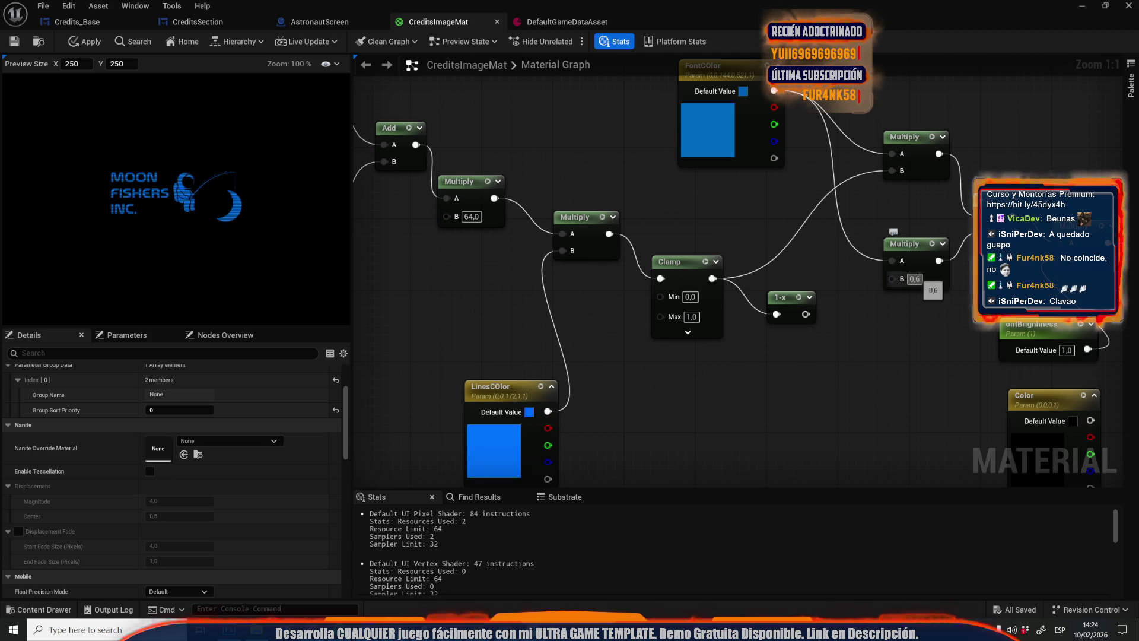
right_click(237, 274)
scroll(205, 195, "up", 5)
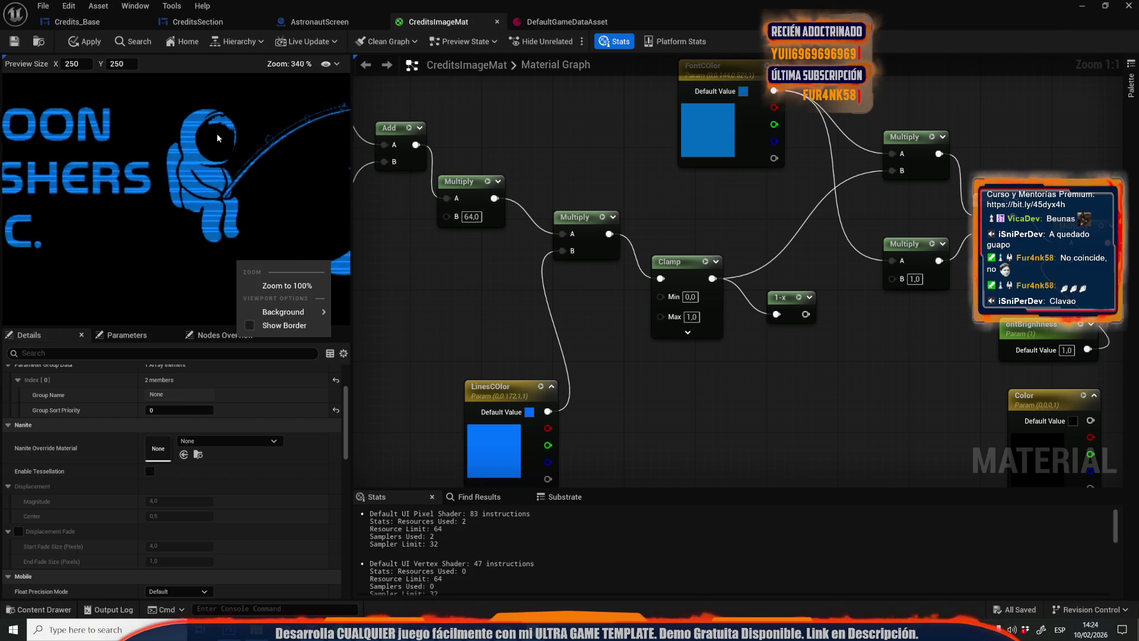
scroll(217, 138, "up", 1)
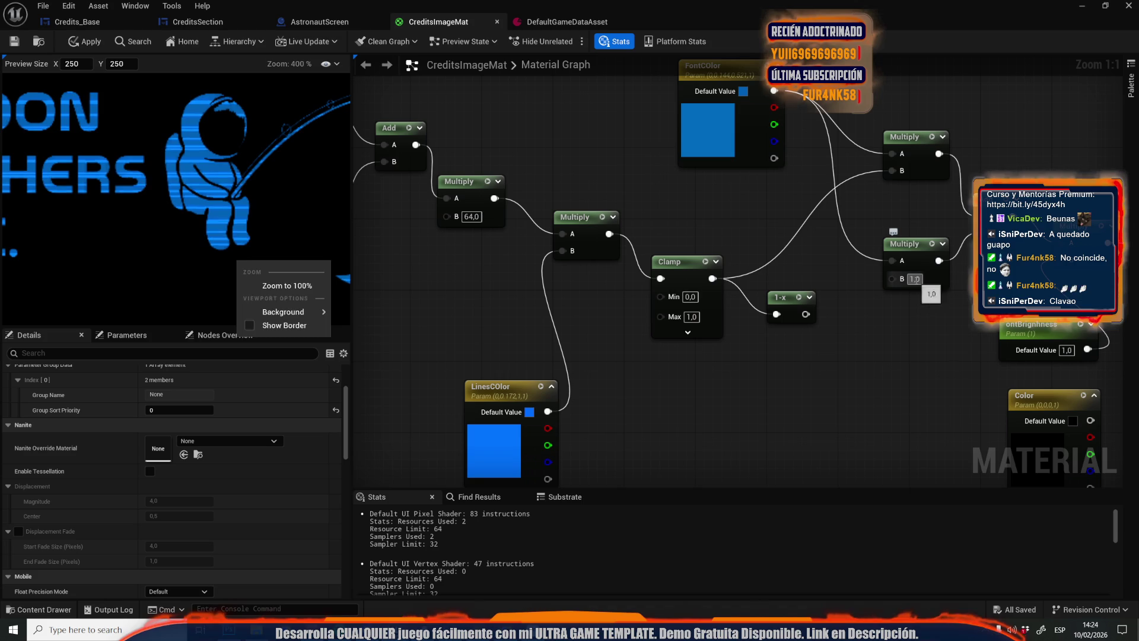
Try the Multiply node's B value at 2,0 and 4,0, then restore it to 0,6
left_click(914, 279)
type("0,6")
key("Return")
type("2")
key("Return")
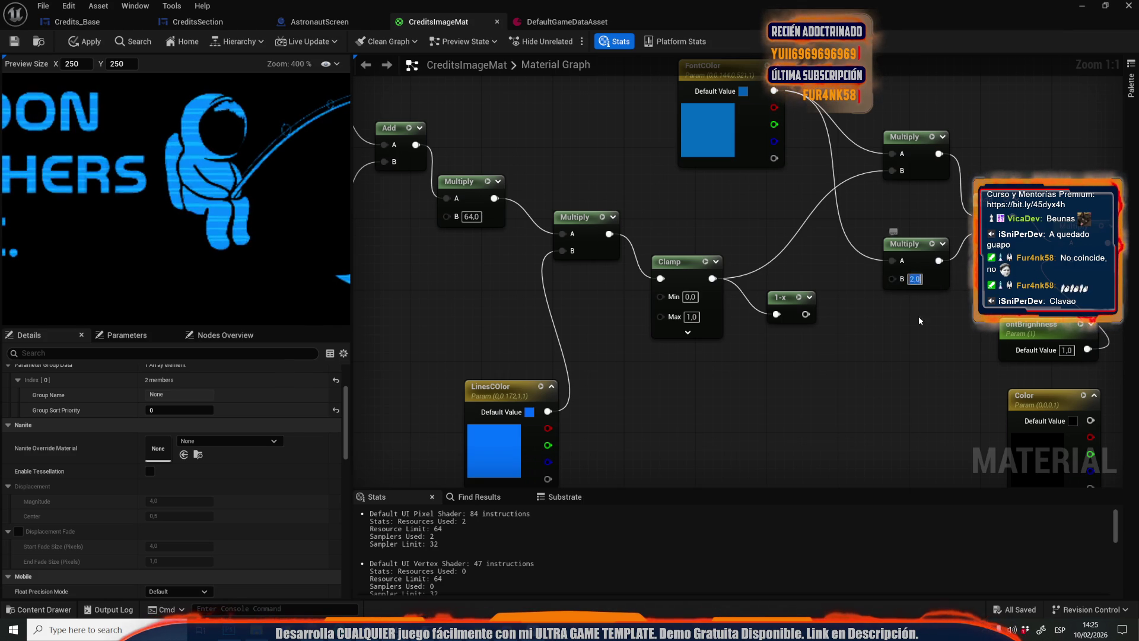
type("4")
key("Return")
left_click(915, 278)
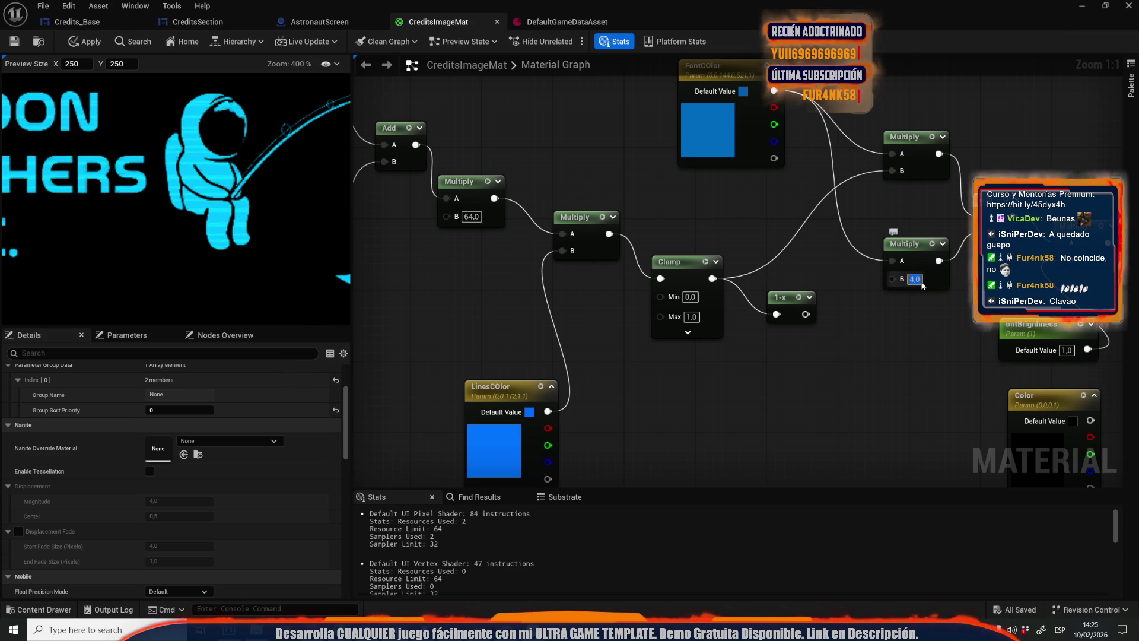
type("0,6")
key("Return")
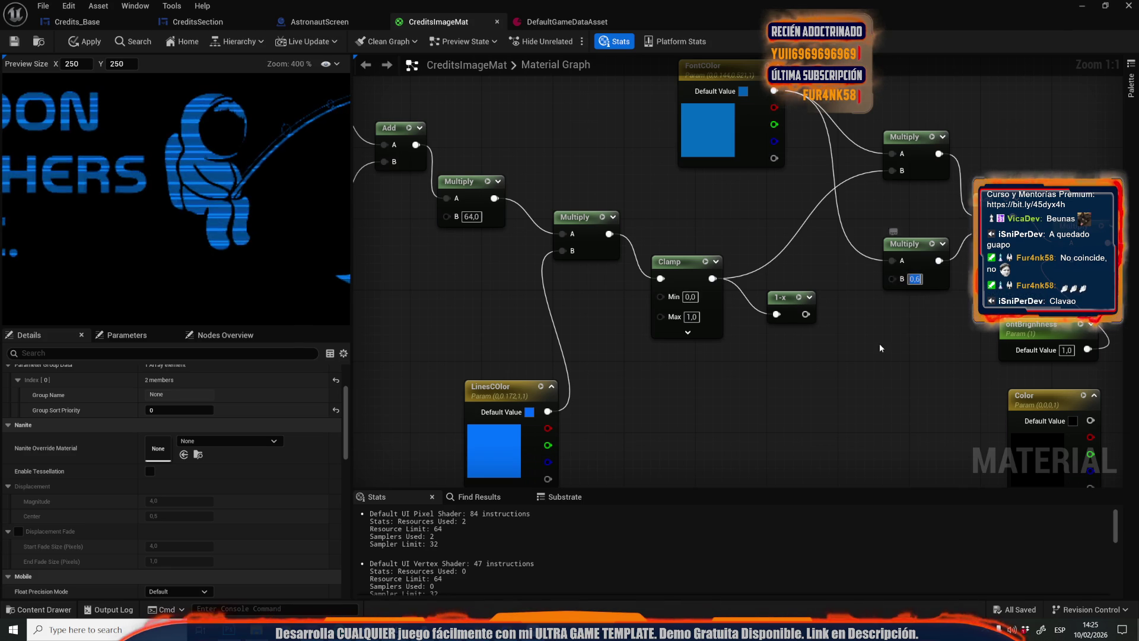
scroll(866, 342, "down", 2)
double_click(601, 426)
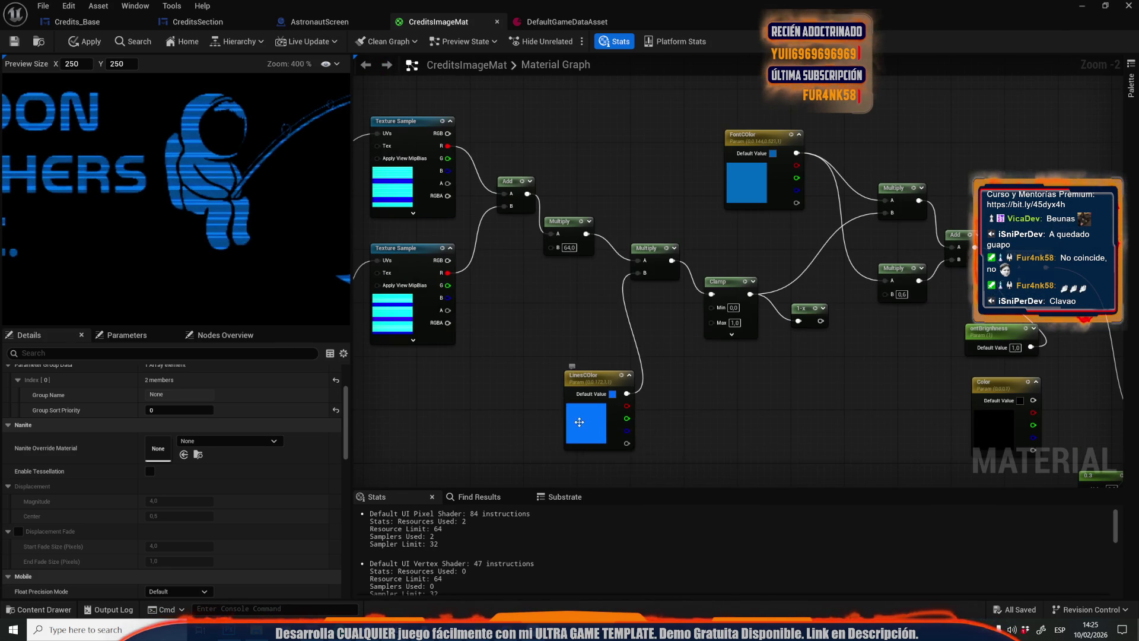
left_click_drag(751, 383, 740, 476)
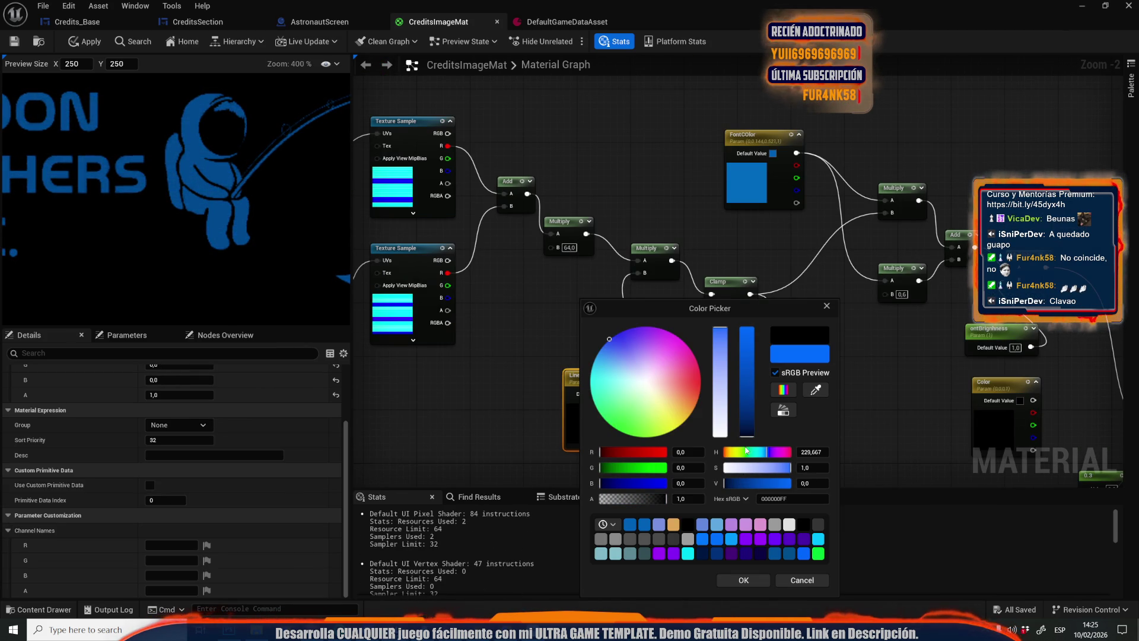
left_click(749, 427)
left_click(750, 420)
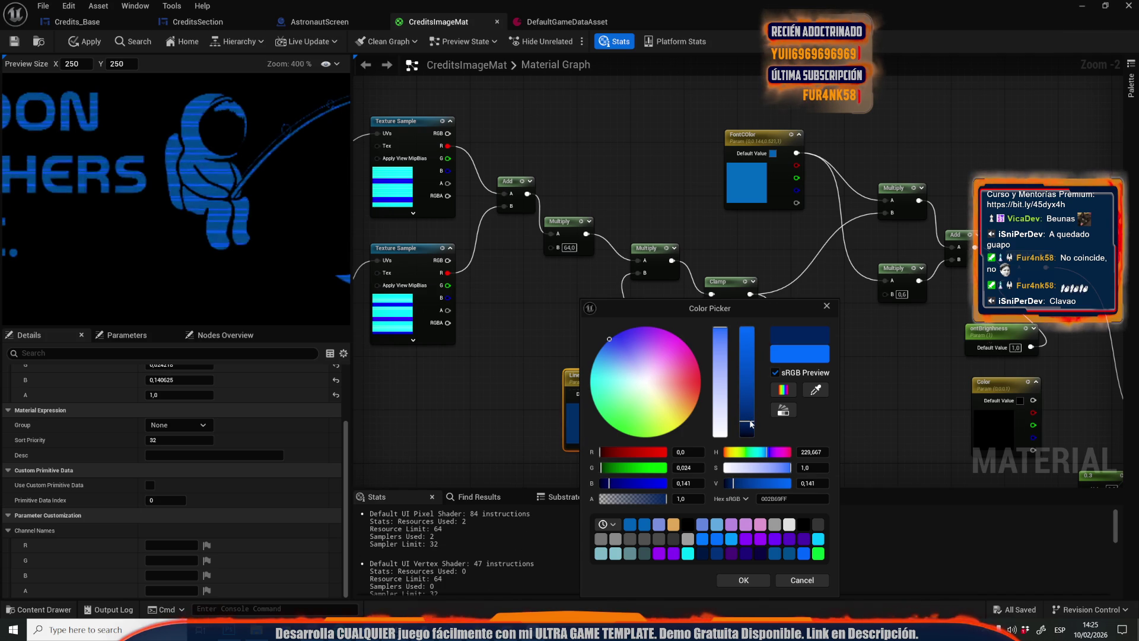
left_click(819, 584)
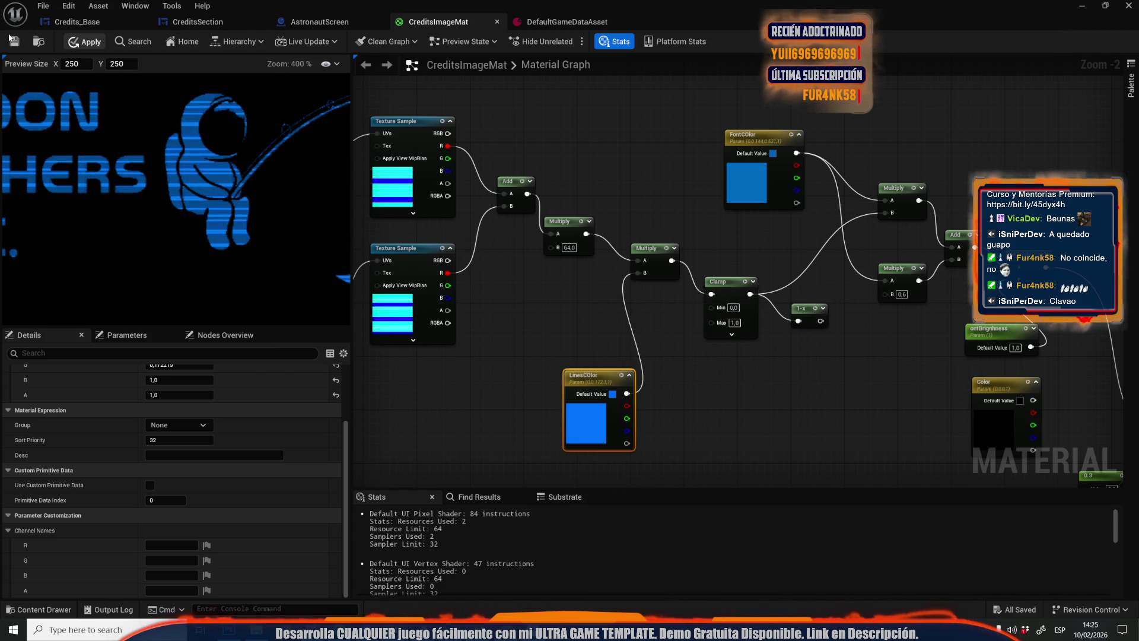
left_click(83, 42)
scroll(486, 215, "down", 5)
scroll(518, 390, "up", 4)
scroll(617, 402, "up", 3)
type("1")
left_click(617, 417)
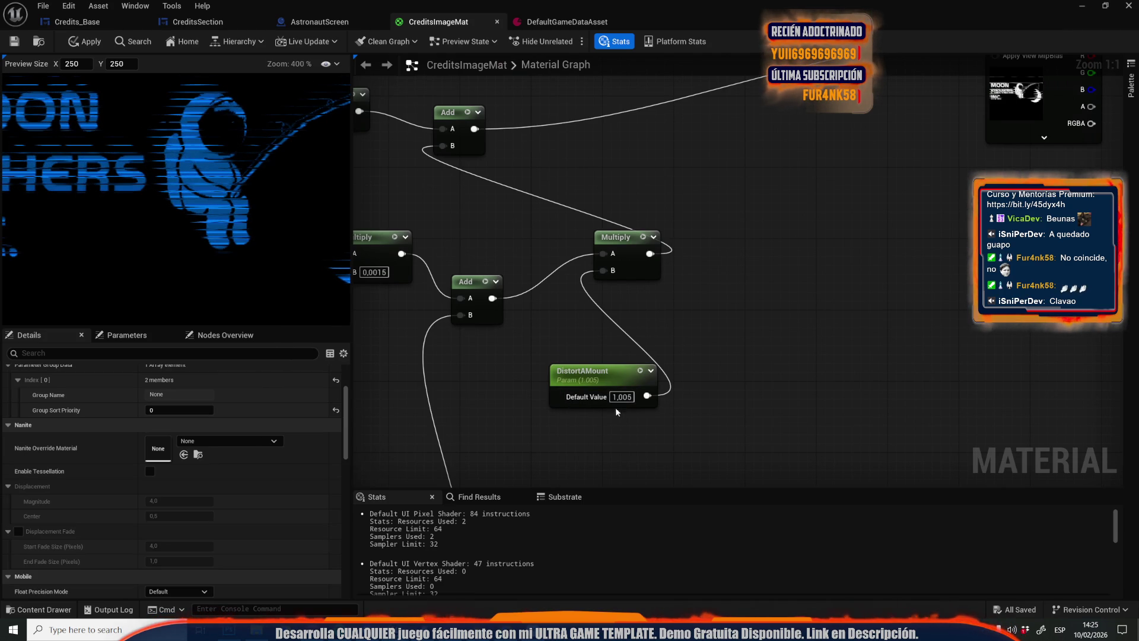
key("ctrl+z")
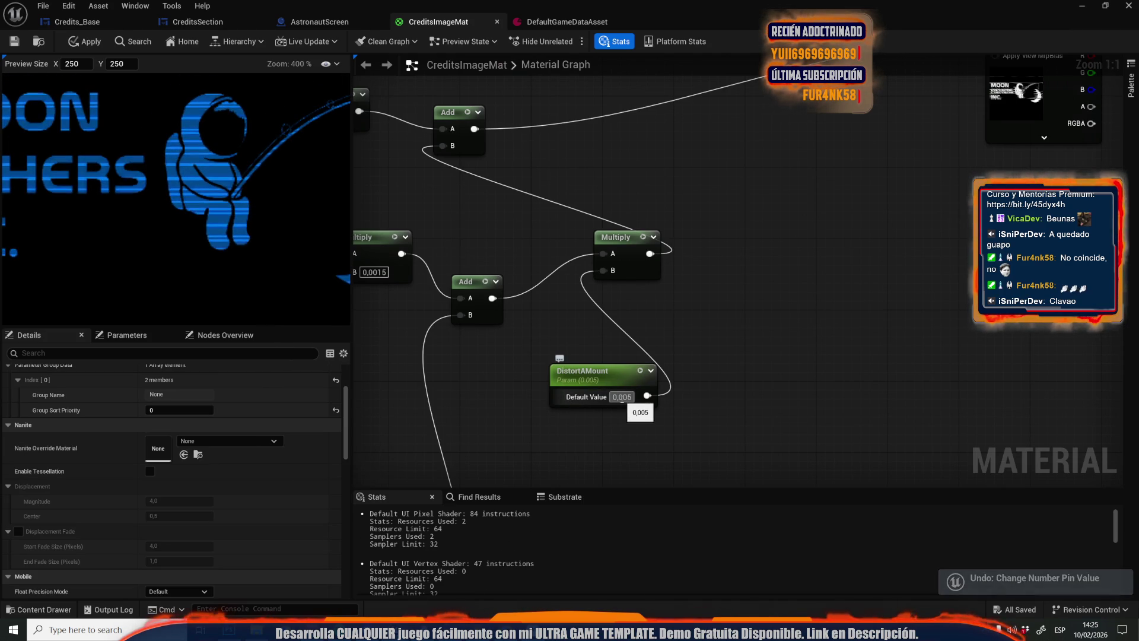
left_click(620, 399)
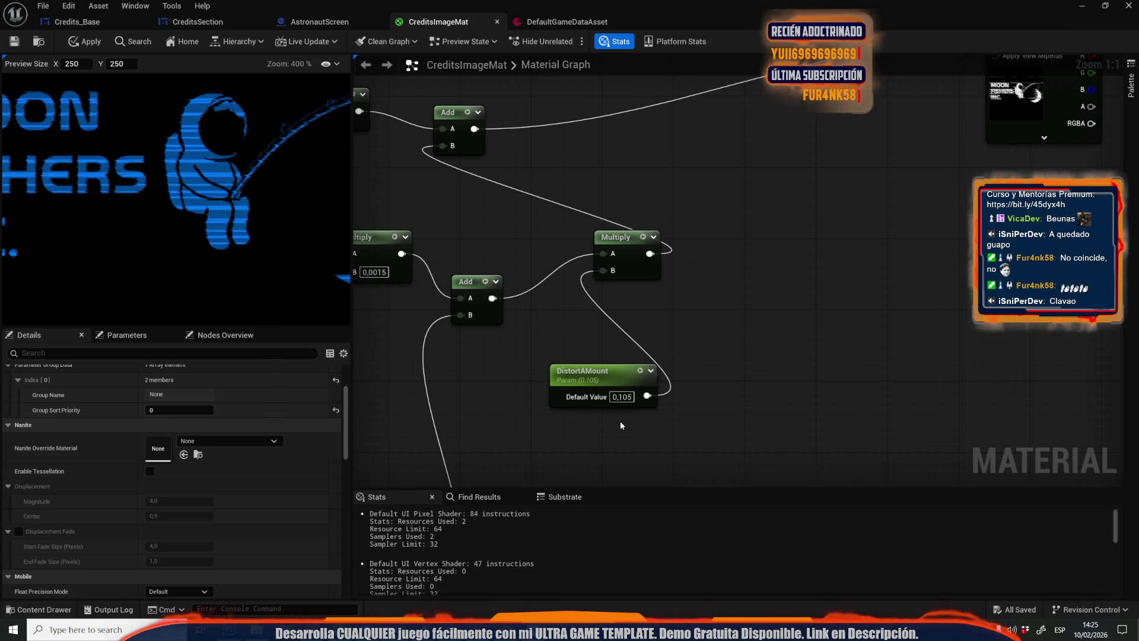
key("ctrl+z")
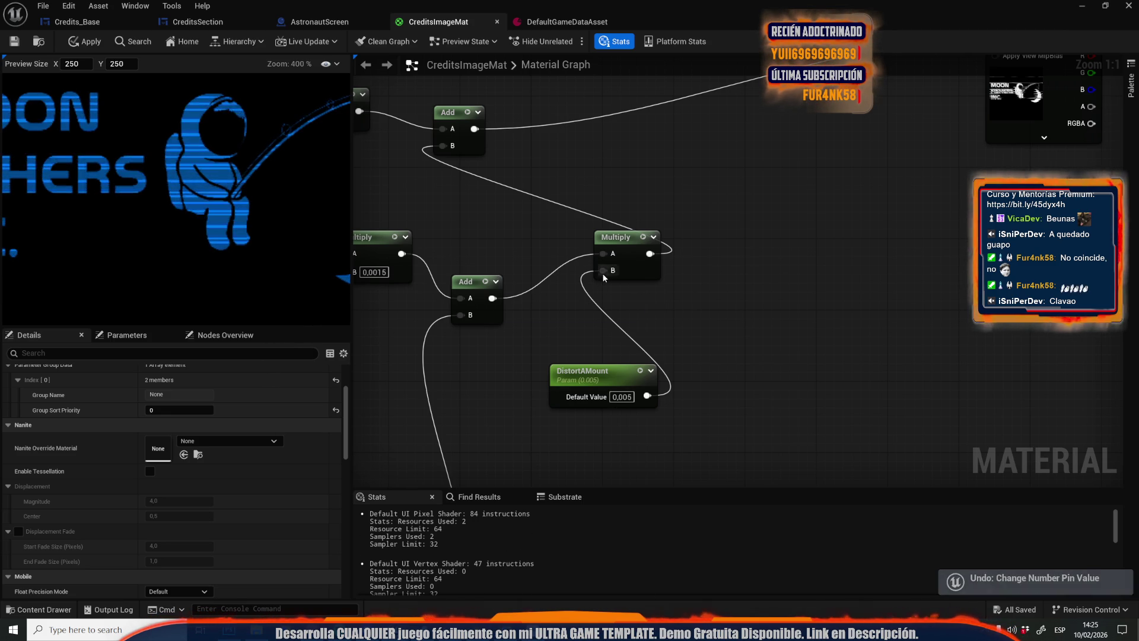
scroll(579, 392, "down", 1)
double_click(480, 189)
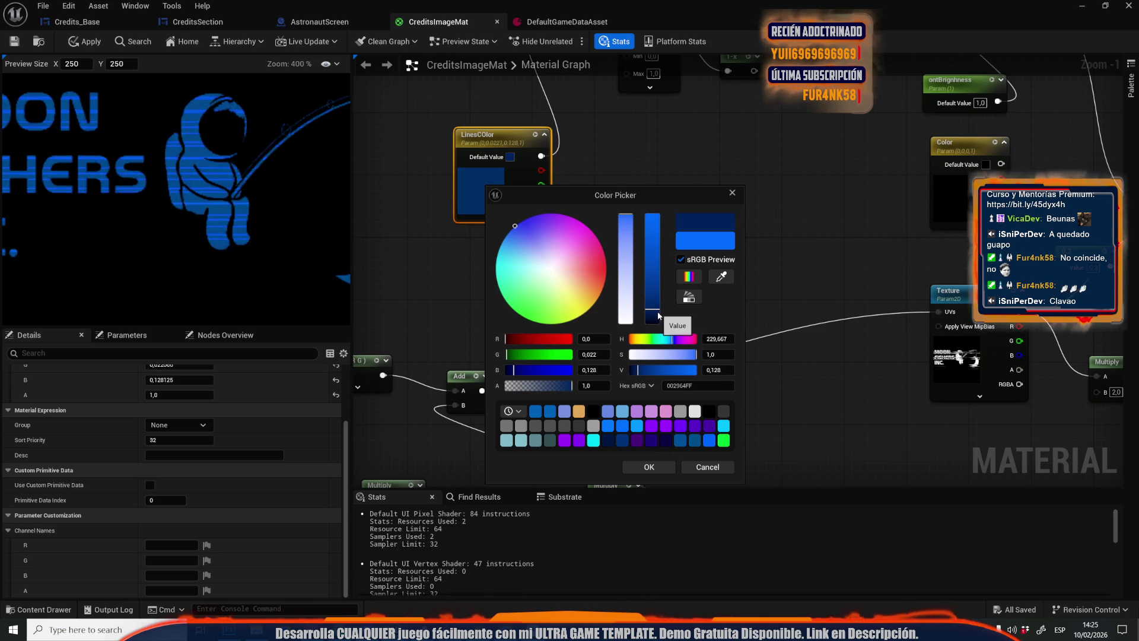
left_click_drag(658, 311, 653, 342)
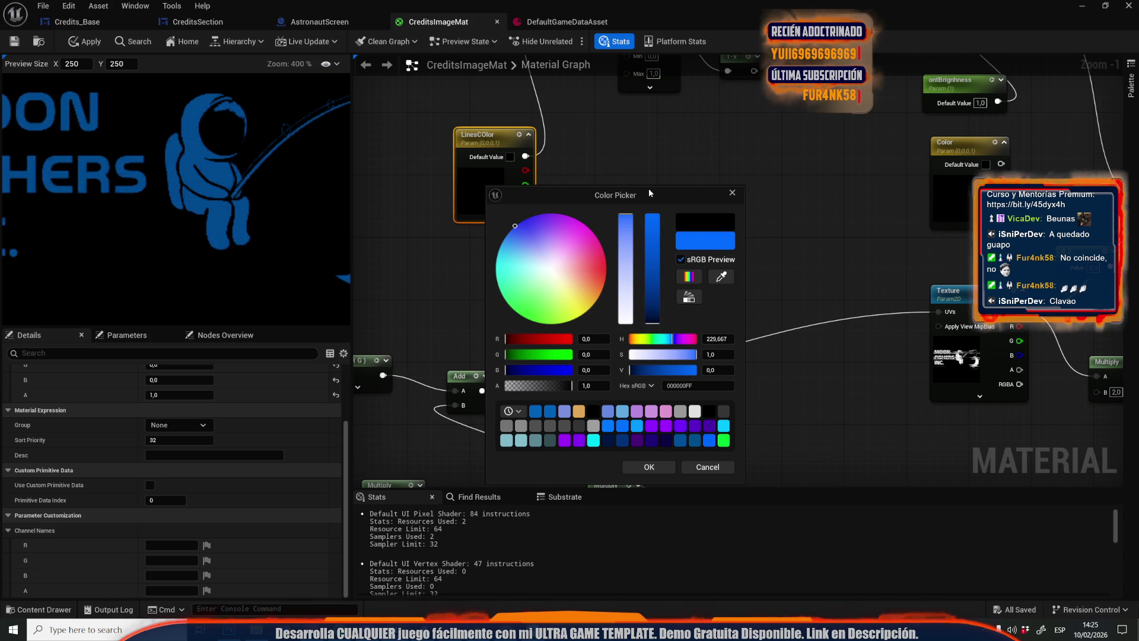
left_click_drag(652, 234, 644, 172)
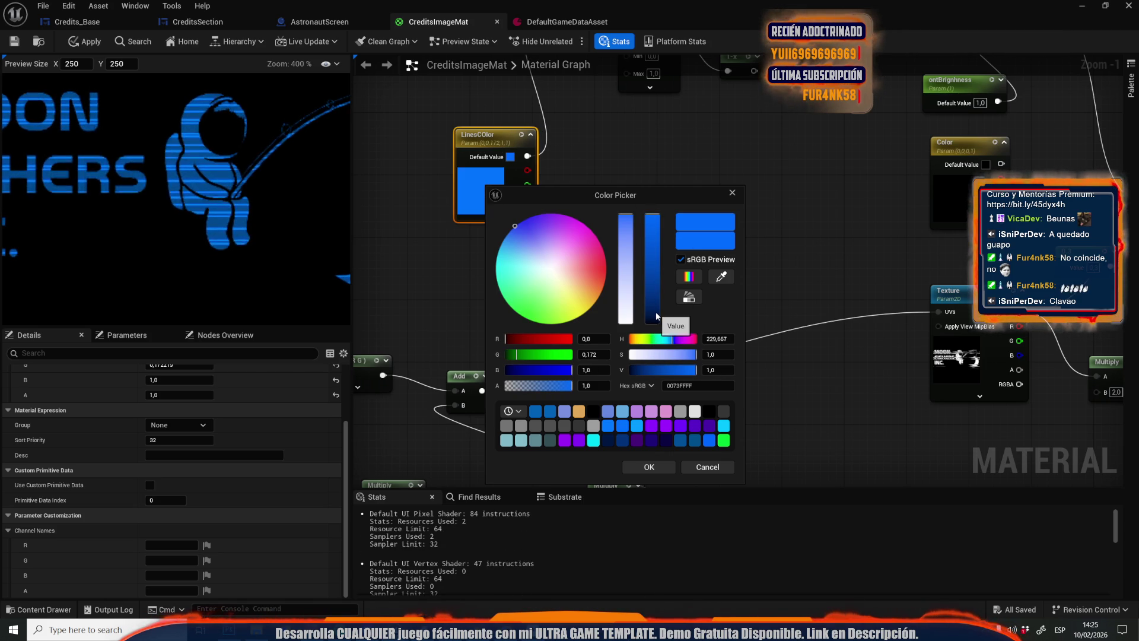
left_click(656, 314)
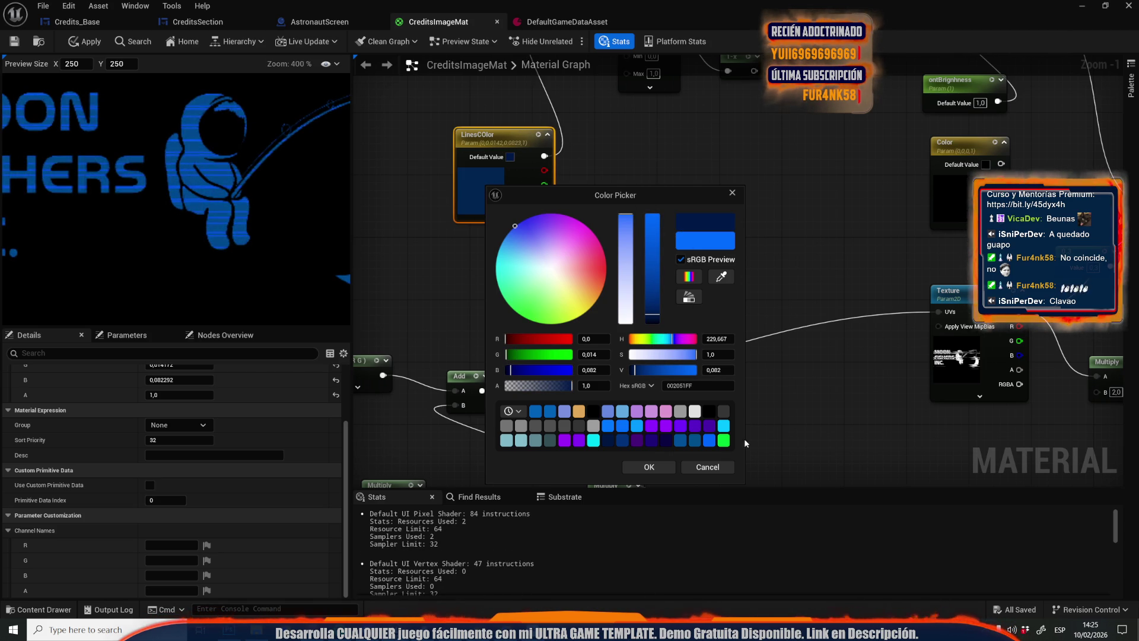
left_click(712, 468)
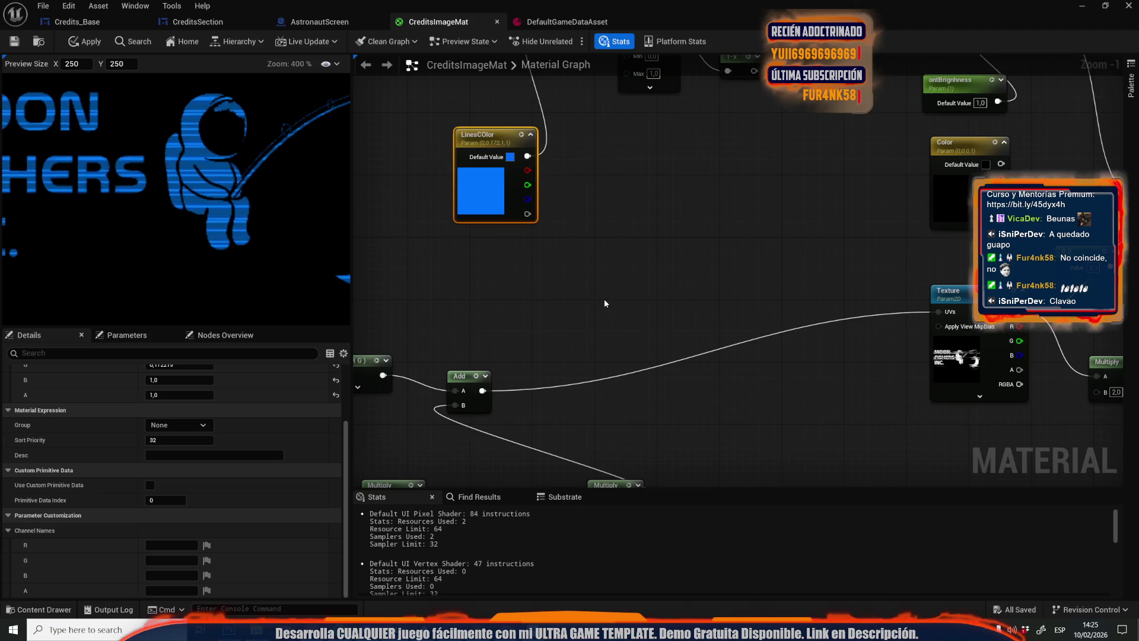
Set the lower Panner's Speed Y to 0,001, then clear it to zero
scroll(604, 298, "down", 3)
scroll(765, 407, "up", 1)
scroll(511, 280, "up", 1)
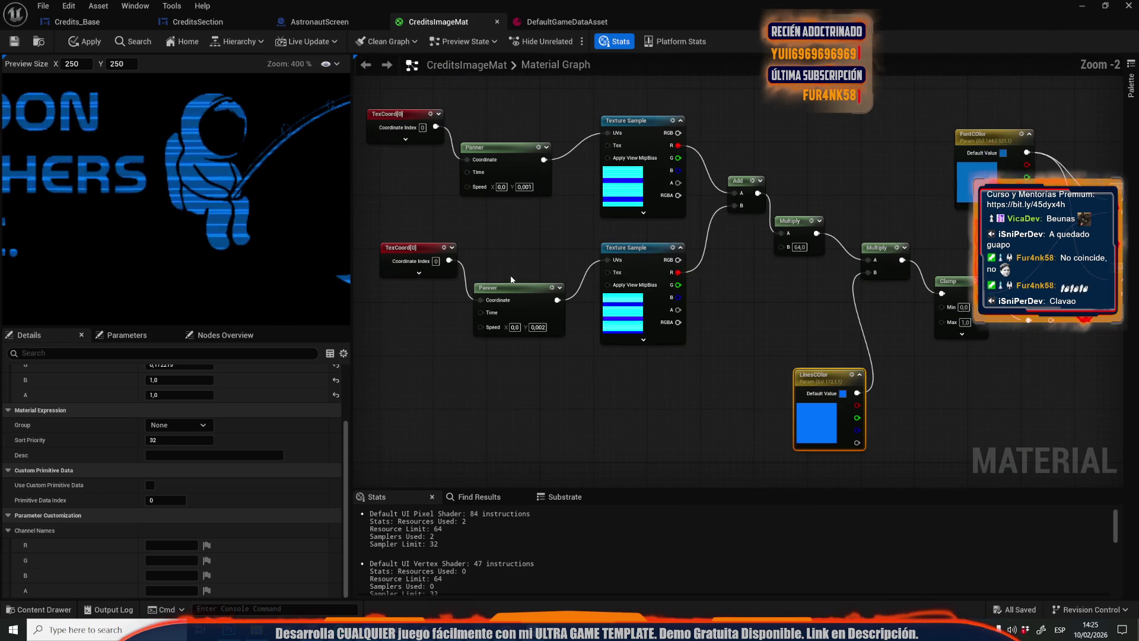
scroll(504, 199, "up", 2)
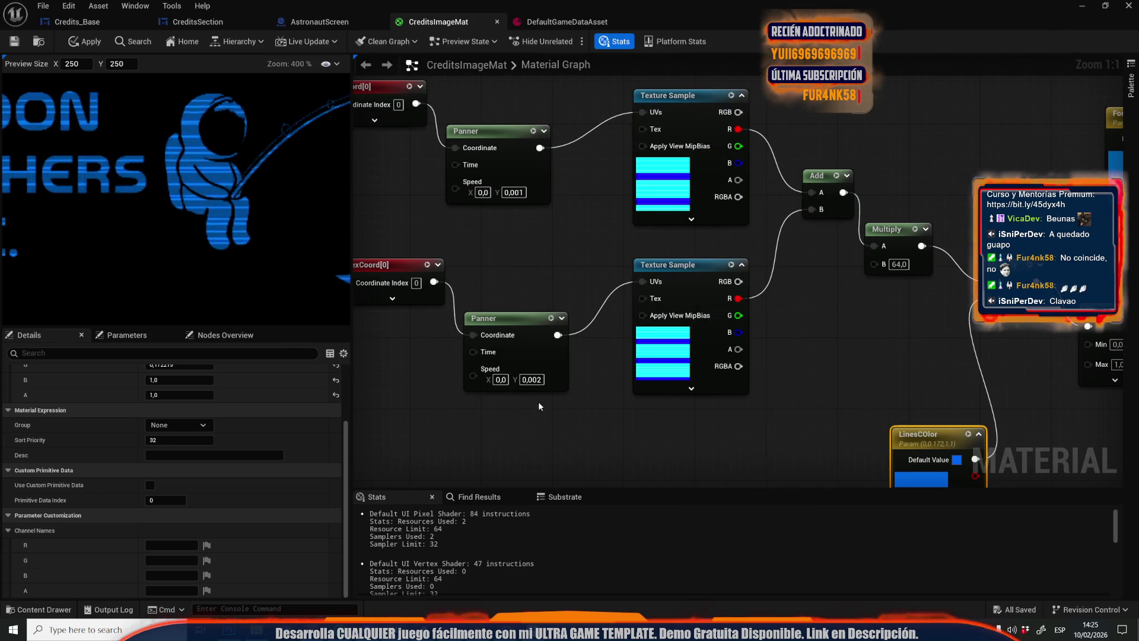
type("0,001")
left_click(560, 407)
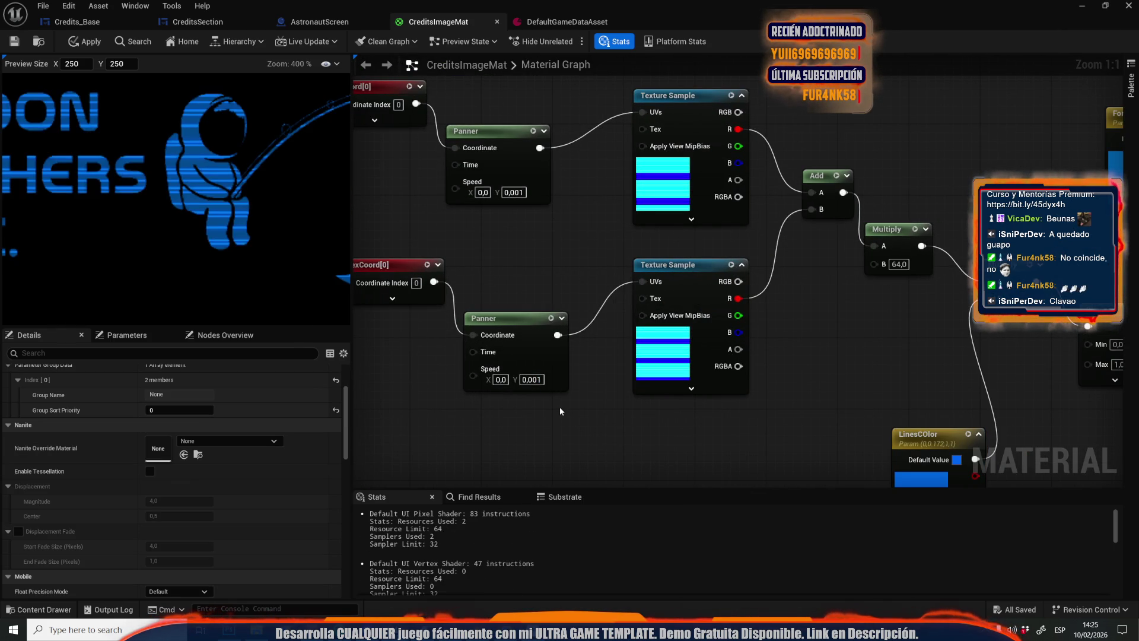
left_click(535, 382)
left_click(537, 381)
key("BackSpace")
key("BackSpace")
key("Return")
key("Return")
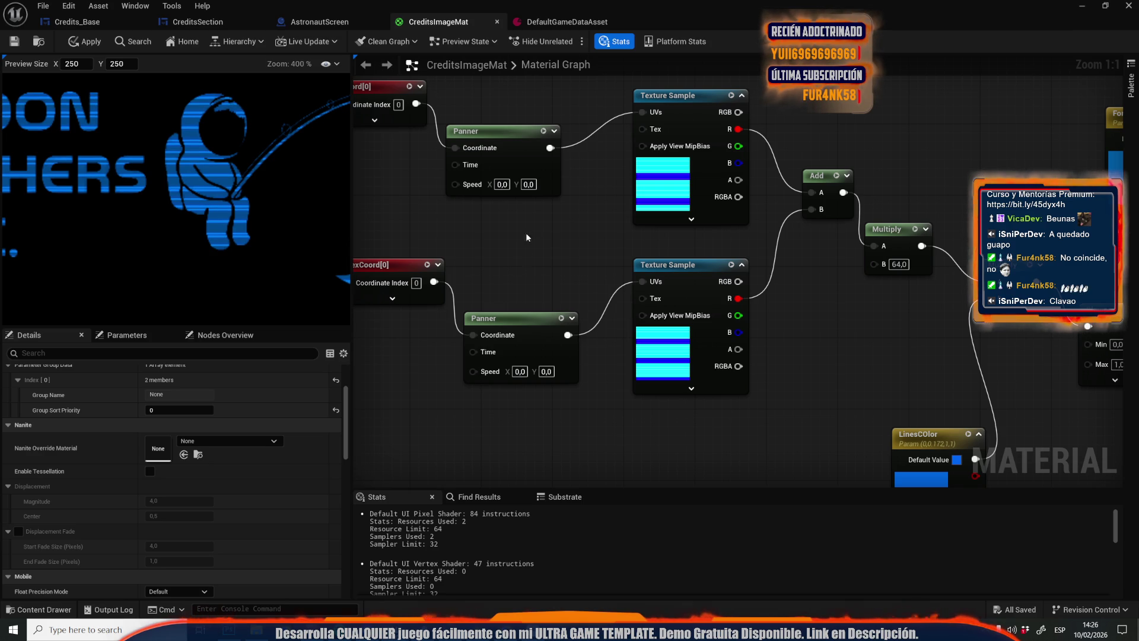
Restore Panner speeds 0,001 and 0,002 and the bright blue LinesColor, then move the lower TexCoord[0] up-left
key("ctrl+z")
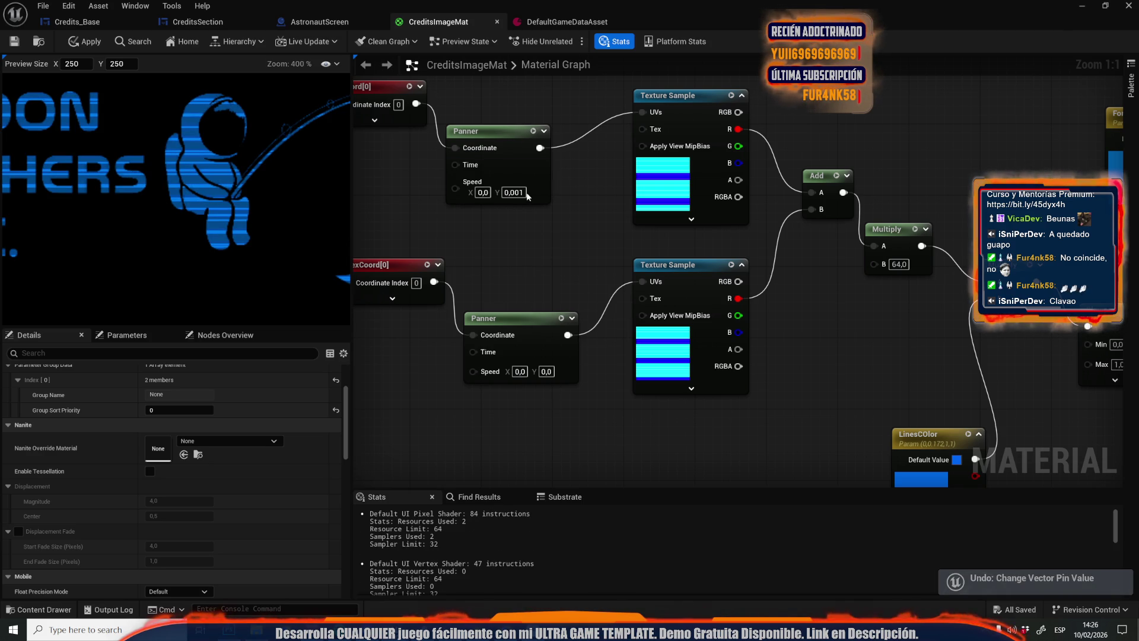
key("ctrl+z")
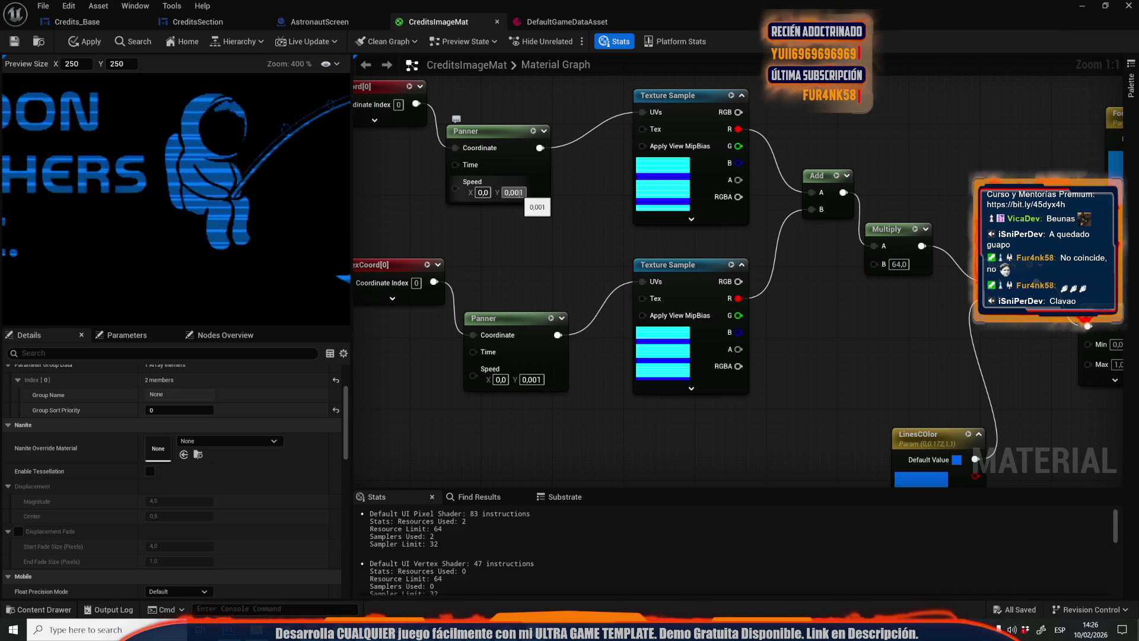
left_click_drag(505, 257, 587, 226)
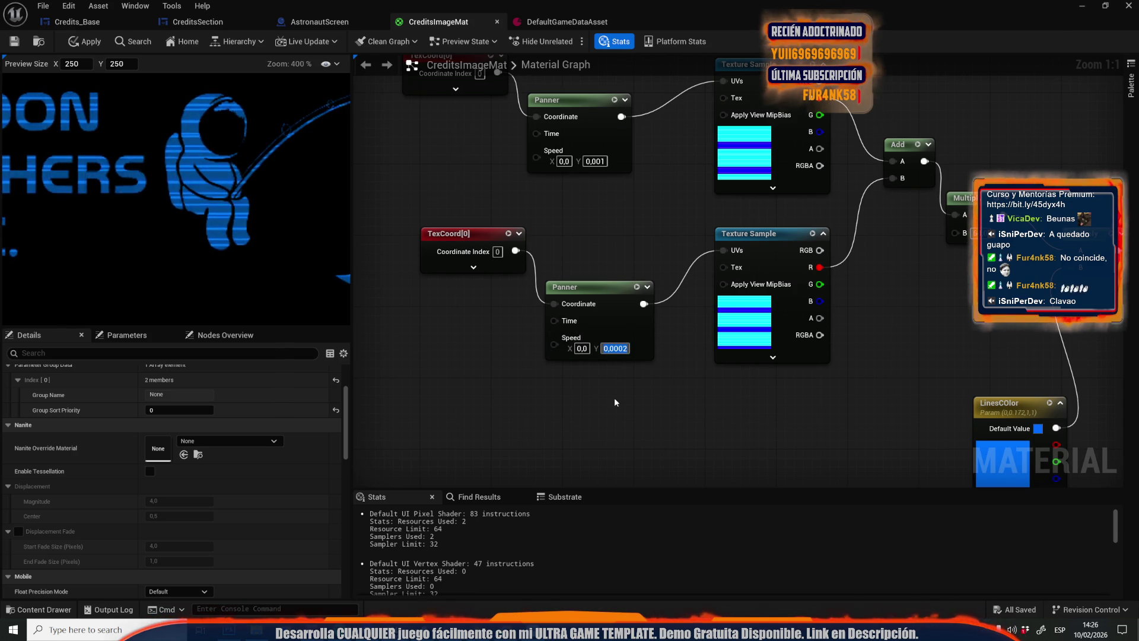
key("Return")
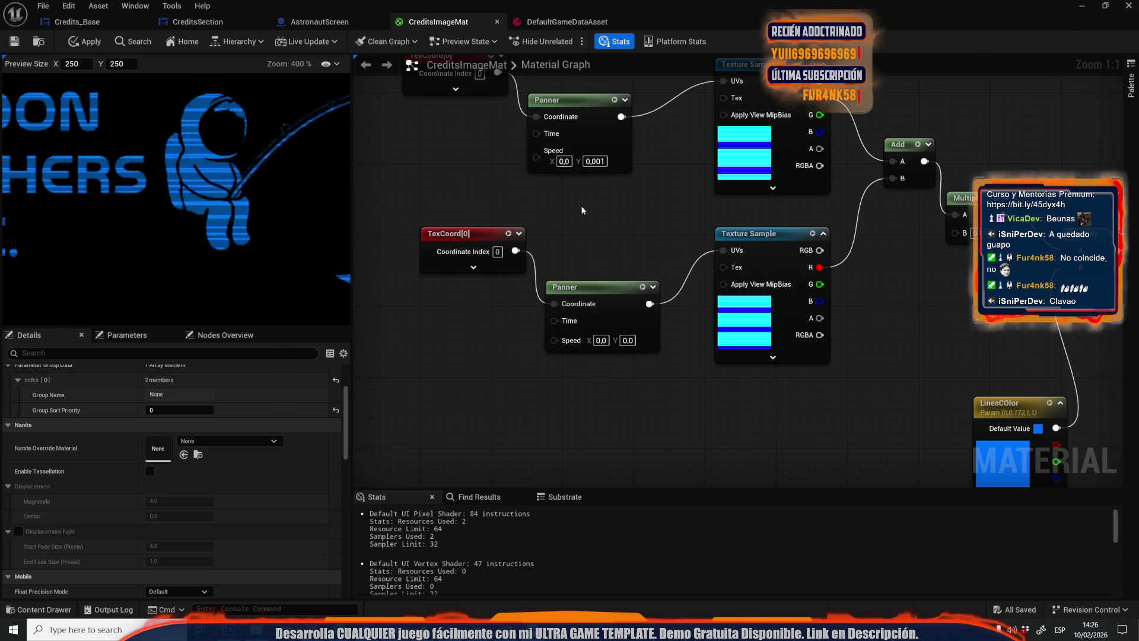
key("ctrl+z")
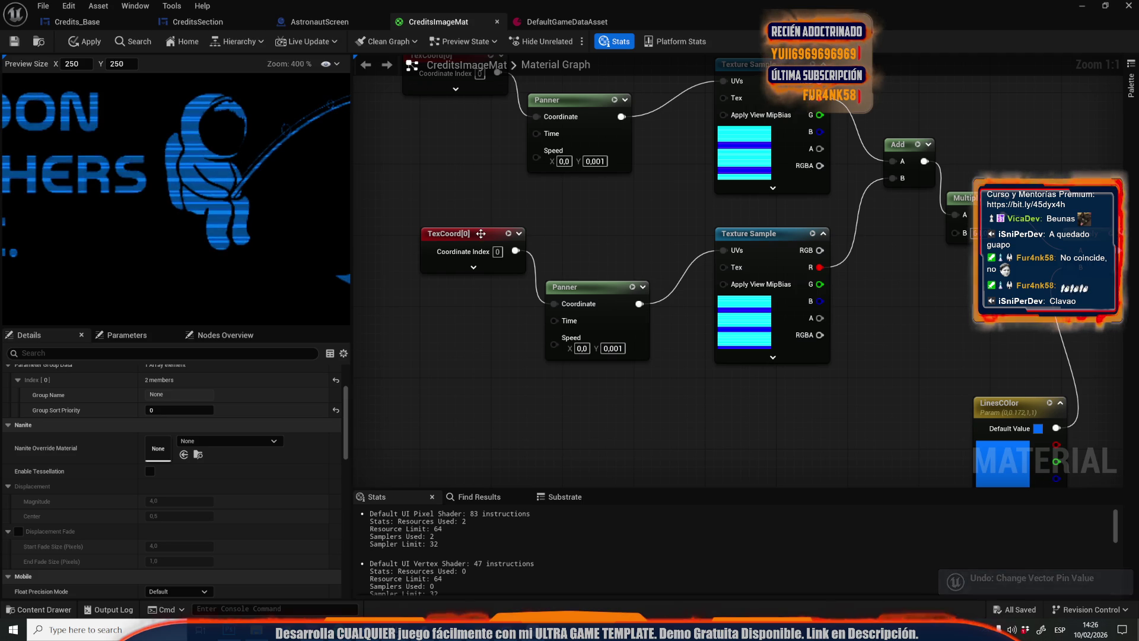
key("ctrl+z")
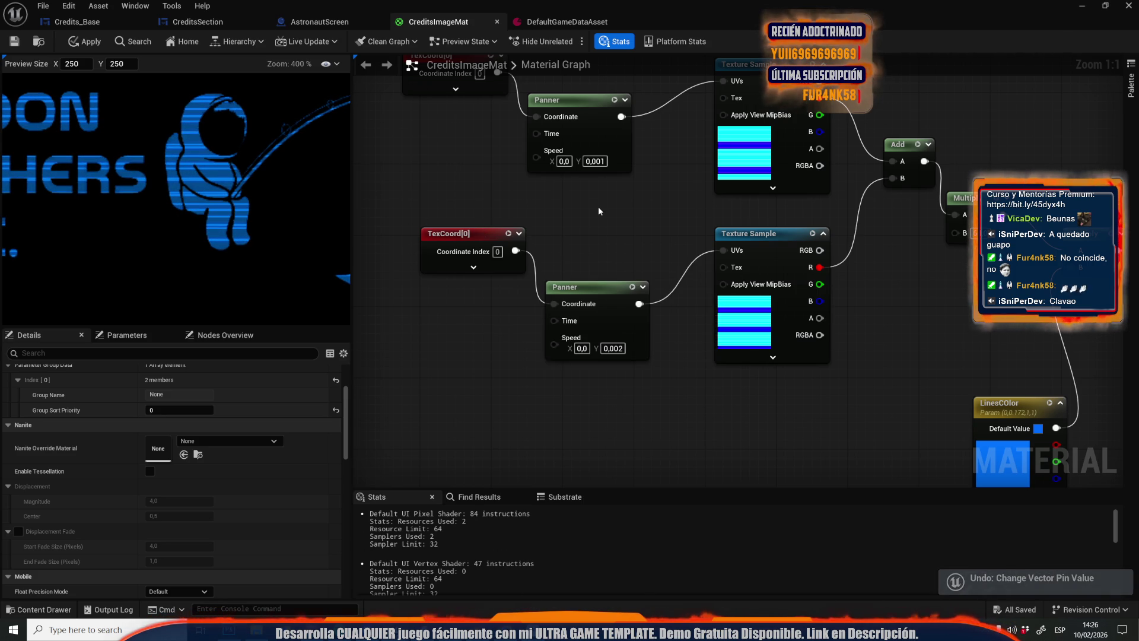
key("ctrl+z")
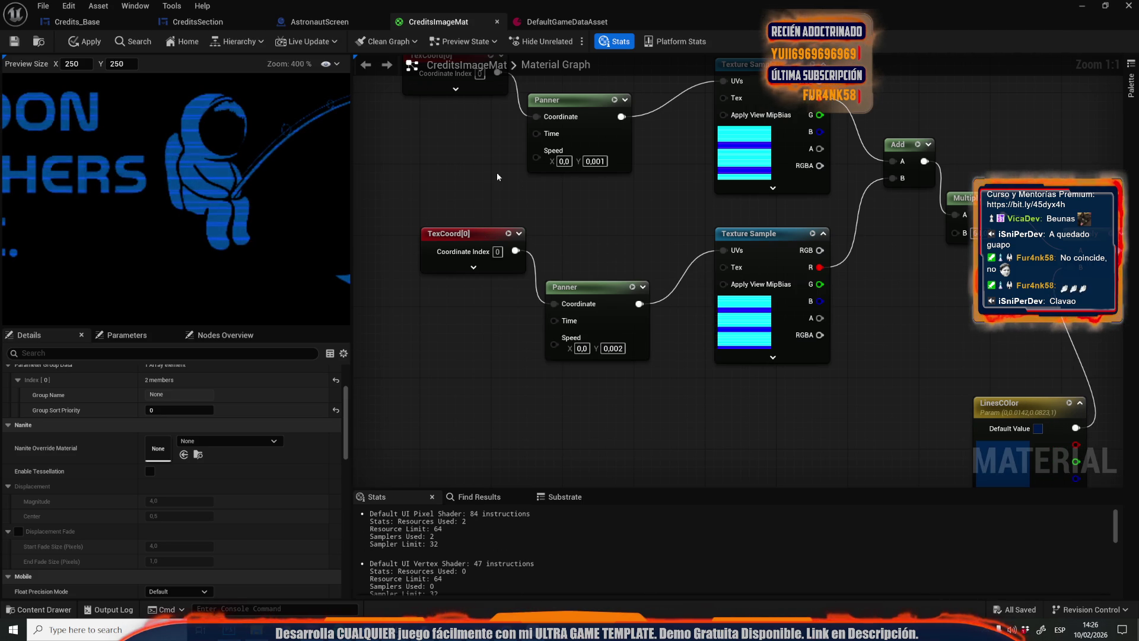
key("ctrl+y")
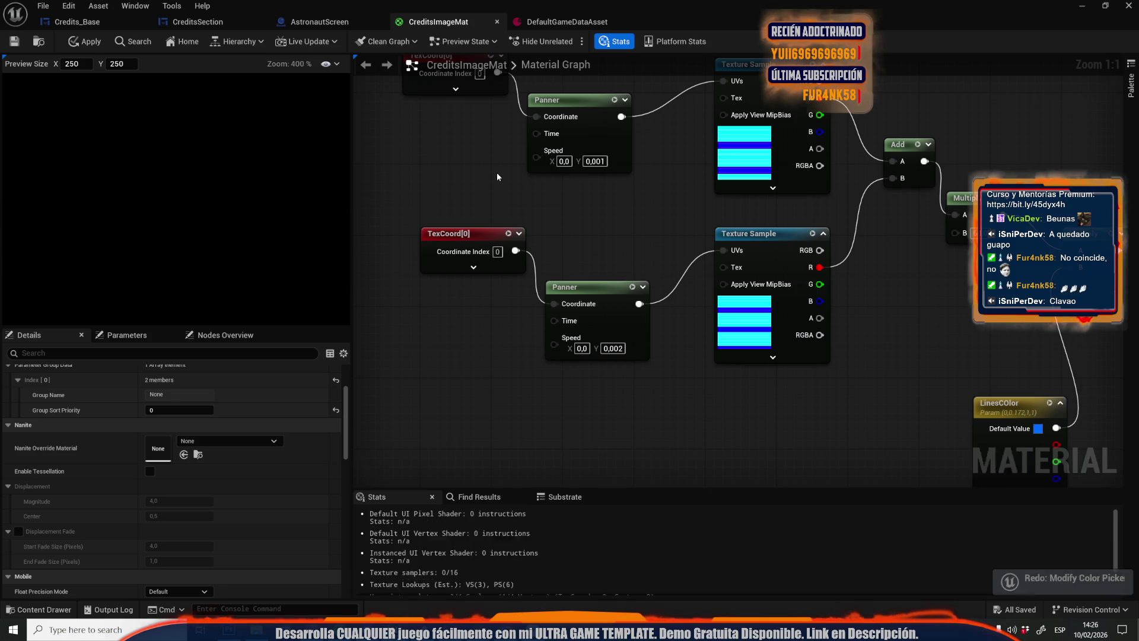
left_click_drag(466, 233, 395, 207)
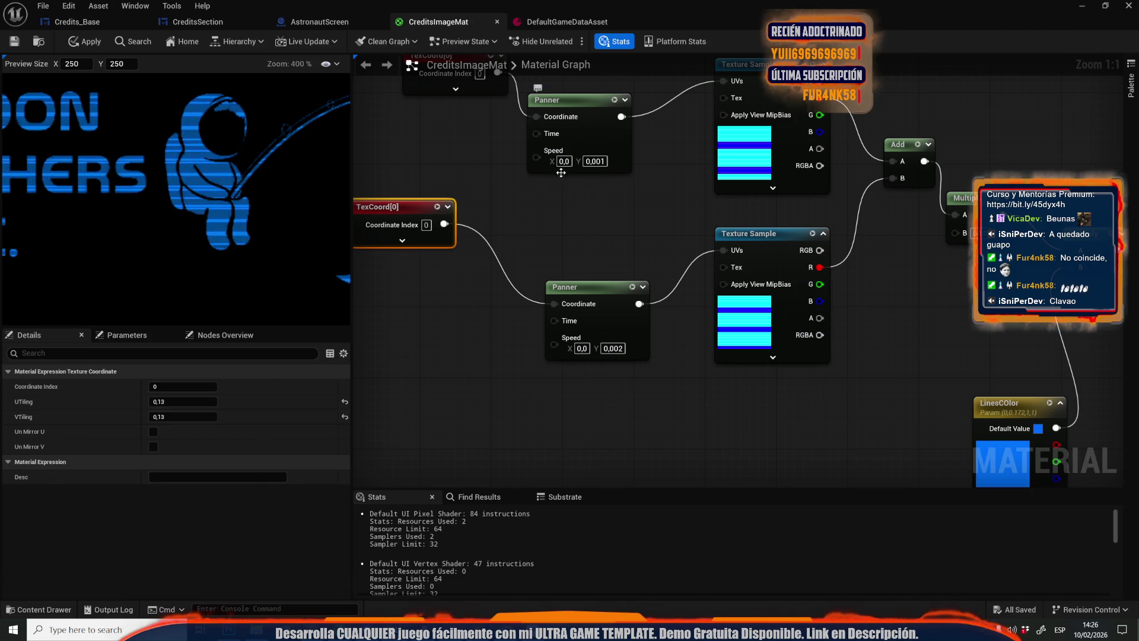
Try new TexCoord tiling values: UTiling .3, then UTiling .2 and VTiling .2
scroll(543, 310, "down", 2)
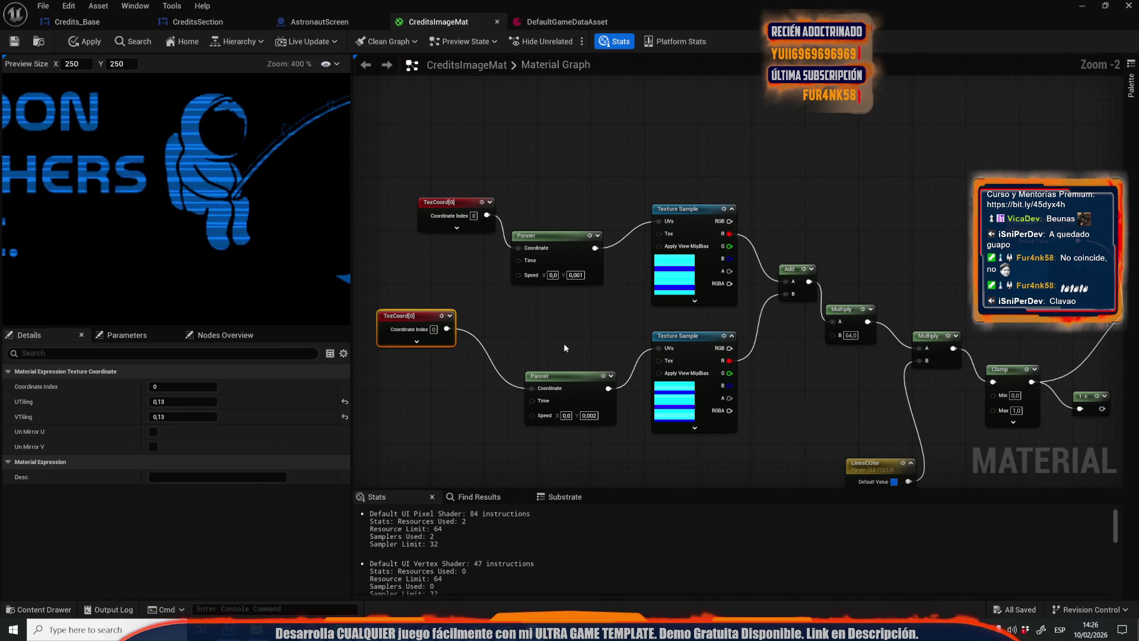
left_click(185, 401)
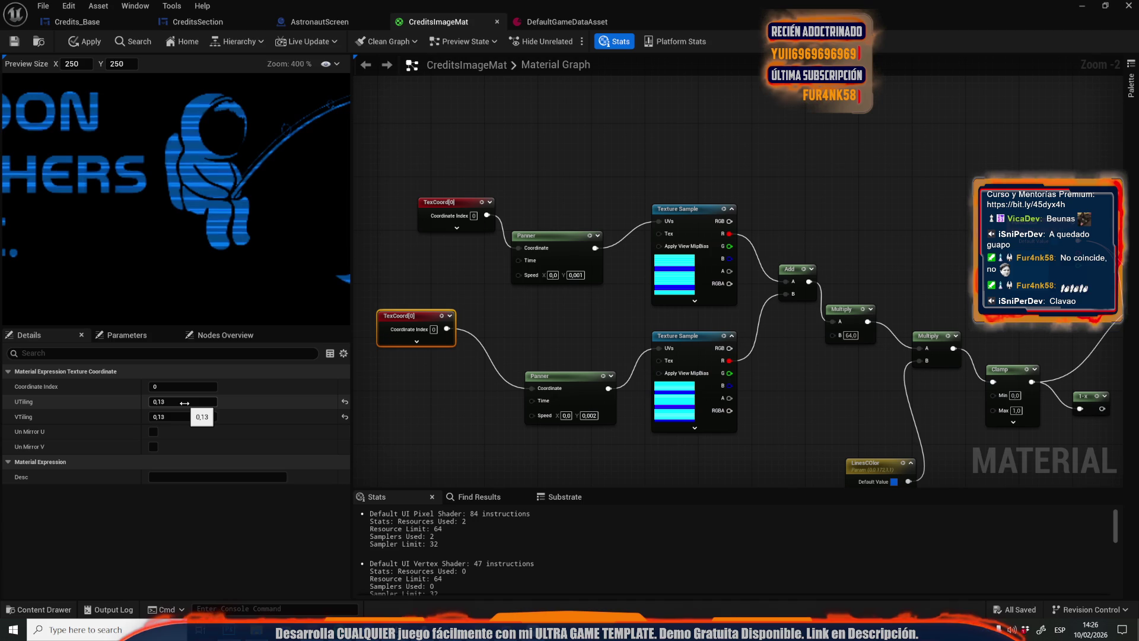
type(".3")
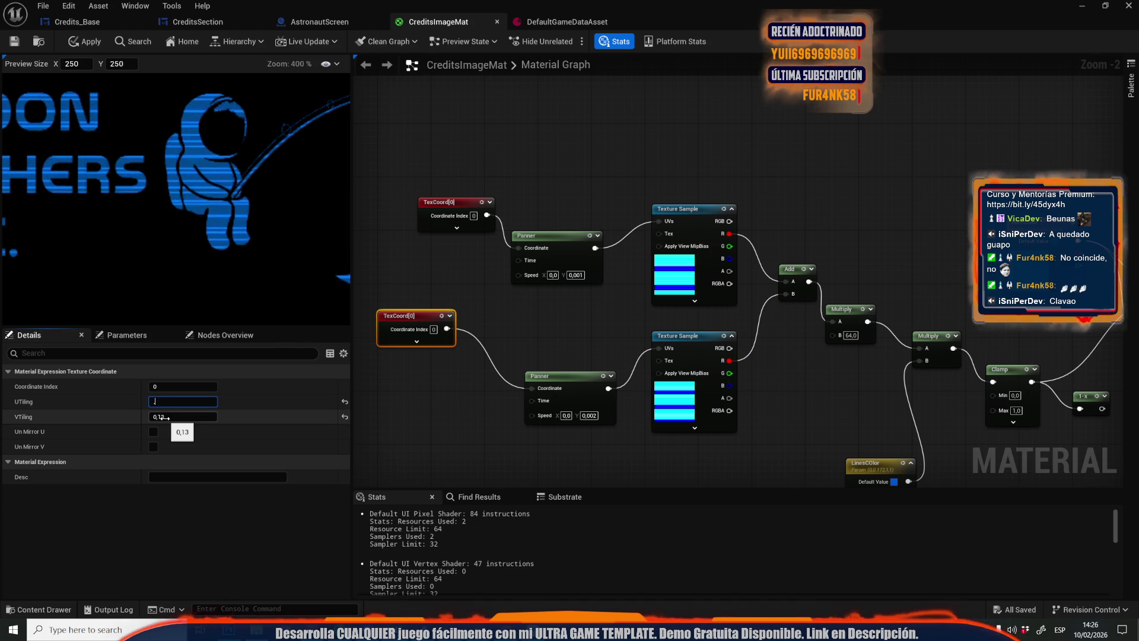
key("Return")
left_click(454, 202)
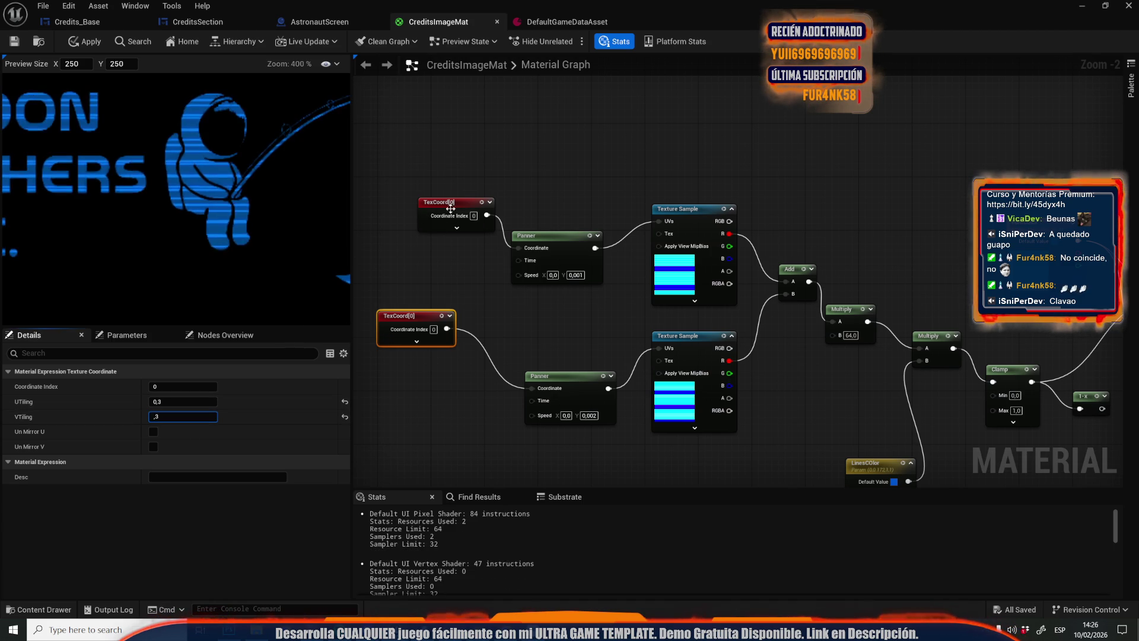
left_click(169, 402)
type(".2")
left_click(178, 416)
type(".2")
left_click(461, 400)
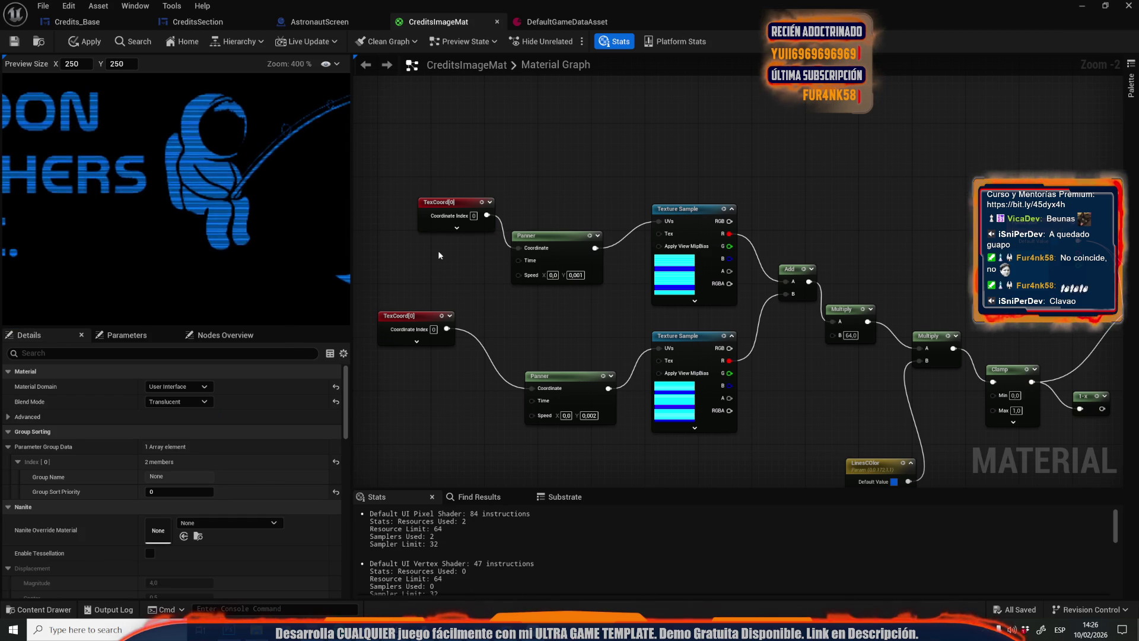
Undo the tiling edits and recheck both TexCoord nodes' tiling, the upper at 0.1
scroll(398, 244, "down", 5)
mouse_move(197, 154)
left_mouse_down()
mouse_move(246, 115)
mouse_move(251, 208)
left_mouse_up()
scroll(252, 207, "down", 1)
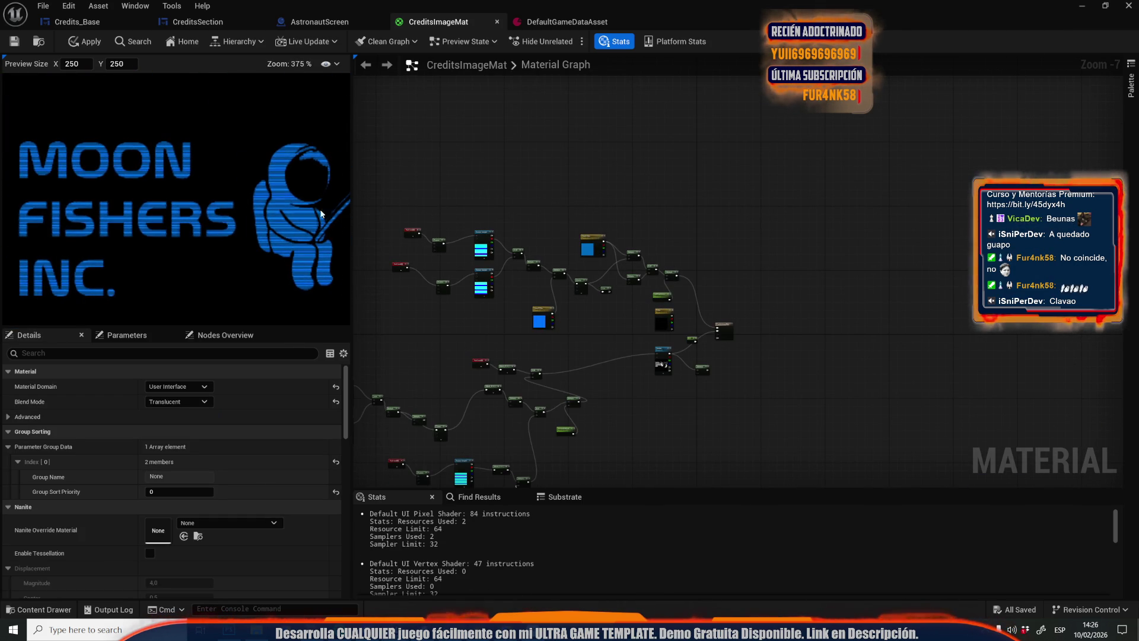
scroll(646, 224, "up", 5)
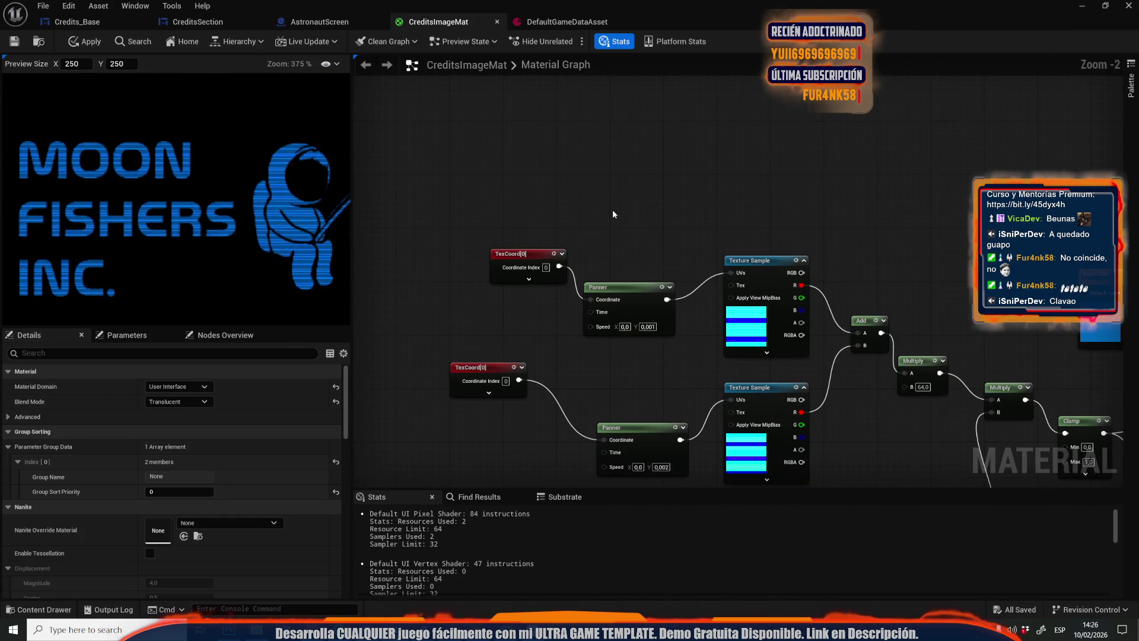
left_click_drag(614, 210, 665, 148)
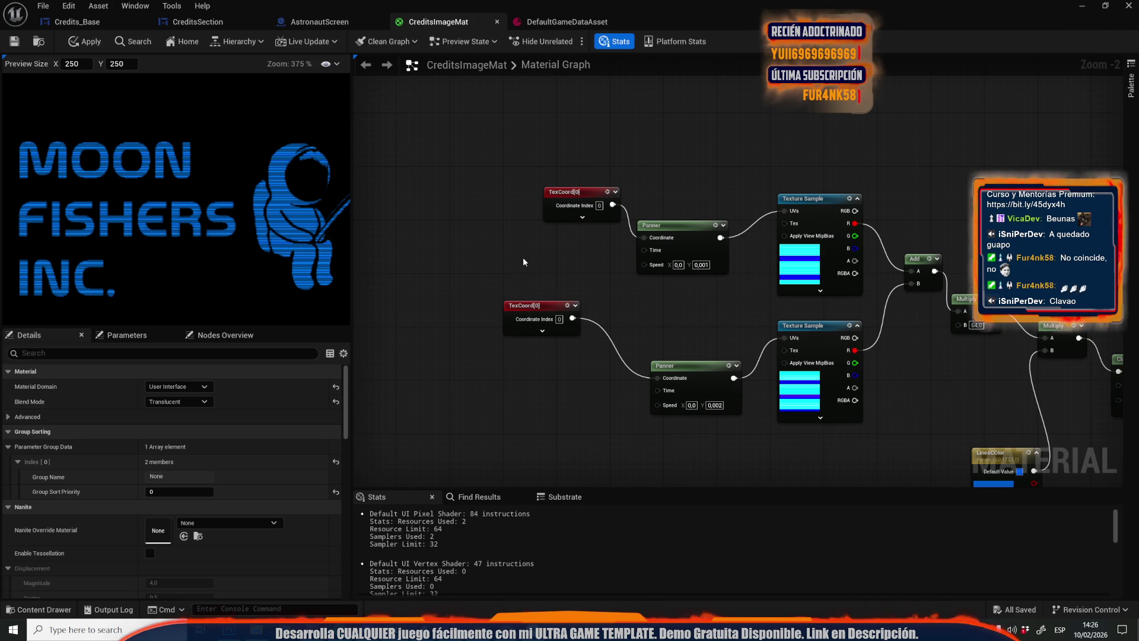
key("ctrl+z")
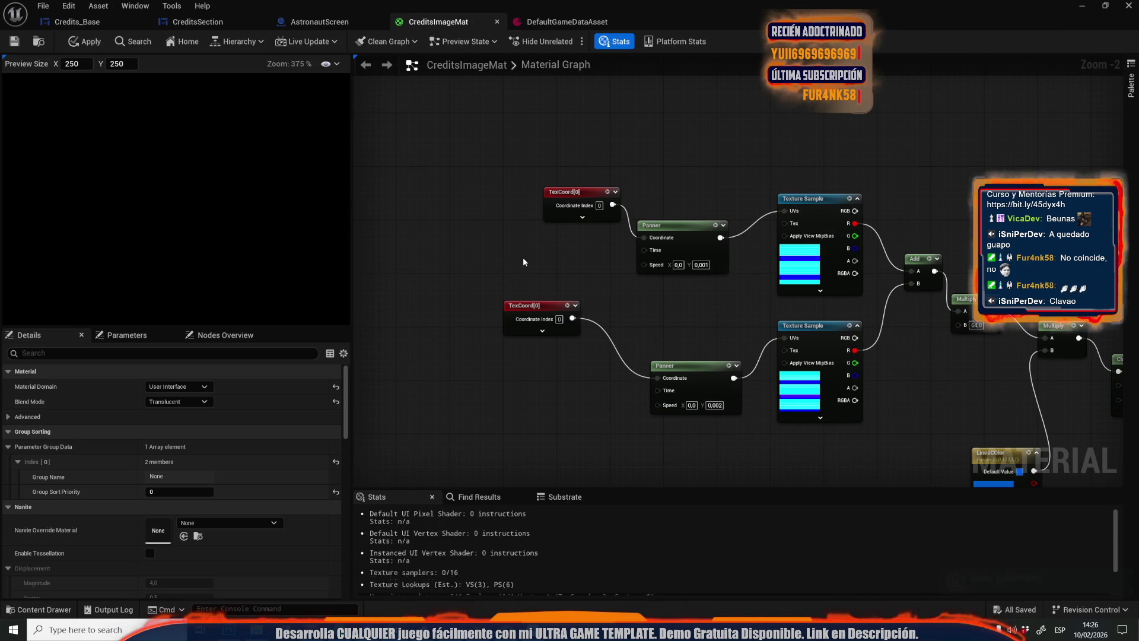
left_click(525, 320)
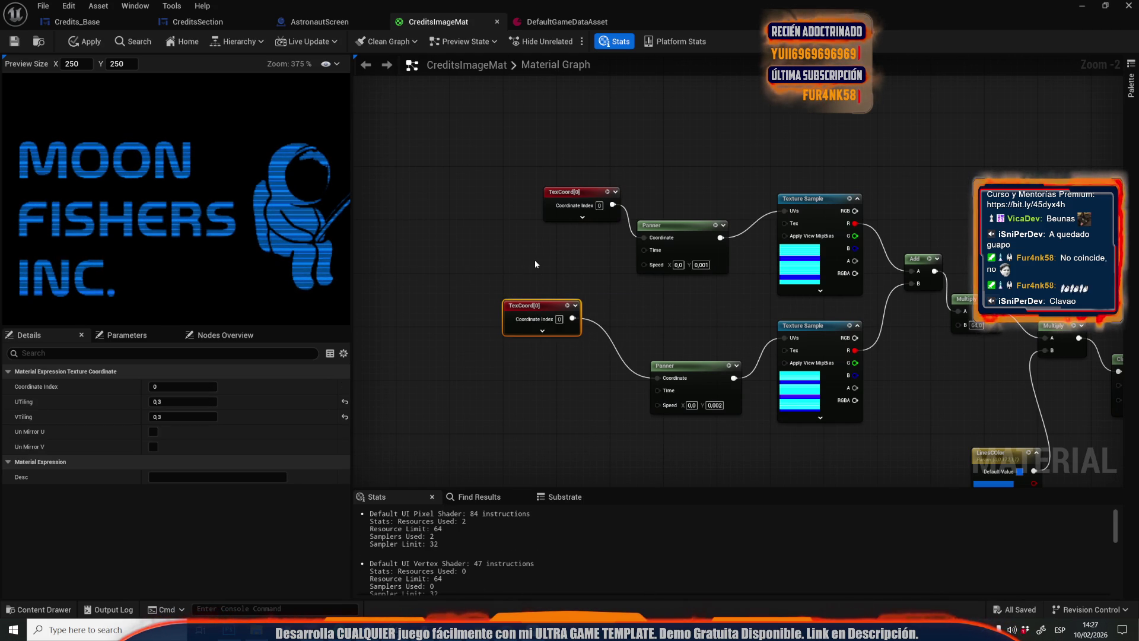
key("ctrl+z")
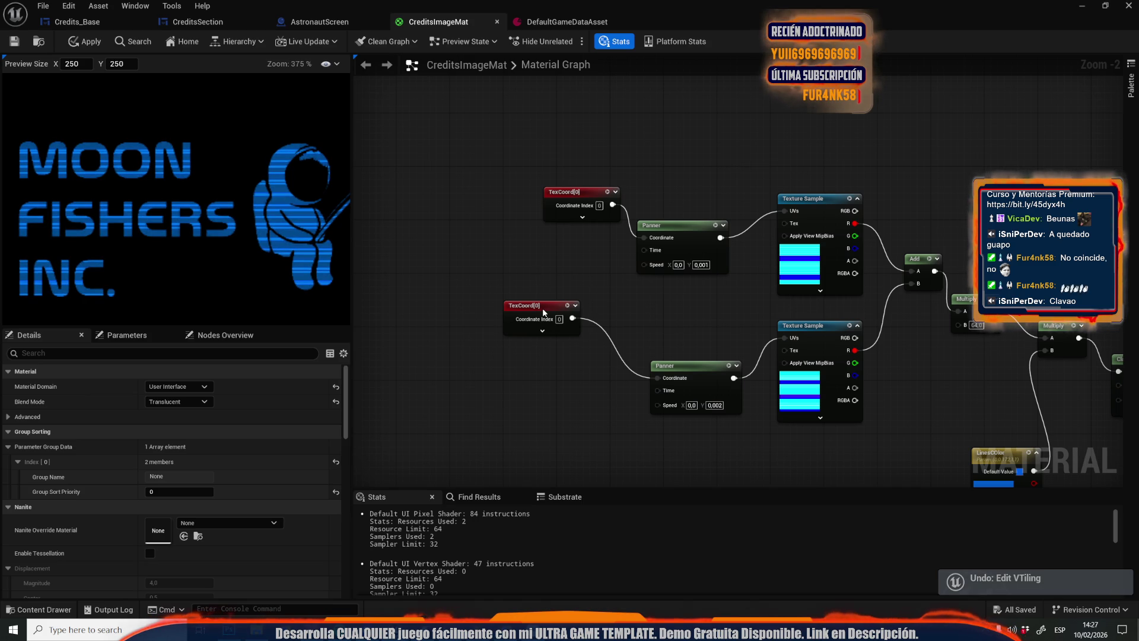
left_click(543, 308)
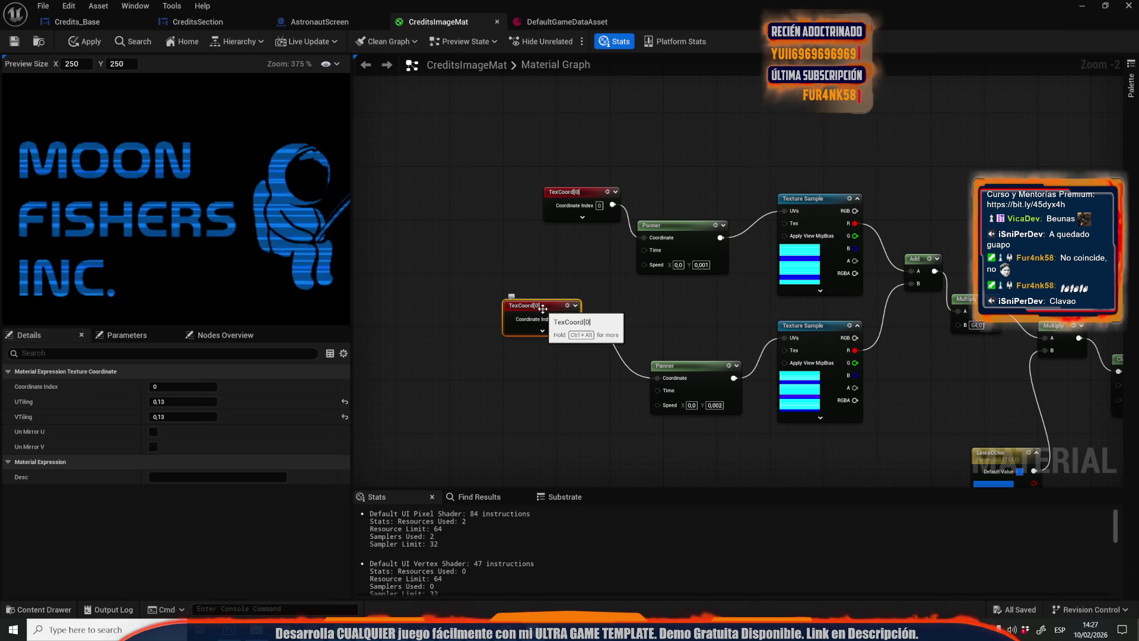
left_click(567, 194)
scroll(613, 410, "up", 1)
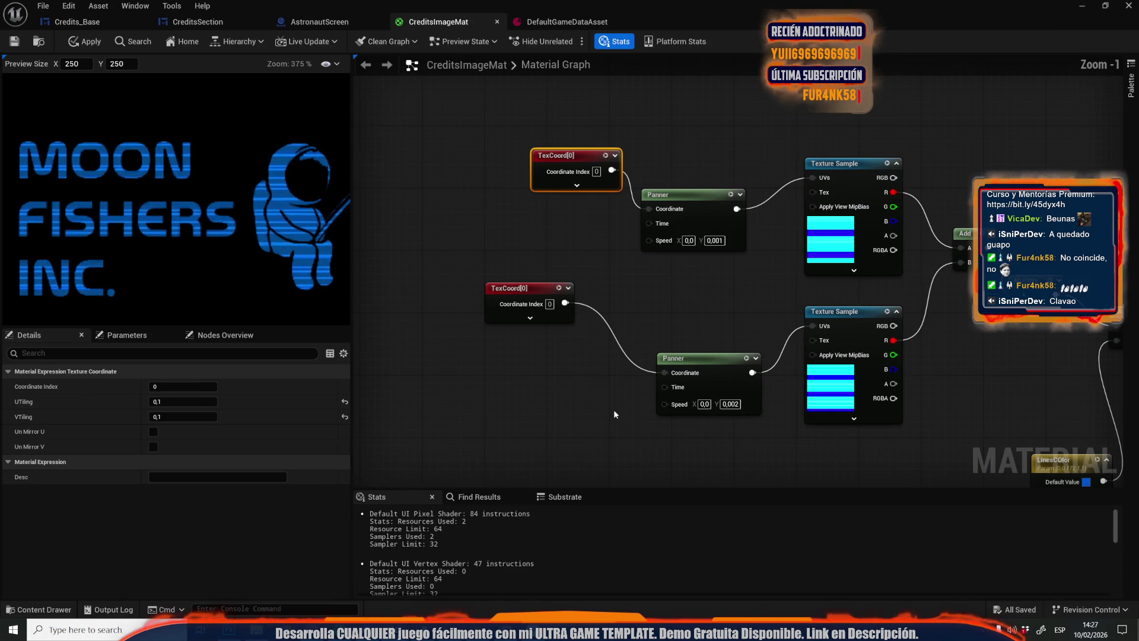
right_click(605, 273)
Add a Constant2Vector node beside the upper Panner with value 0,0.001
type("cons")
key("Down")
key("Return")
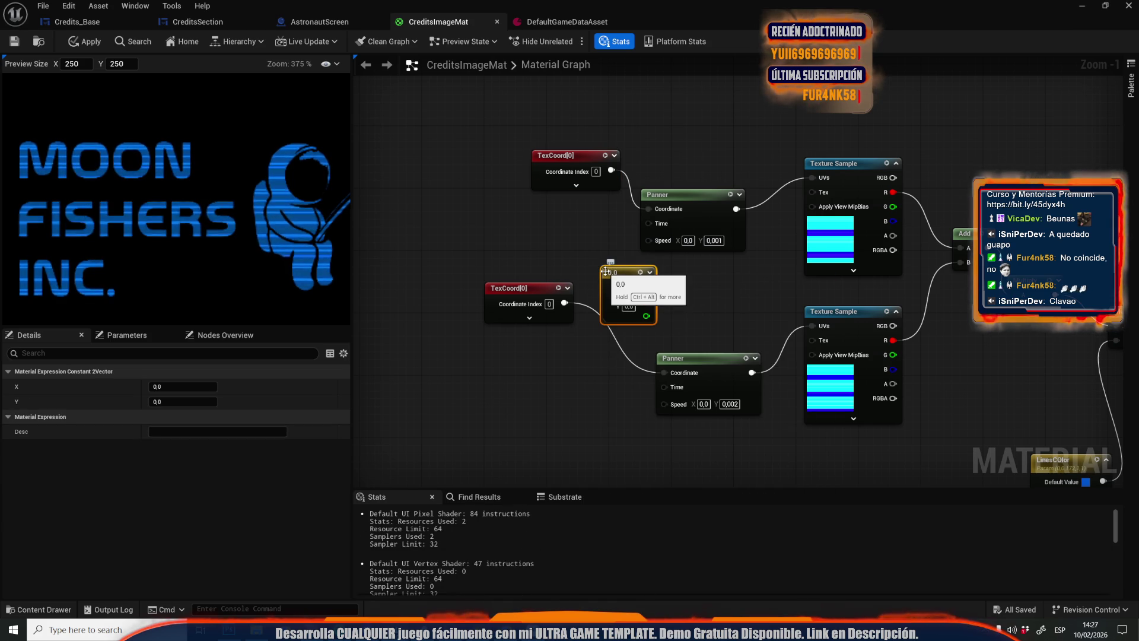
left_click_drag(605, 272, 480, 186)
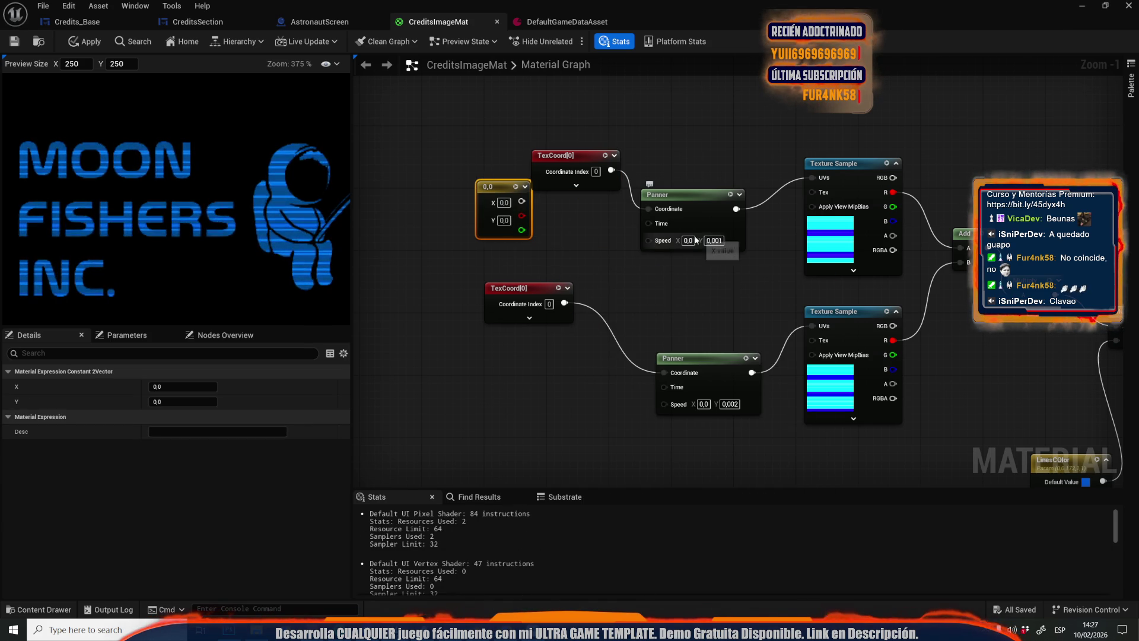
double_click(714, 240)
key("ctrl+c")
double_click(504, 220)
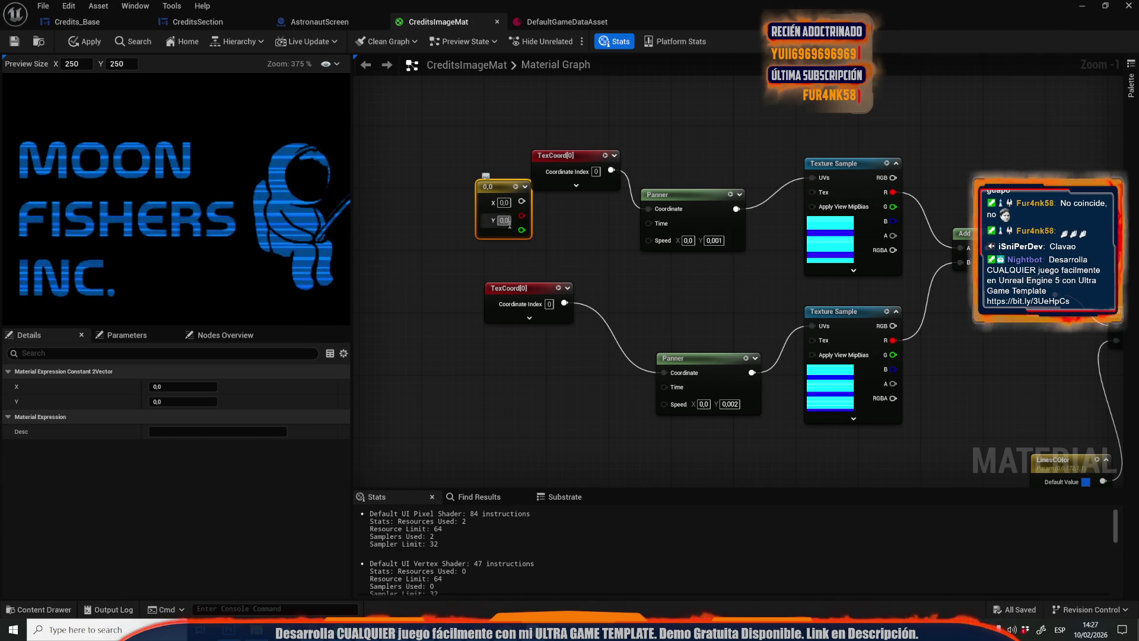
key("ctrl+v")
left_click(591, 254)
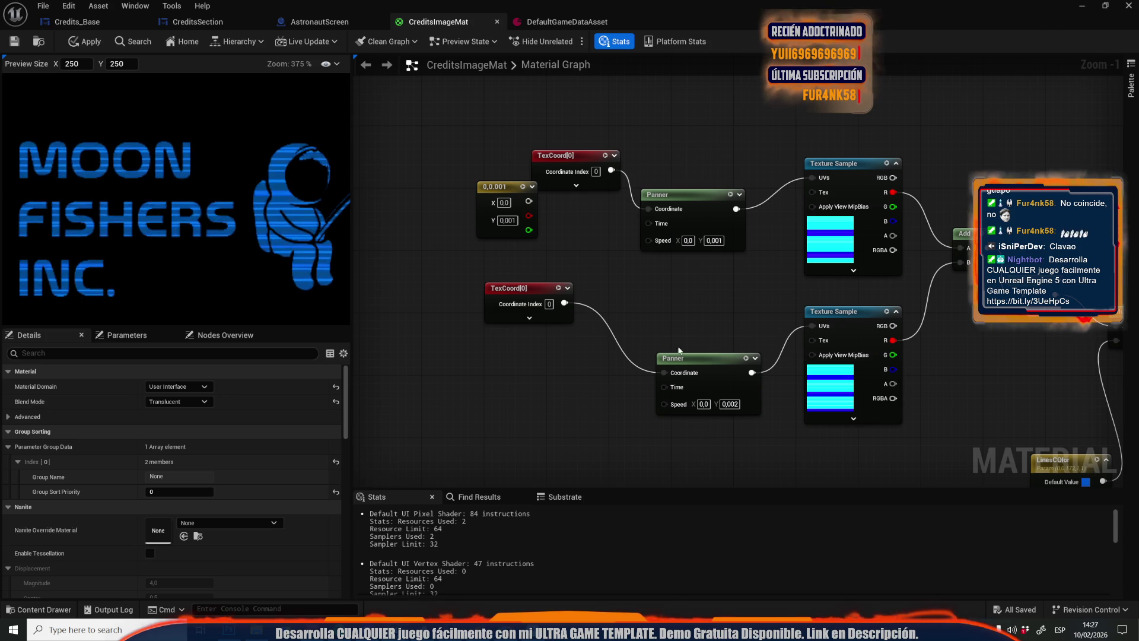
Copy it as a 0,0.002 vector by the lower Panner and wire it into a Multiply
left_click(510, 211)
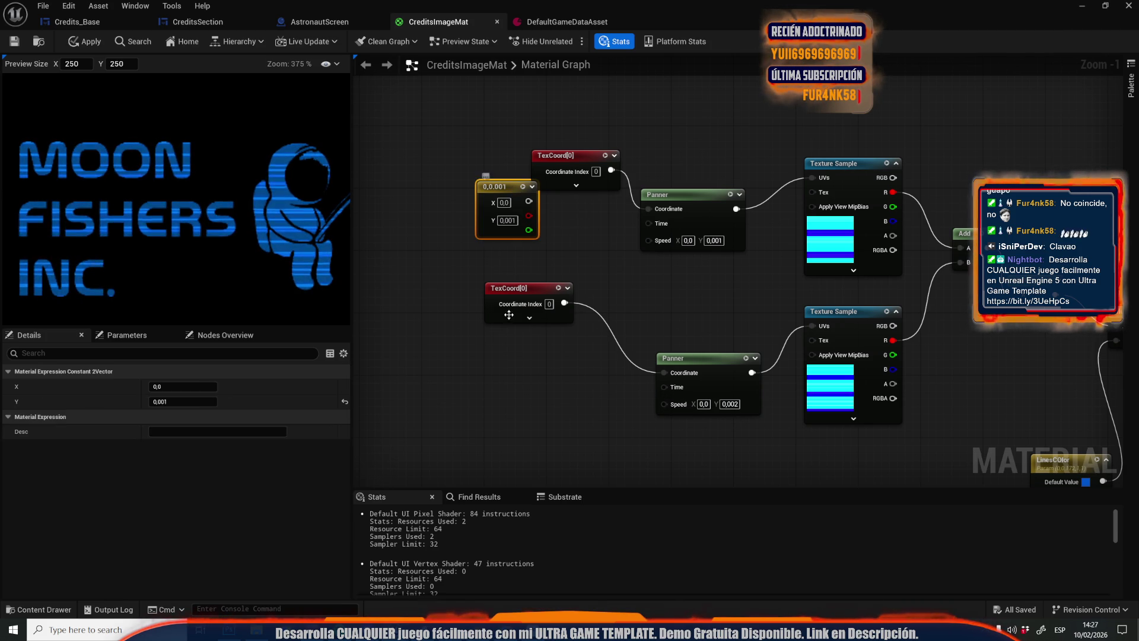
key("ctrl+c")
key("ctrl+v")
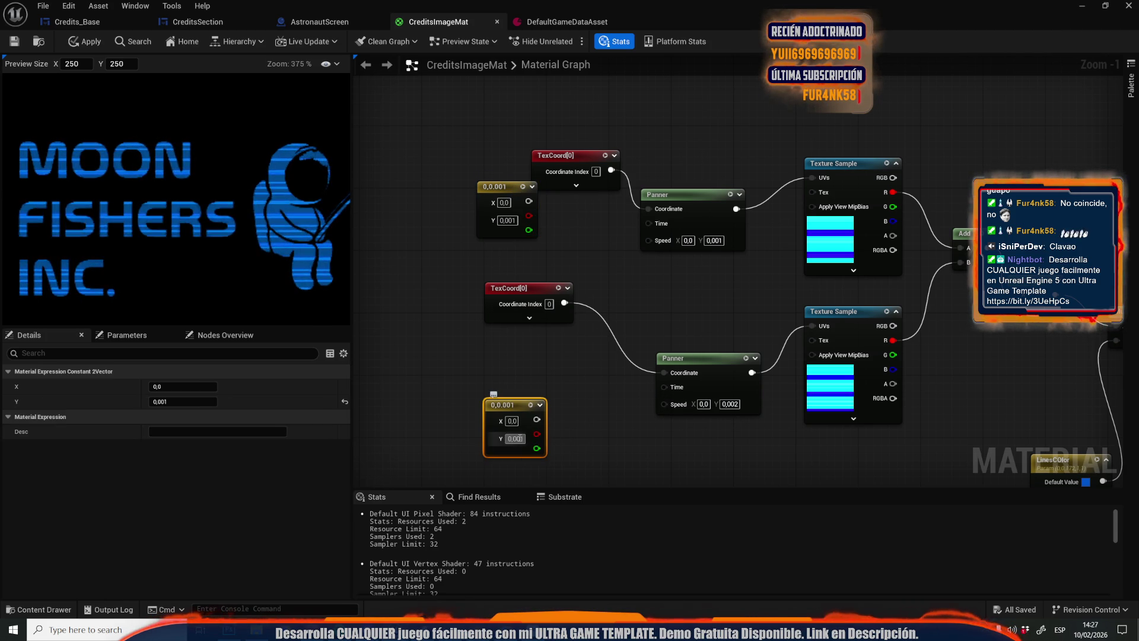
type("0,002")
left_click(620, 418)
left_click(590, 413)
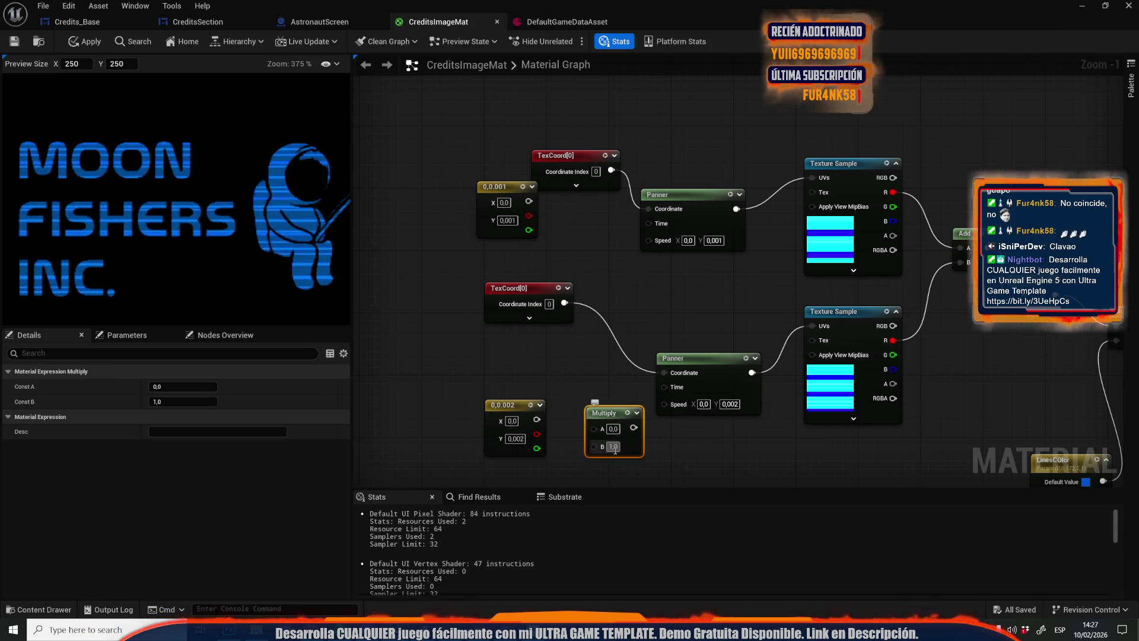
type("0,1")
key("Return")
mouse_move(537, 419)
left_mouse_down()
mouse_move(594, 432)
mouse_move(663, 402)
left_mouse_up()
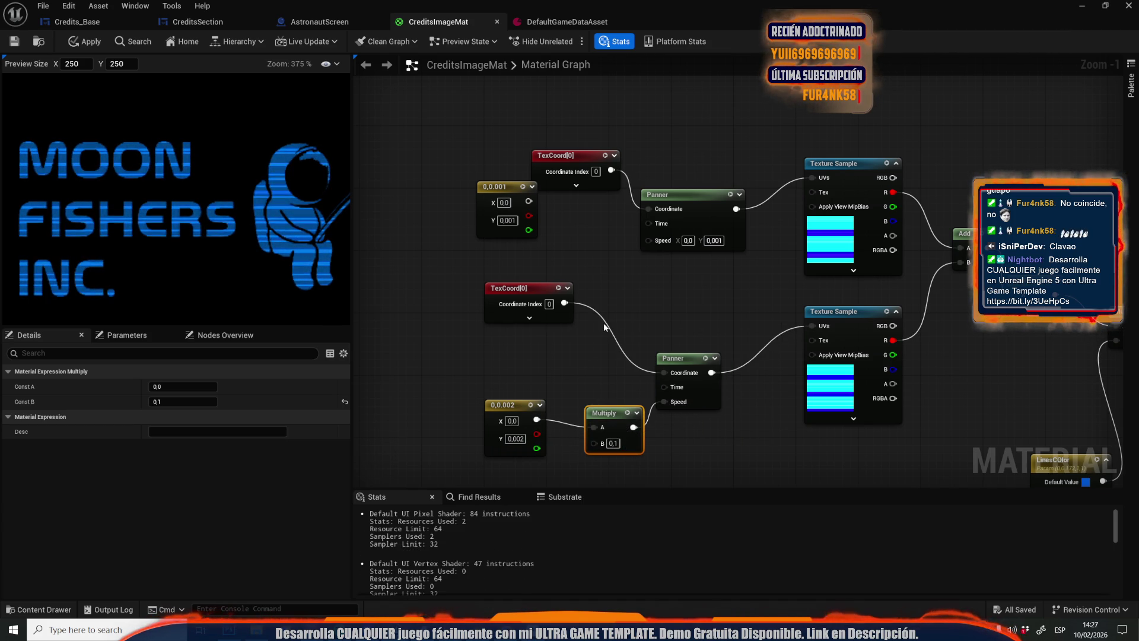
Feed the 0,0.001 vector through a second Multiply, set B to 0,3, then apply and save
key("ctrl+d")
mouse_move(529, 201)
left_mouse_down()
mouse_move(594, 255)
mouse_move(648, 240)
left_mouse_up()
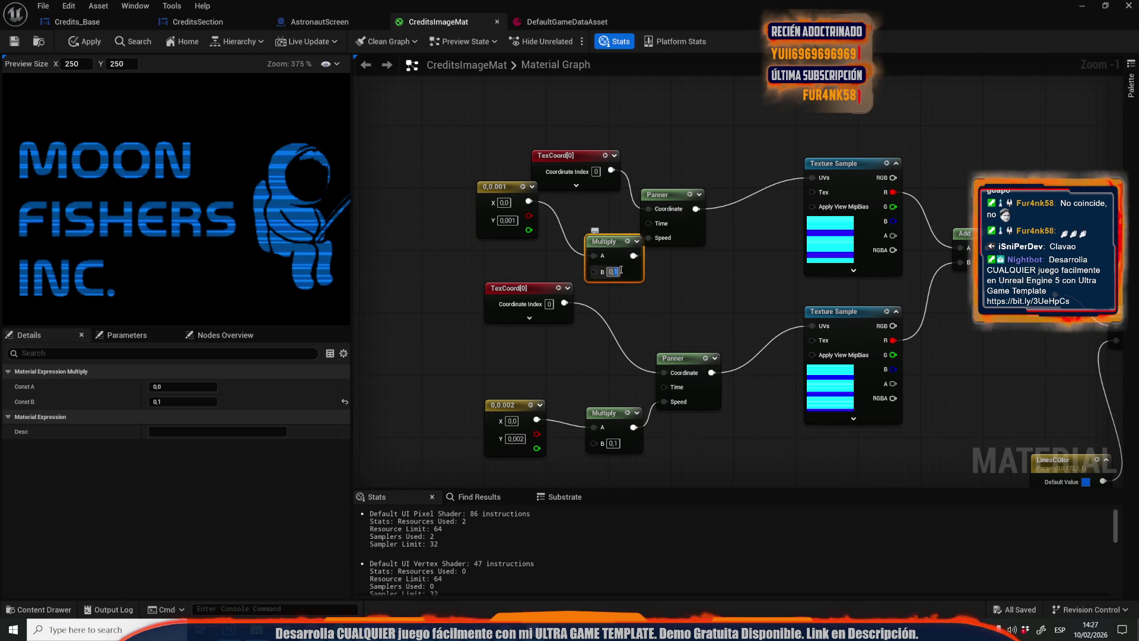
left_click(613, 443)
type("0,3")
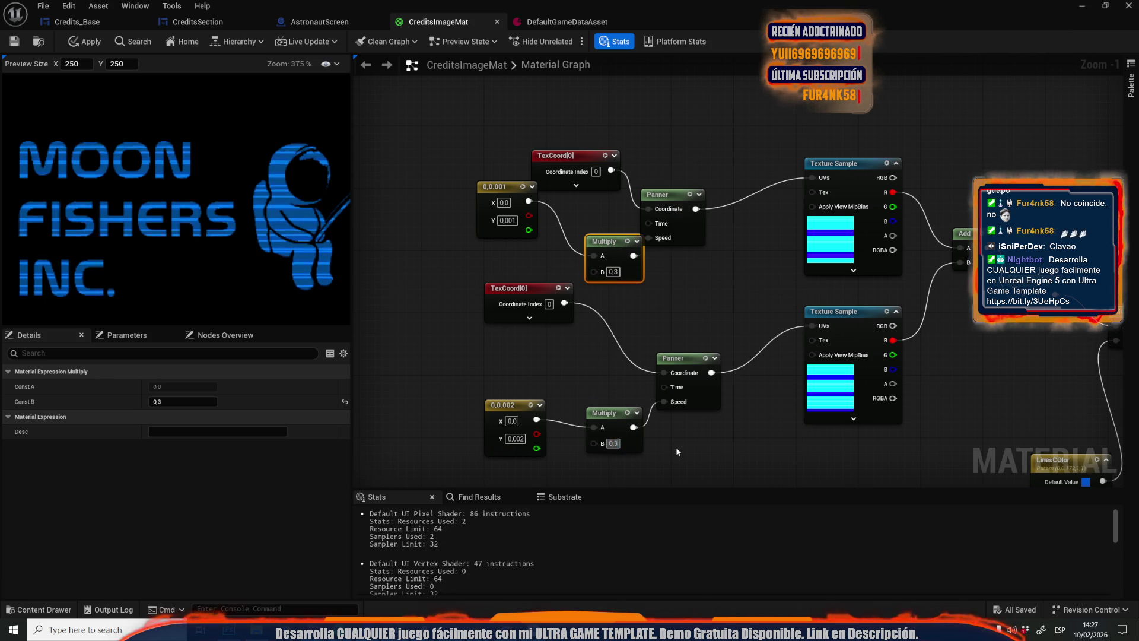
left_click(557, 365)
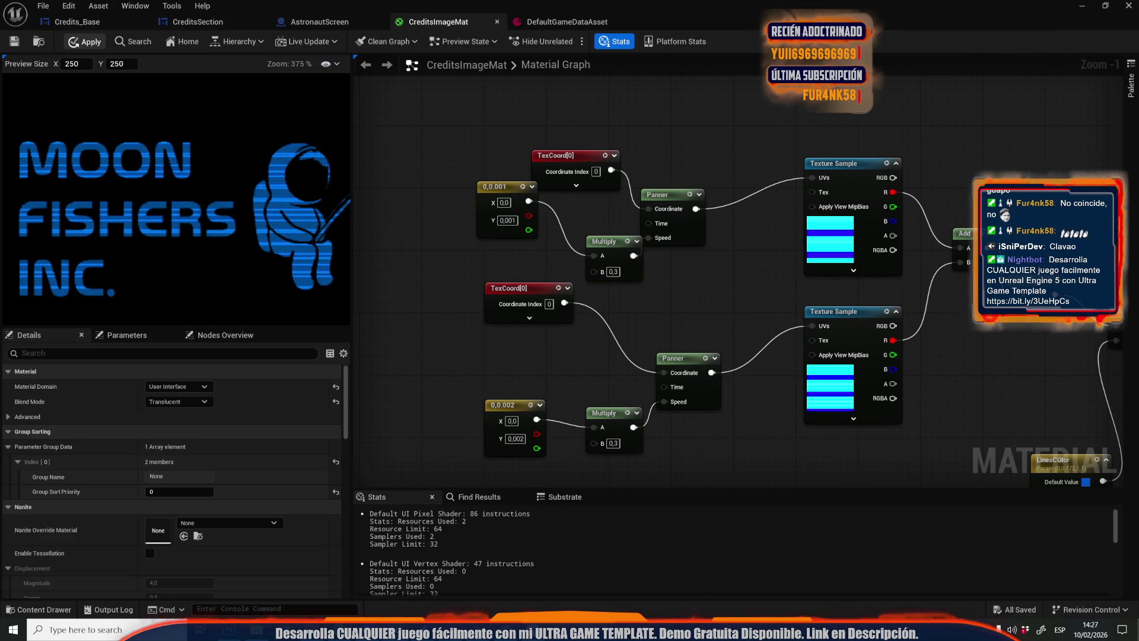
left_click(89, 42)
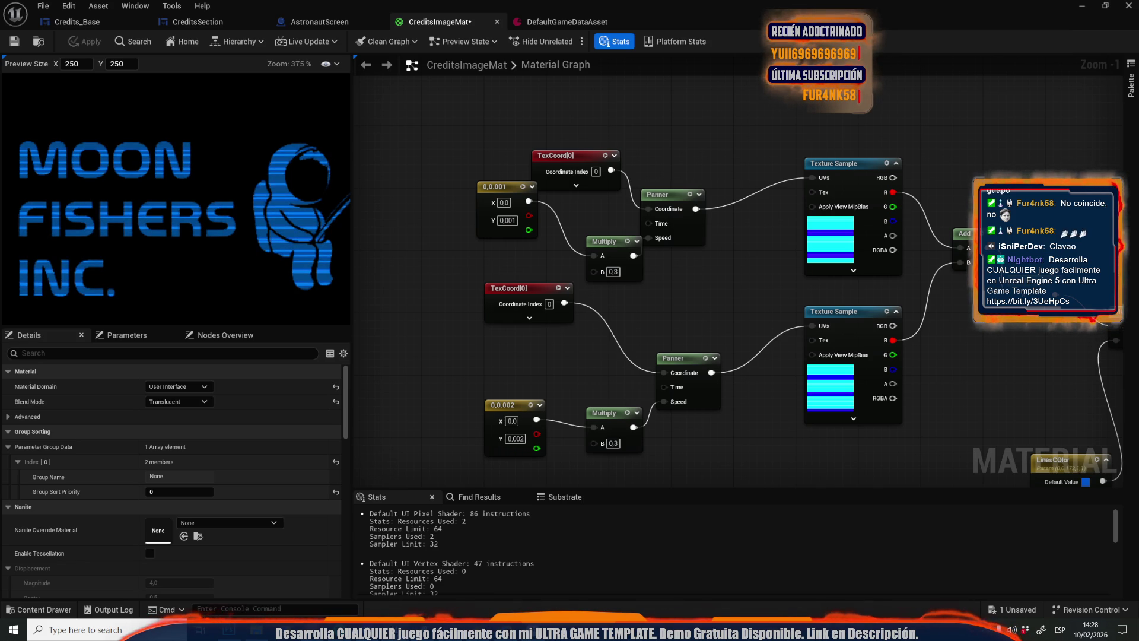
key("ctrl+s")
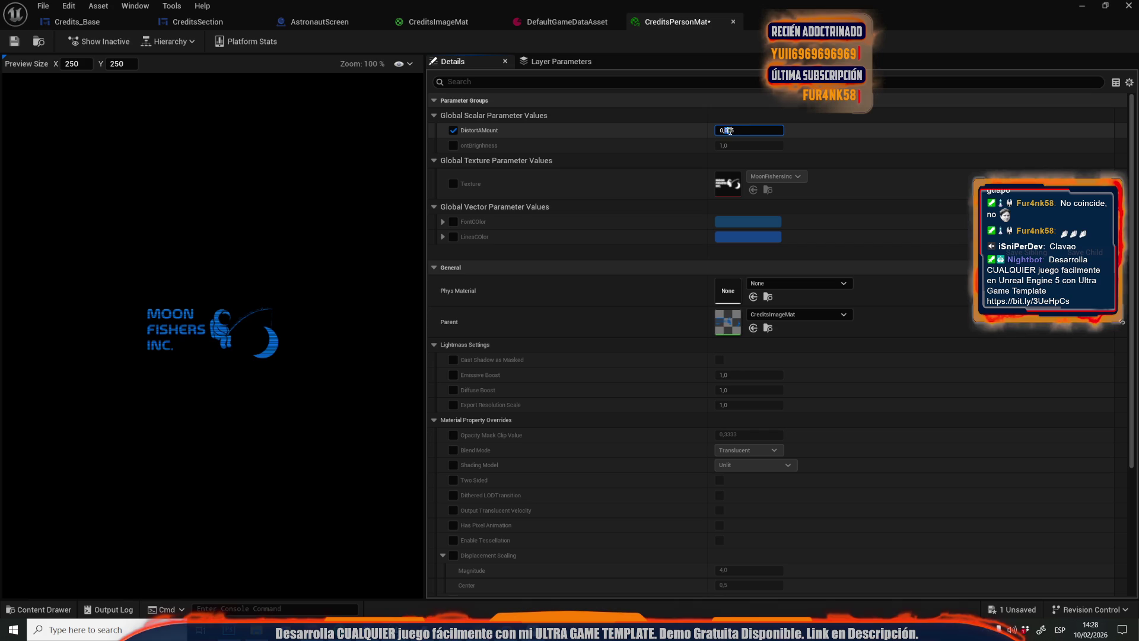
type("0,5")
Try DistortAmount 0,5 in CreditsPersonMat, then settle on 0,1 and save
left_click_drag(729, 131, 725, 131)
key("Return")
right_click(207, 380)
scroll(249, 340, "up", 5)
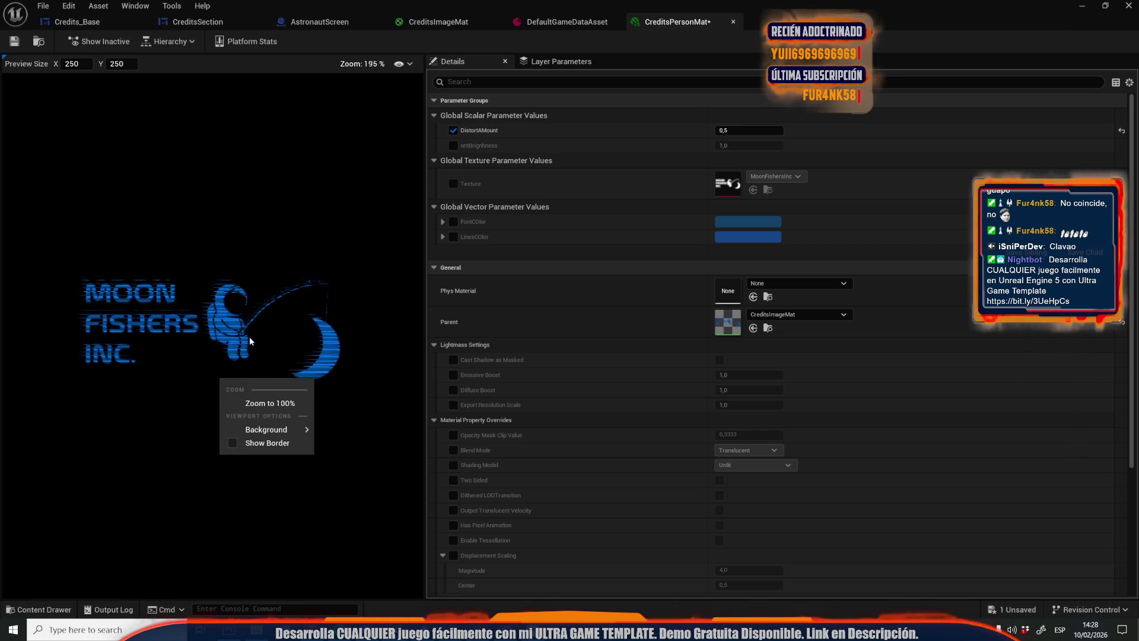
left_click(725, 130)
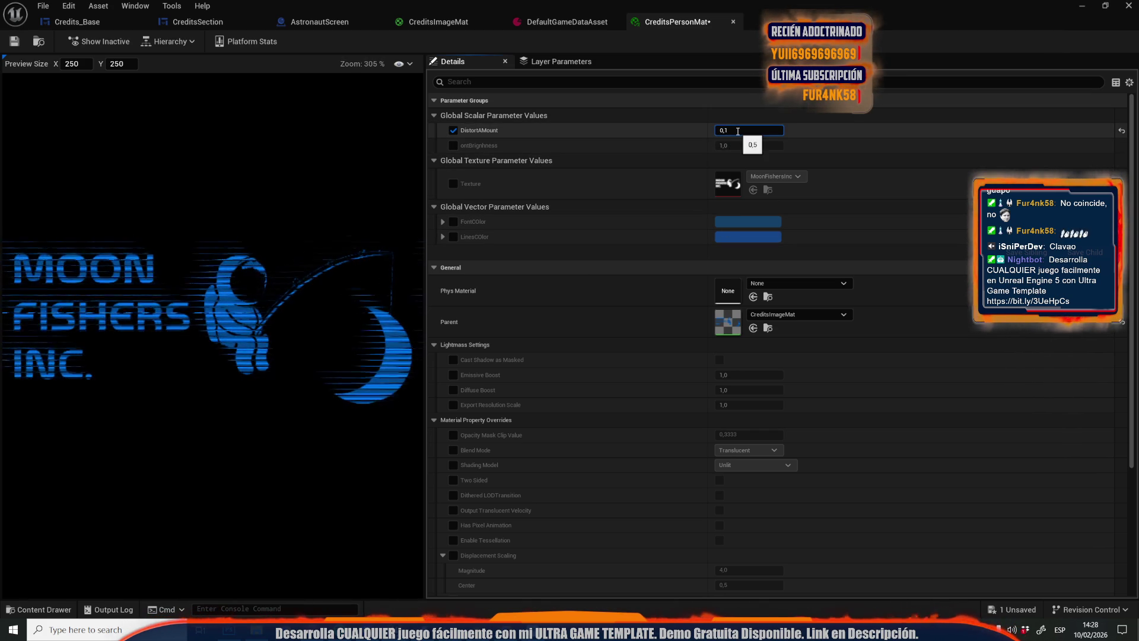
type("0,1")
left_click(14, 41)
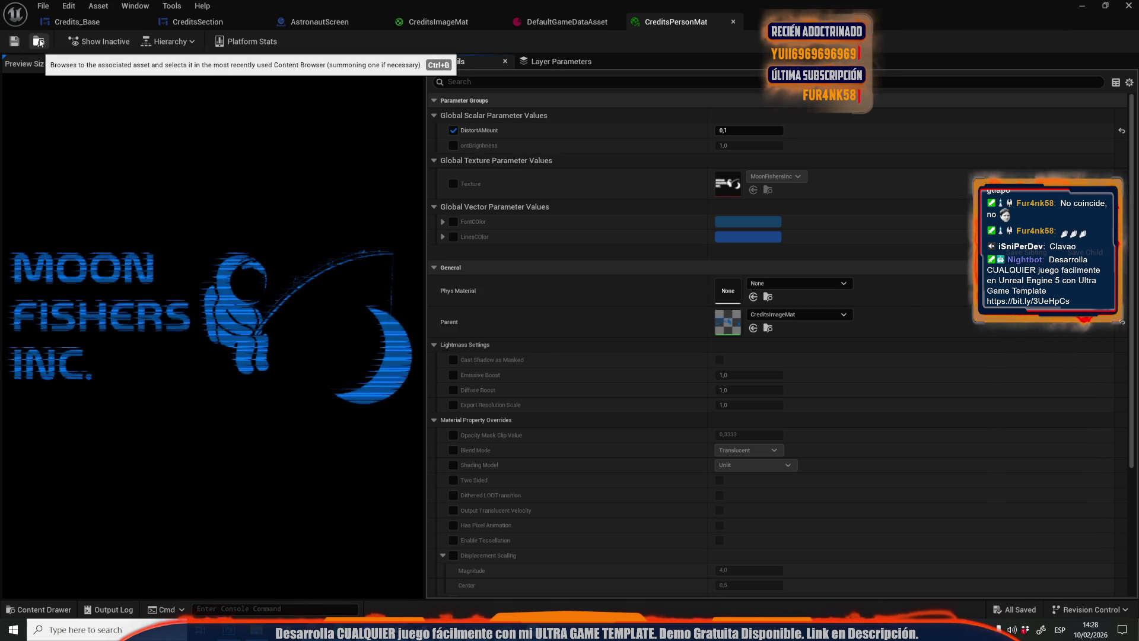
left_click(95, 24)
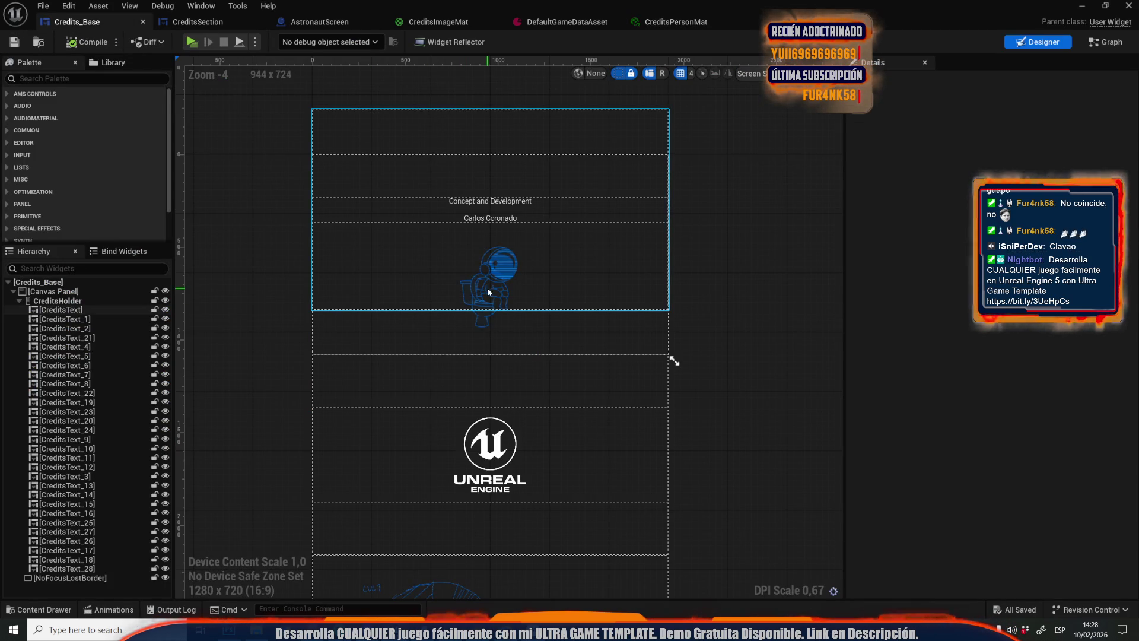
Review the CreditsText widget's unfiltered Details and its Images Material before moving to CreditsSection
left_click(488, 290)
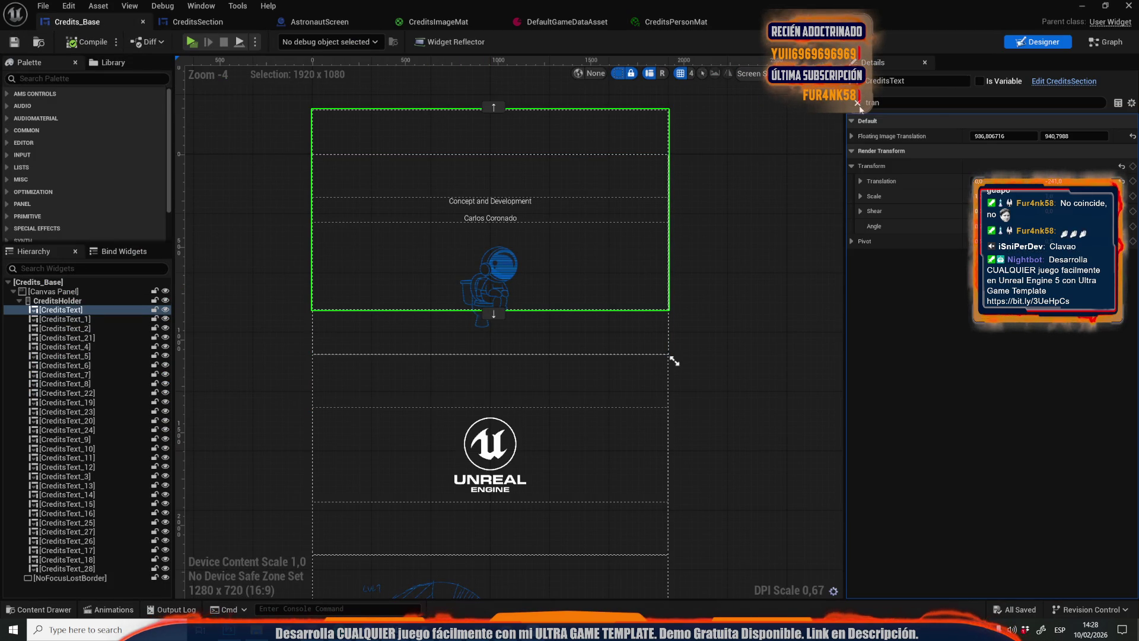
left_click(858, 103)
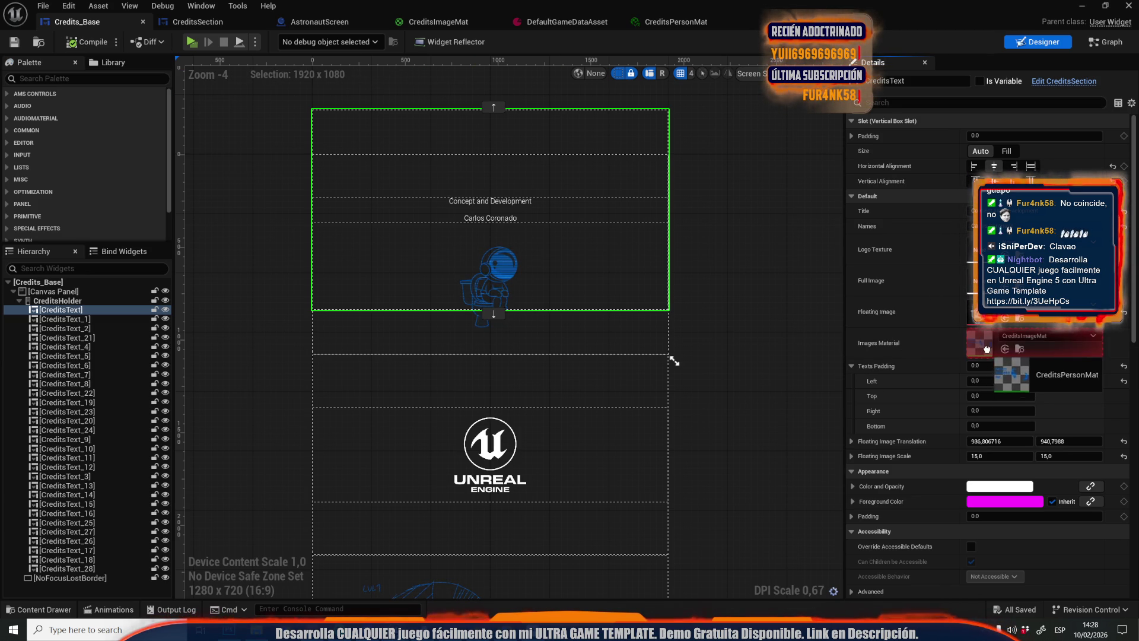
left_click(438, 21)
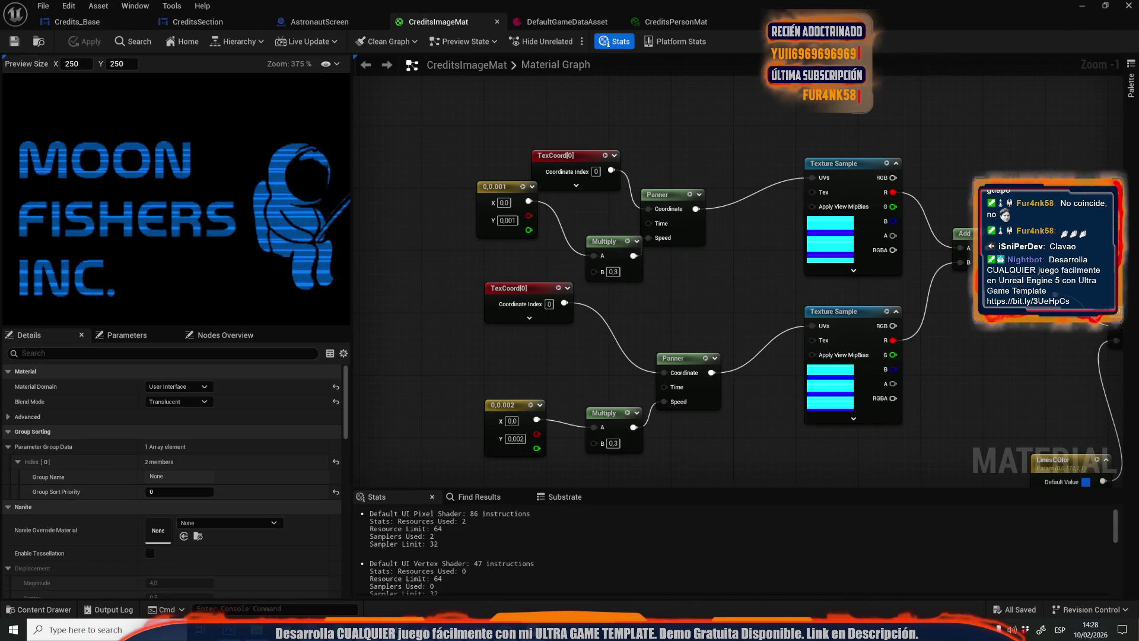
left_click(77, 21)
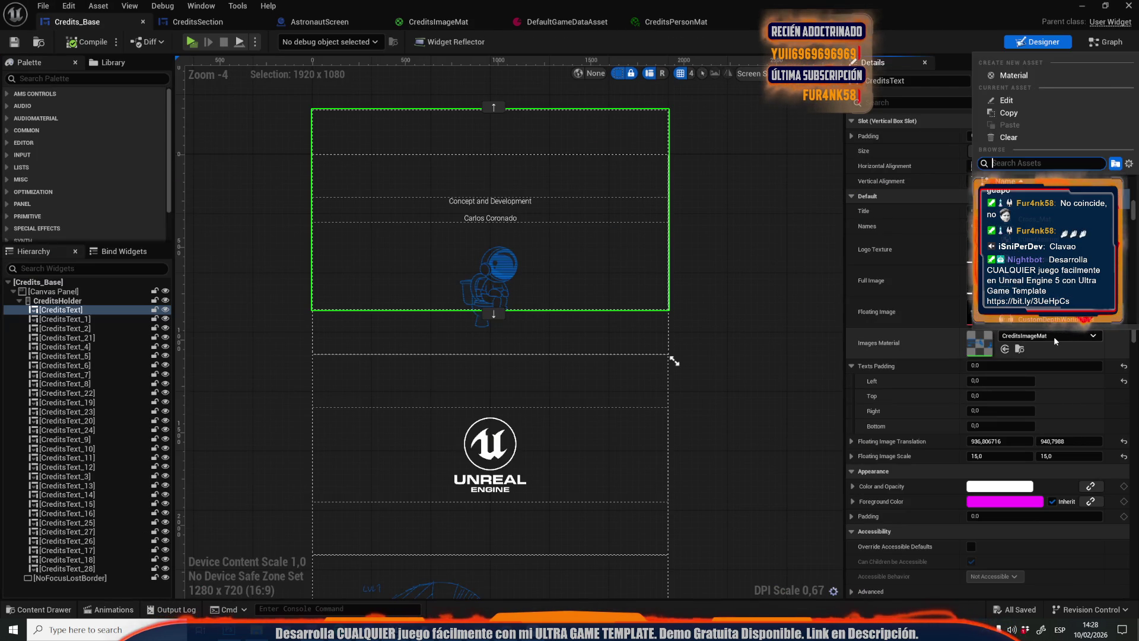
left_click(197, 22)
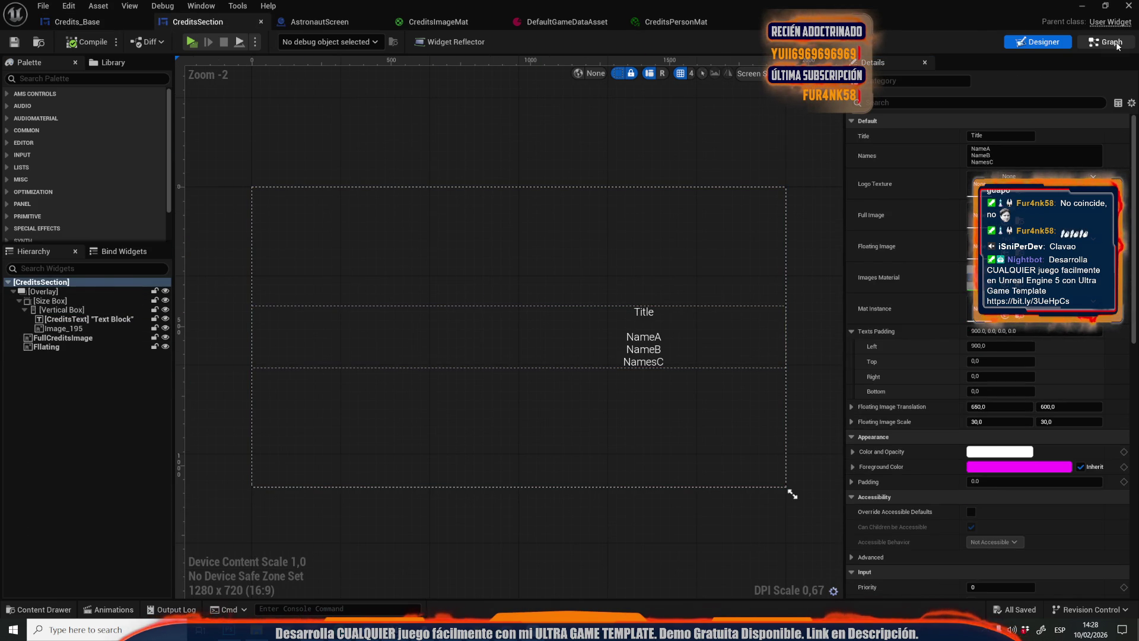
Inspect the Images Material node and the CreditsText and ImagesMaterial variables in the CreditsSection graph
left_click(1081, 45)
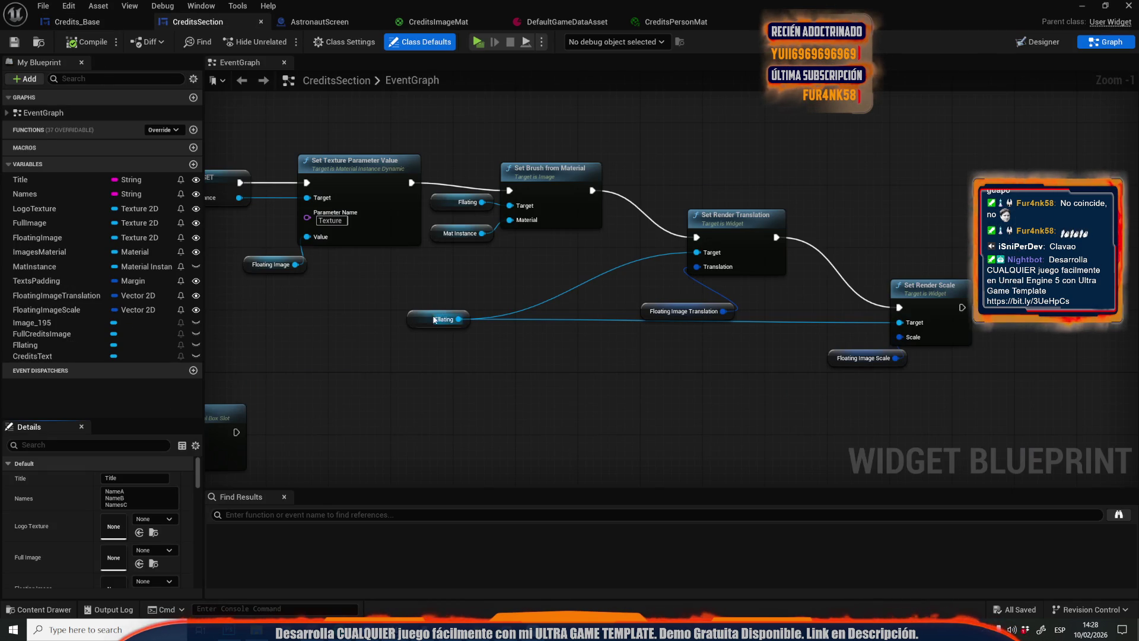
left_click_drag(451, 319, 380, 271)
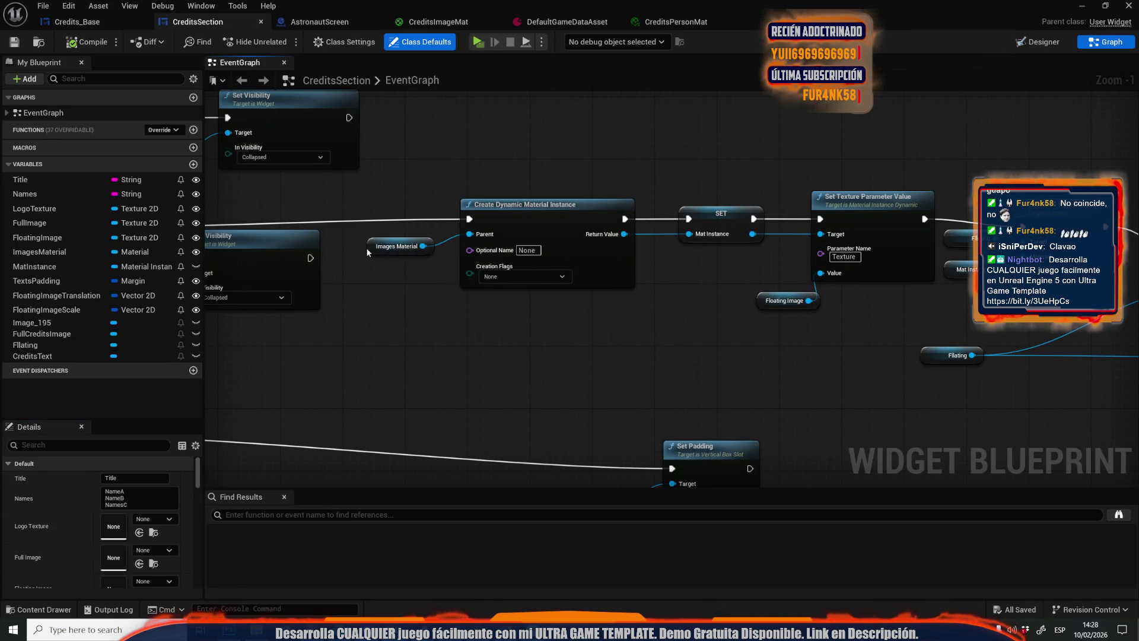
left_click(378, 248)
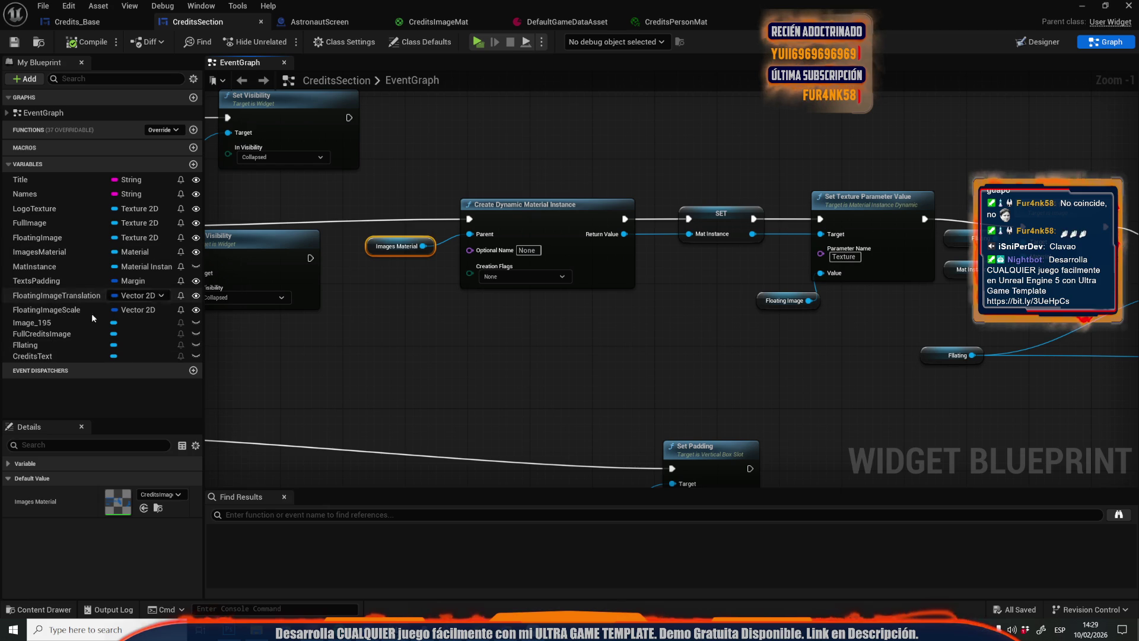
left_click(48, 355)
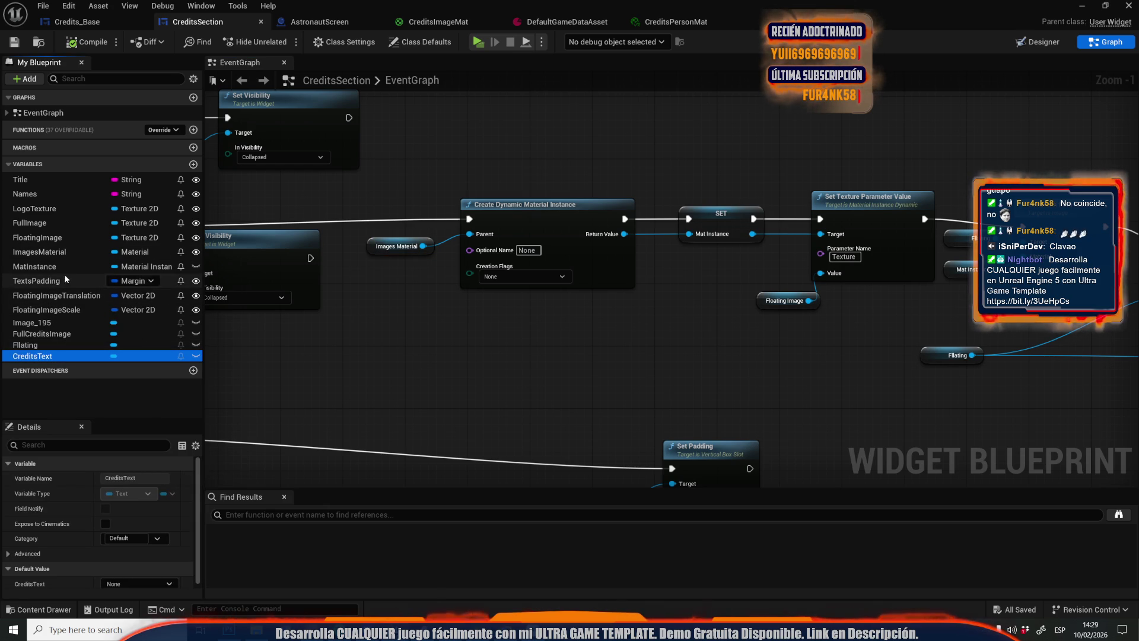
left_click(70, 249)
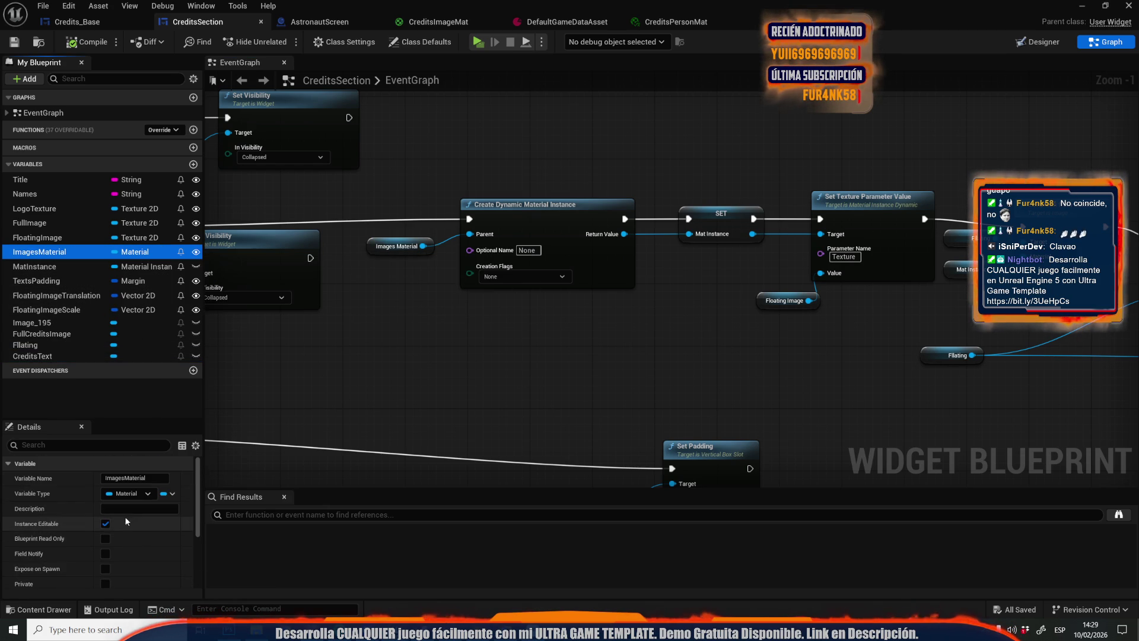
Retype ImagesMaterial as a Material Interface reference, compile and save, then assign CreditsPersonMat in Credits_Base
left_click(132, 493)
type("material inte")
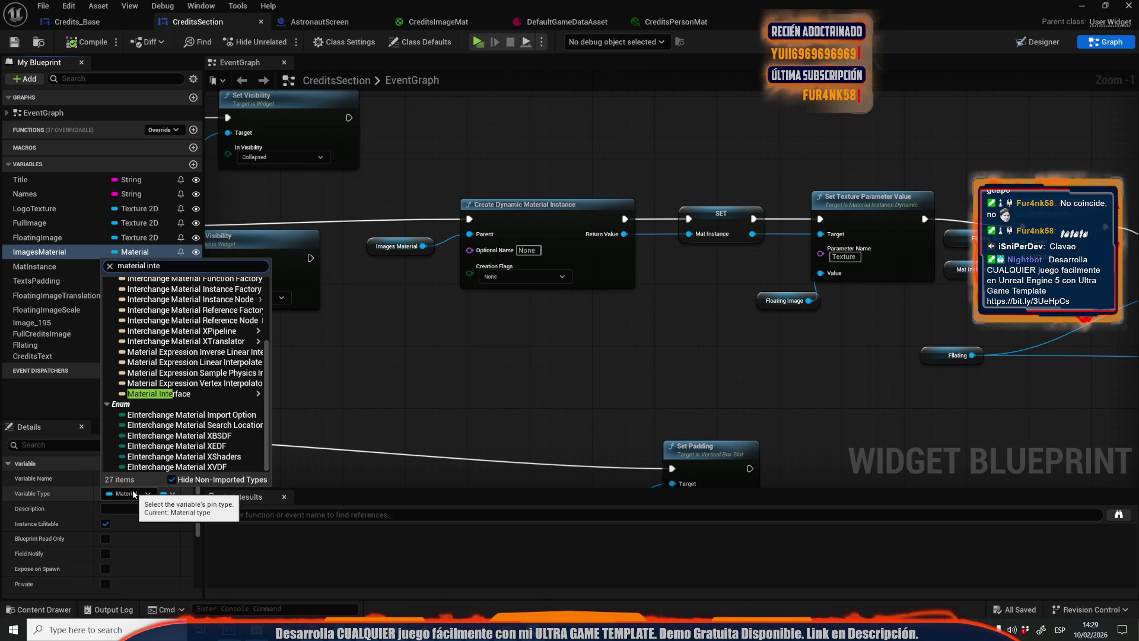
type("rf")
mouse_move(170, 295)
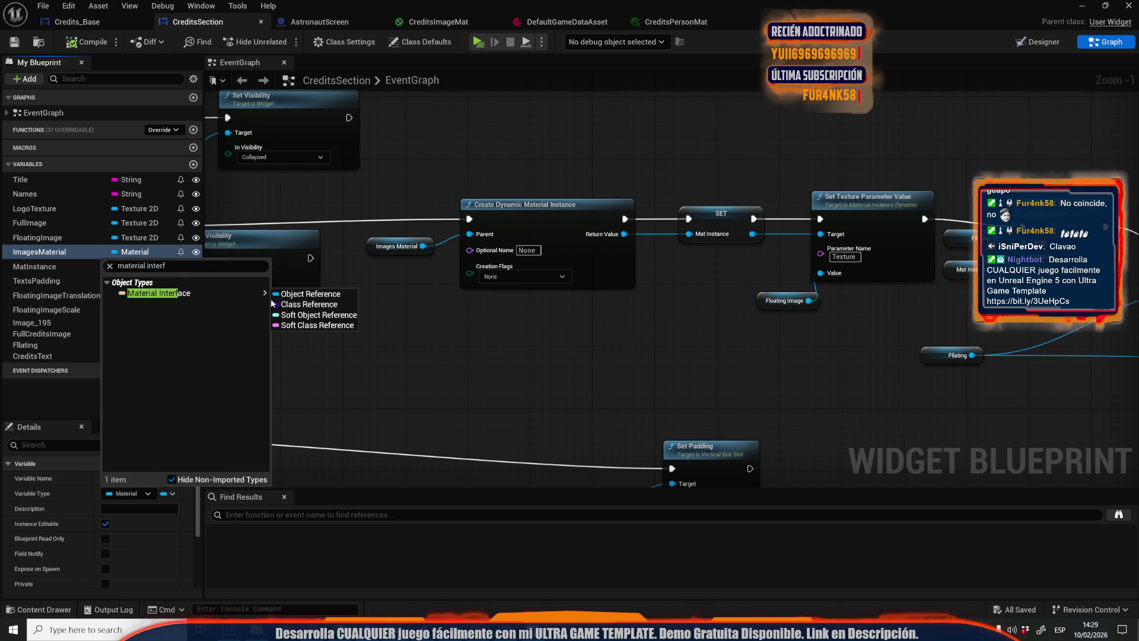
left_click(309, 294)
left_click(593, 336)
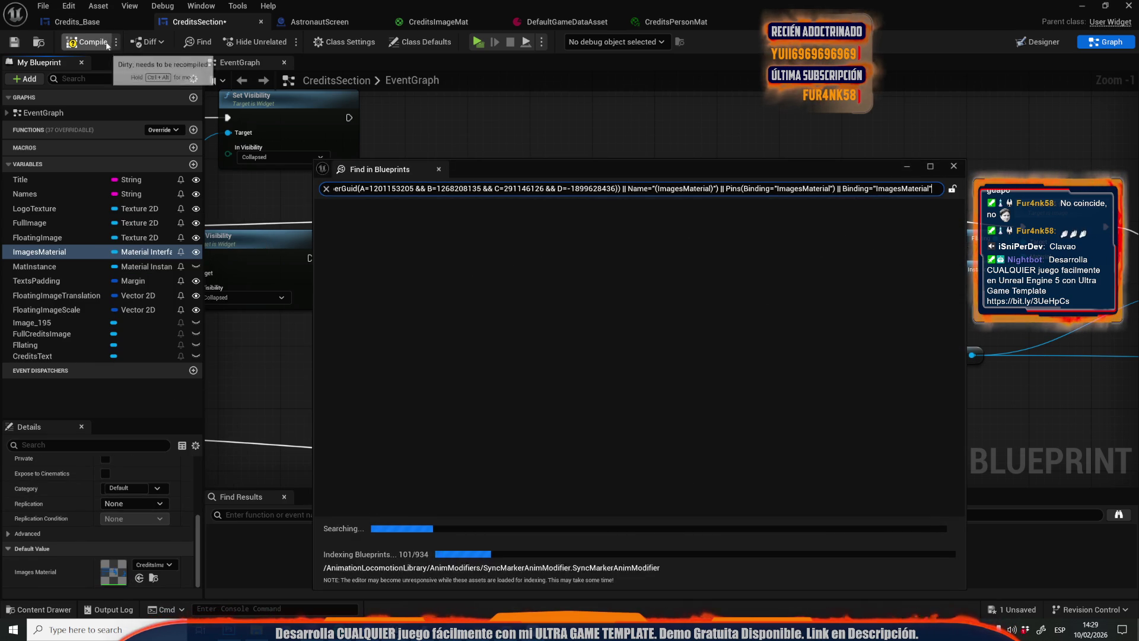
left_click(72, 43)
left_click(76, 42)
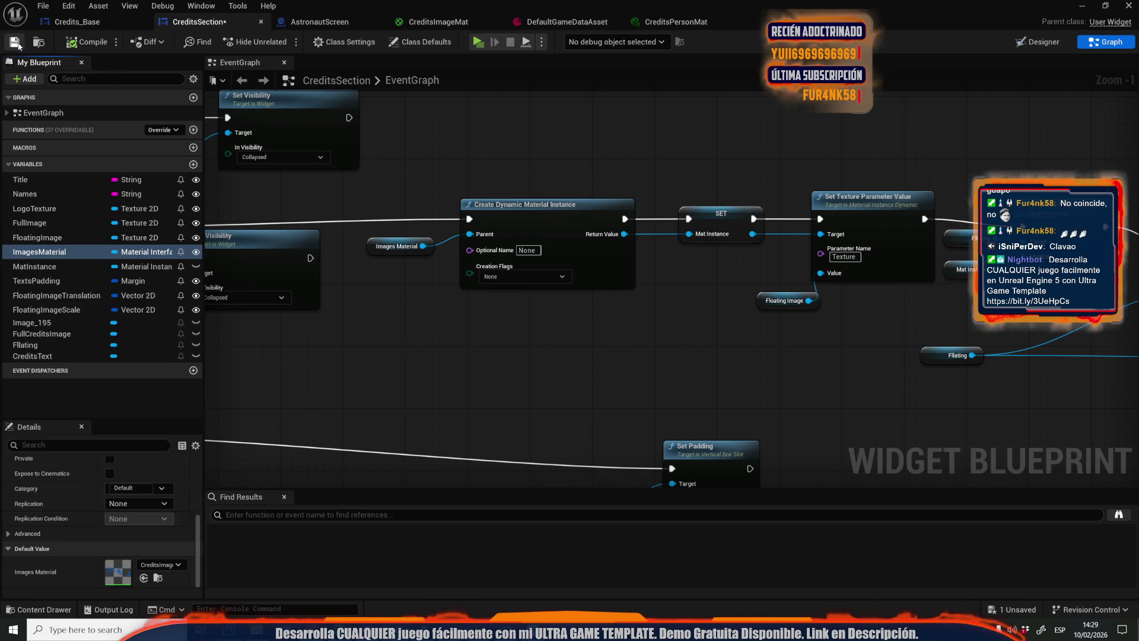
left_click(83, 24)
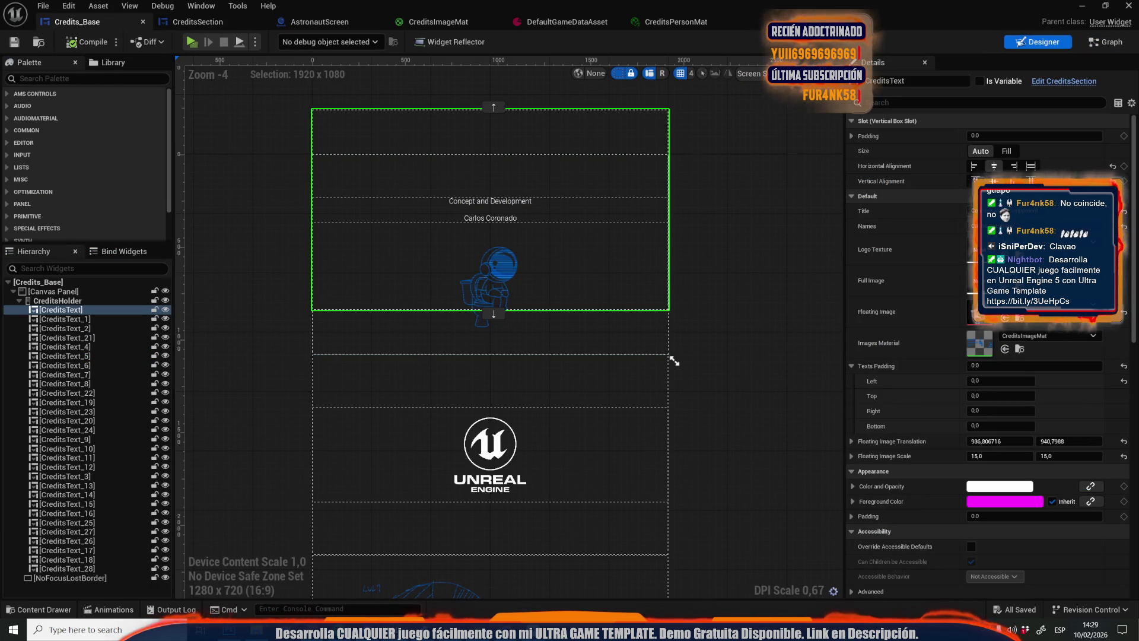
left_click_drag(617, 365, 997, 350)
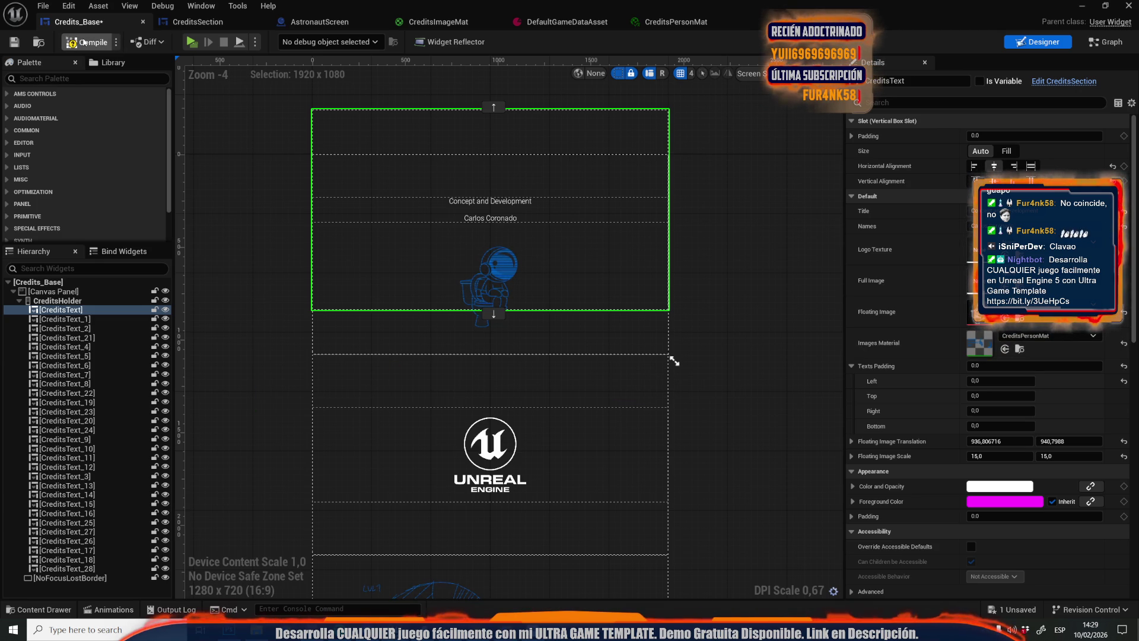
Compile Credits_Base and play-test the credits with the CreditsPersonMat images
left_click(83, 42)
scroll(458, 277, "up", 6)
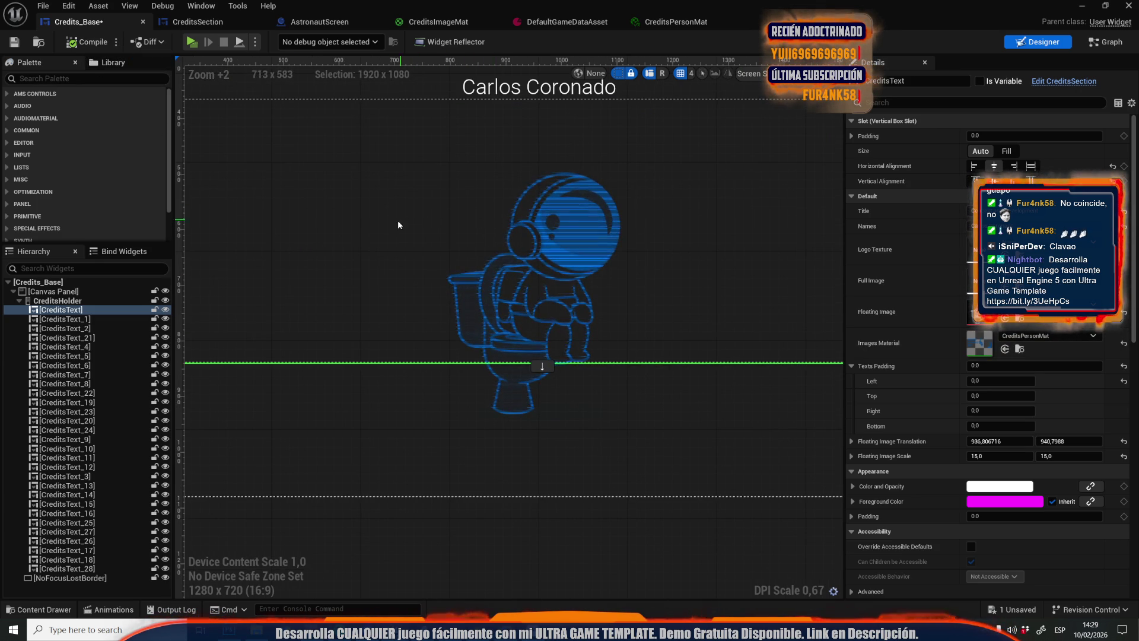
left_click(383, 434)
left_click(192, 42)
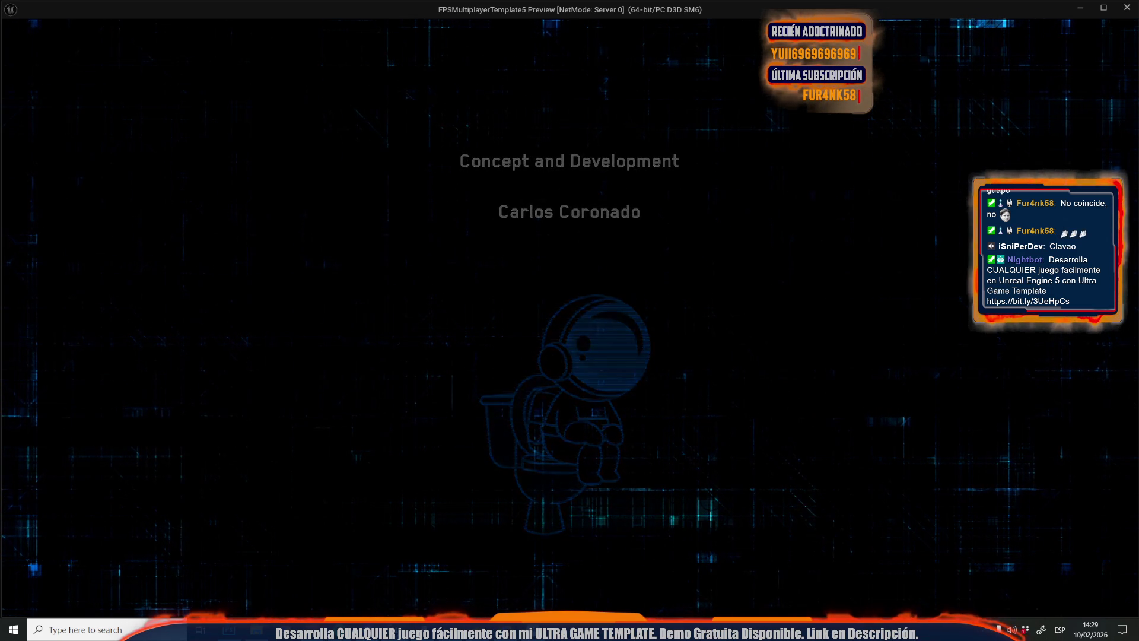
key("Escape")
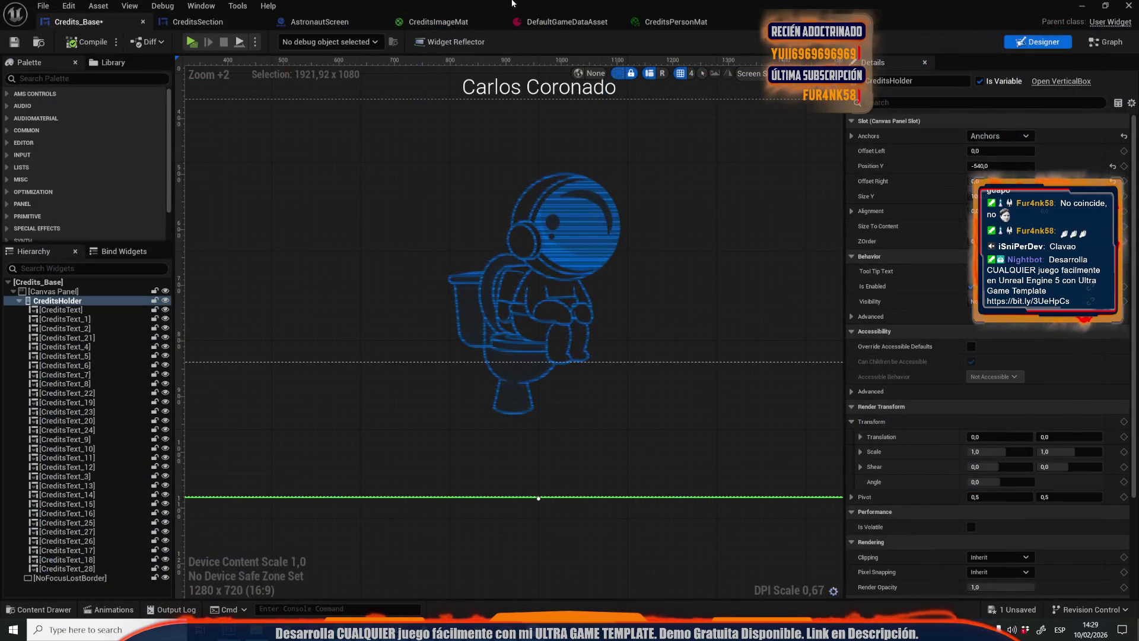
Change the upper Multiply node's B value in CreditsImageMat from 0,3 to 1
left_click(443, 22)
left_click(612, 272)
type("1")
key("Return")
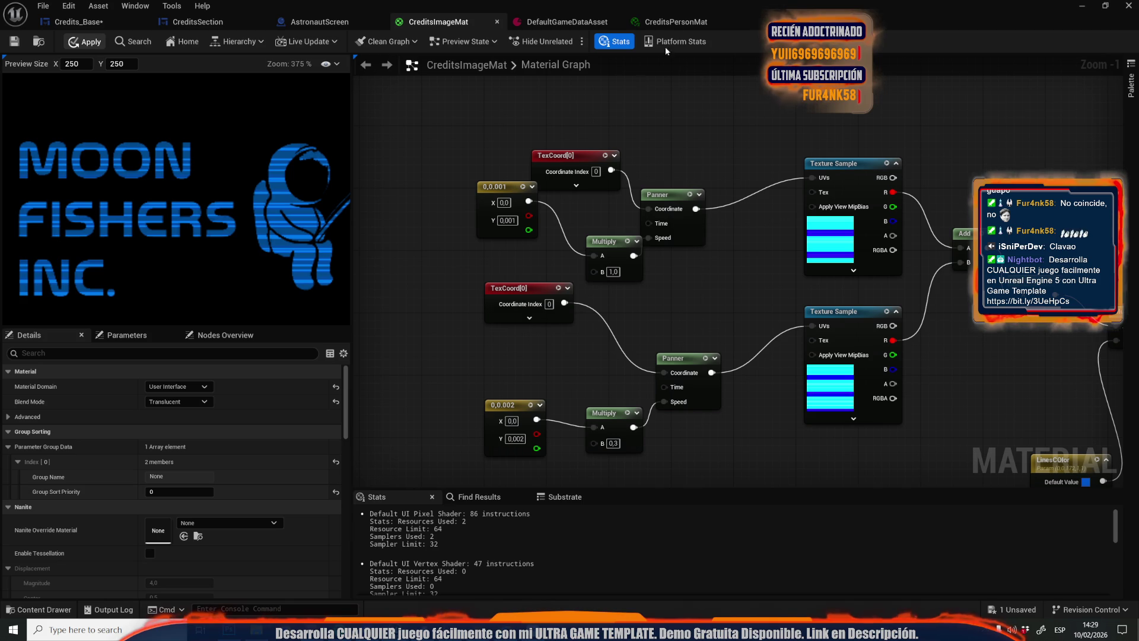
Set CreditsPersonMat's DistortAmount to 0,01, save, and test it in play
left_click(674, 23)
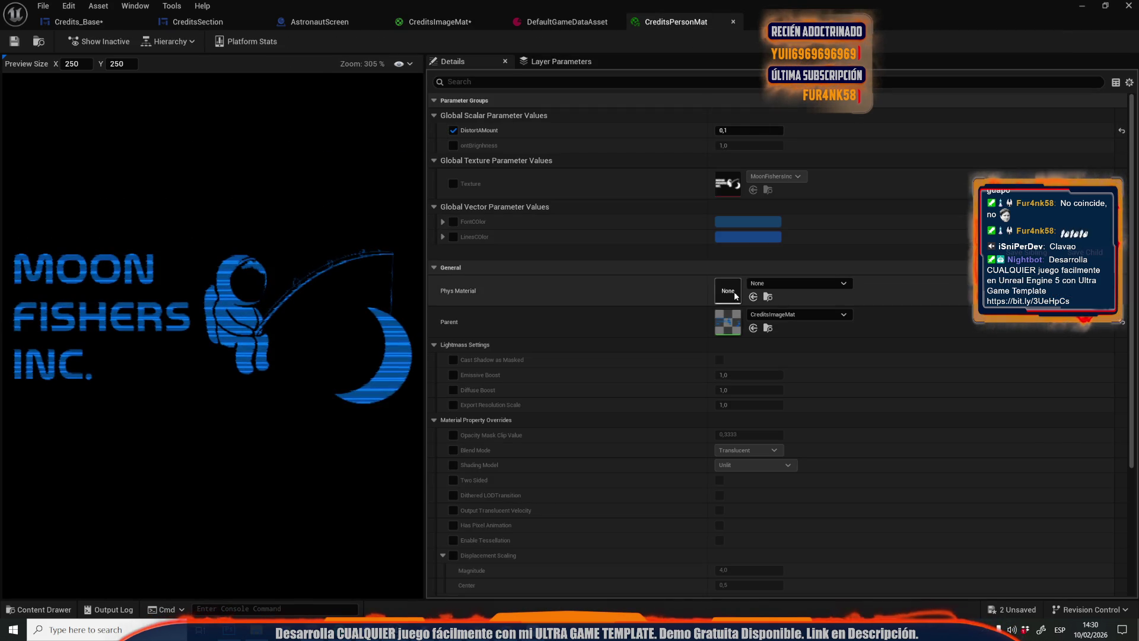
left_click(730, 129)
type("0,01")
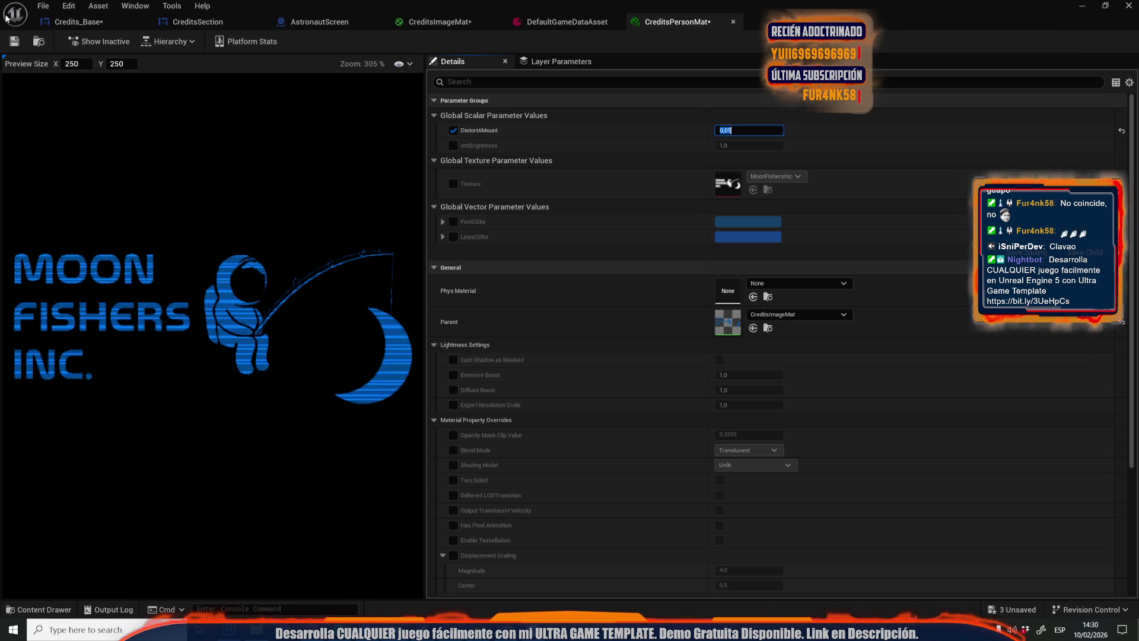
left_click(16, 41)
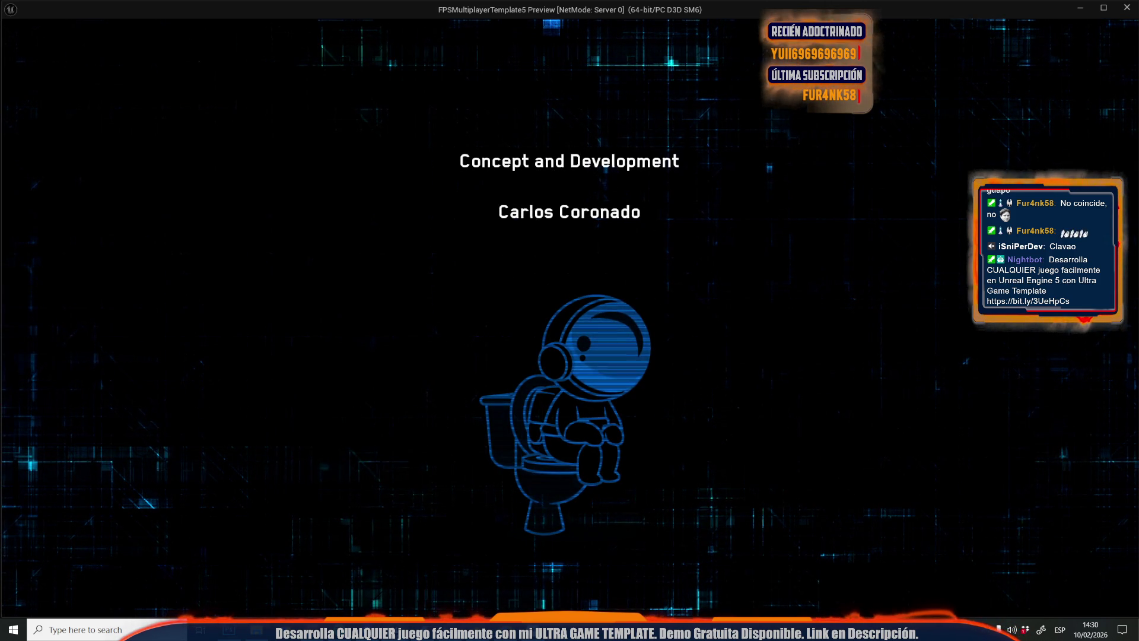
key("Escape")
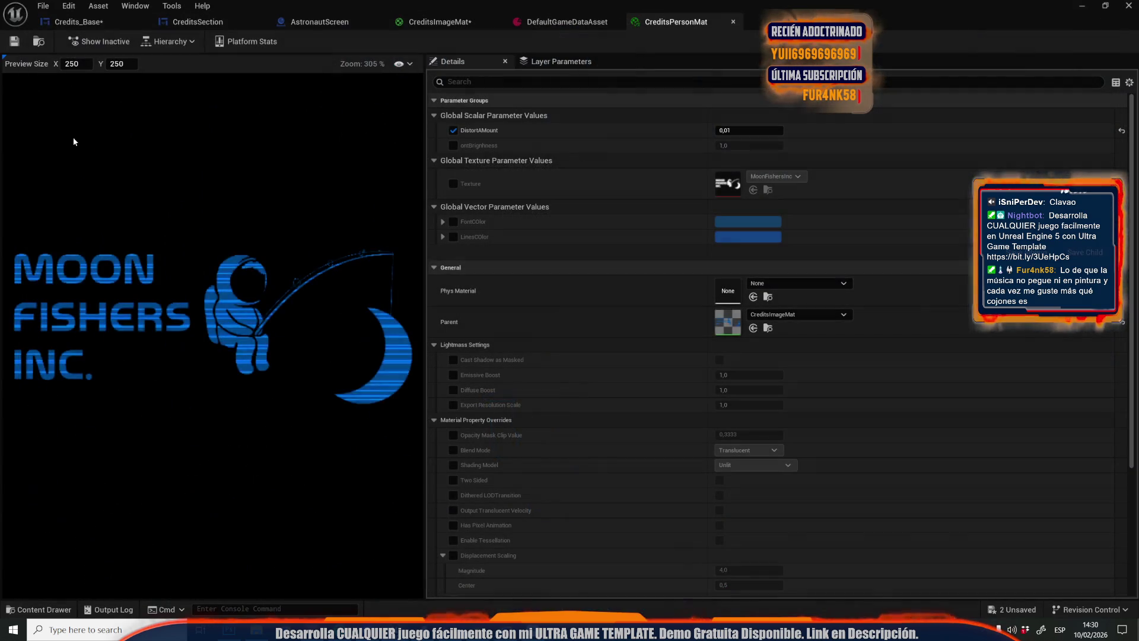
Raise DistortAmount to 0,05, save the instance, and play-test the credits again
left_click(743, 130)
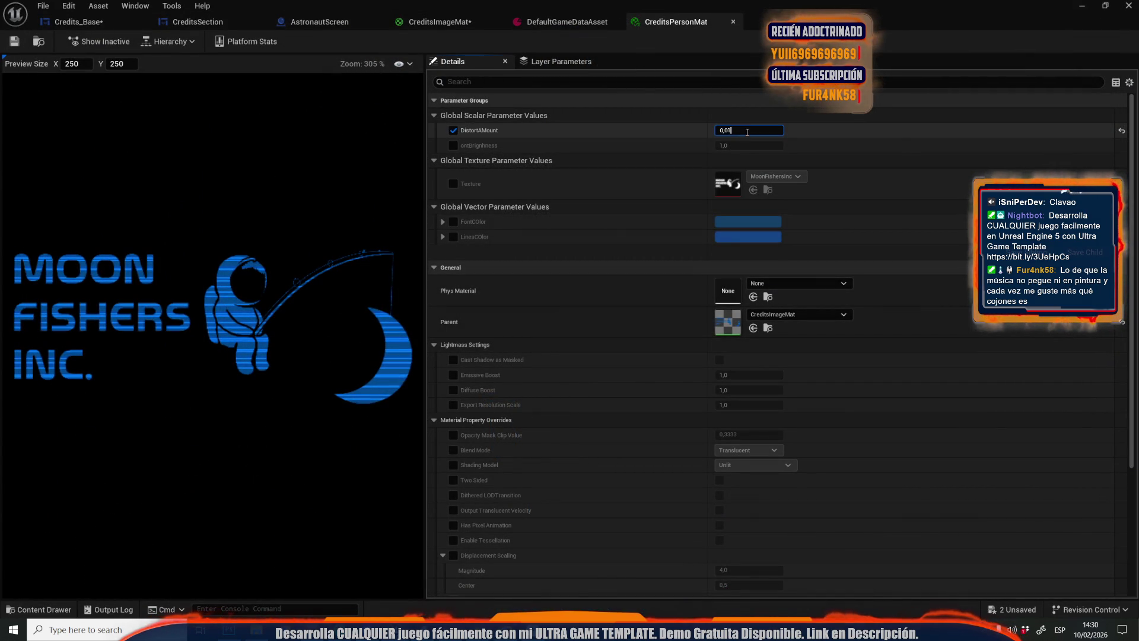
type("0,05")
key("BackSpace")
type("5")
key("Return")
left_click(14, 42)
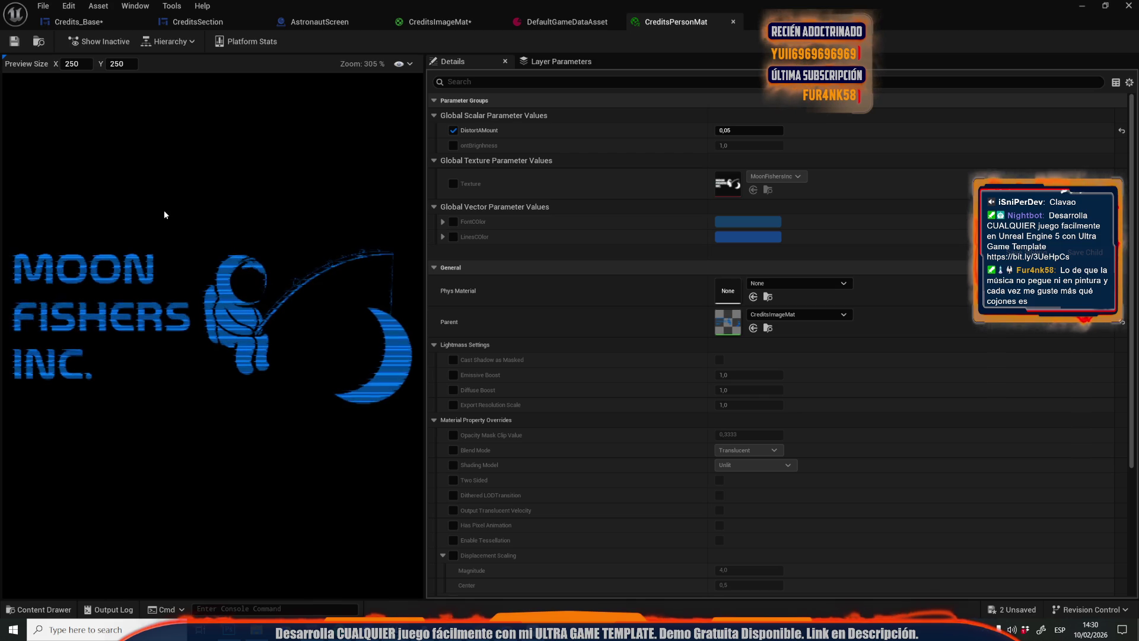
key("alt+p")
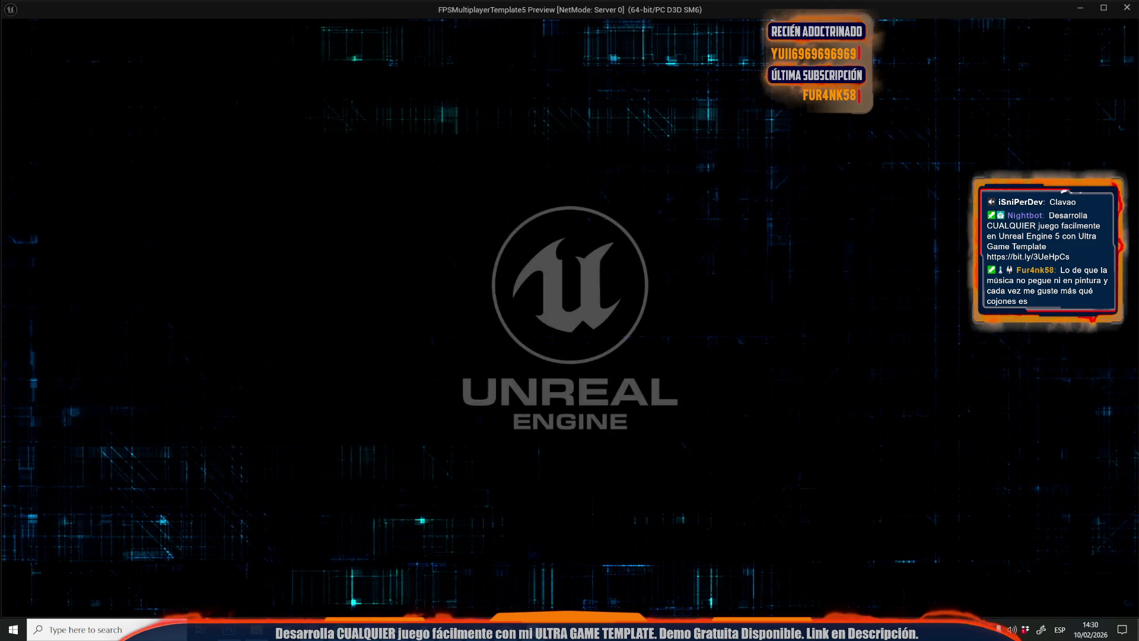
key("Escape")
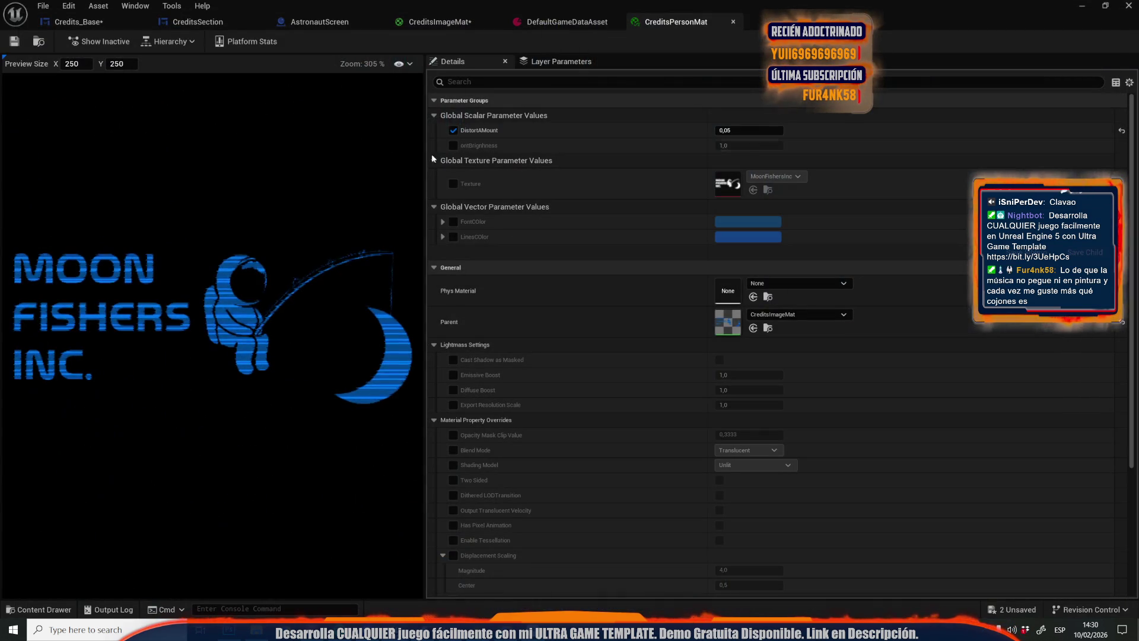
Set DistortAmount to 0,025 and play-test the credits twice
left_click(747, 131)
key("BackSpace")
type("25")
key("Return")
key("alt+p")
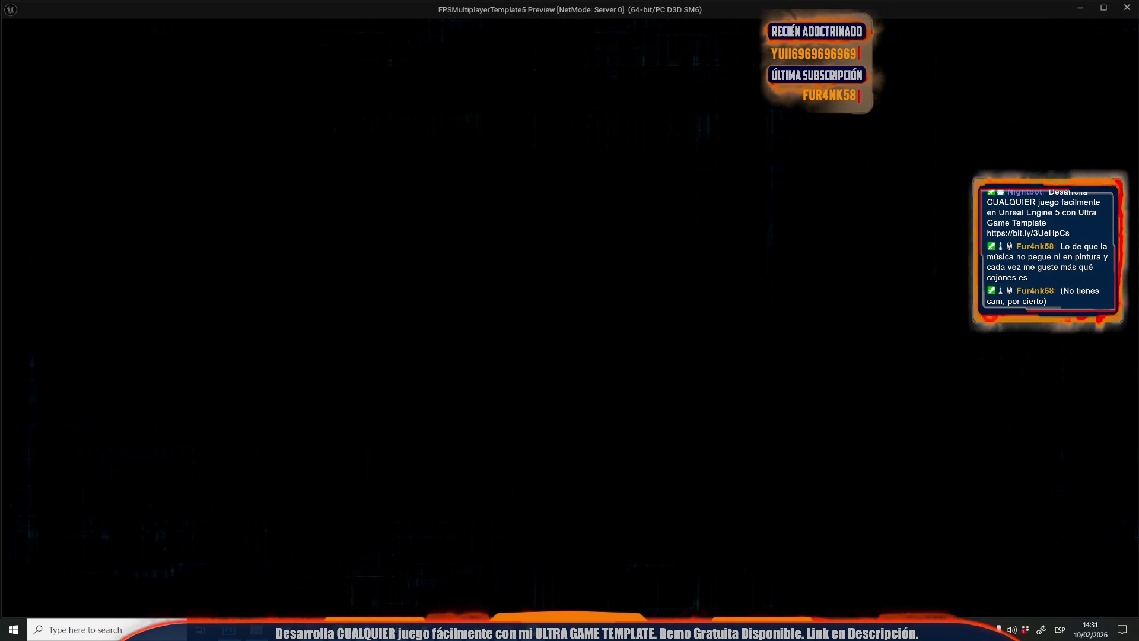
key("Escape")
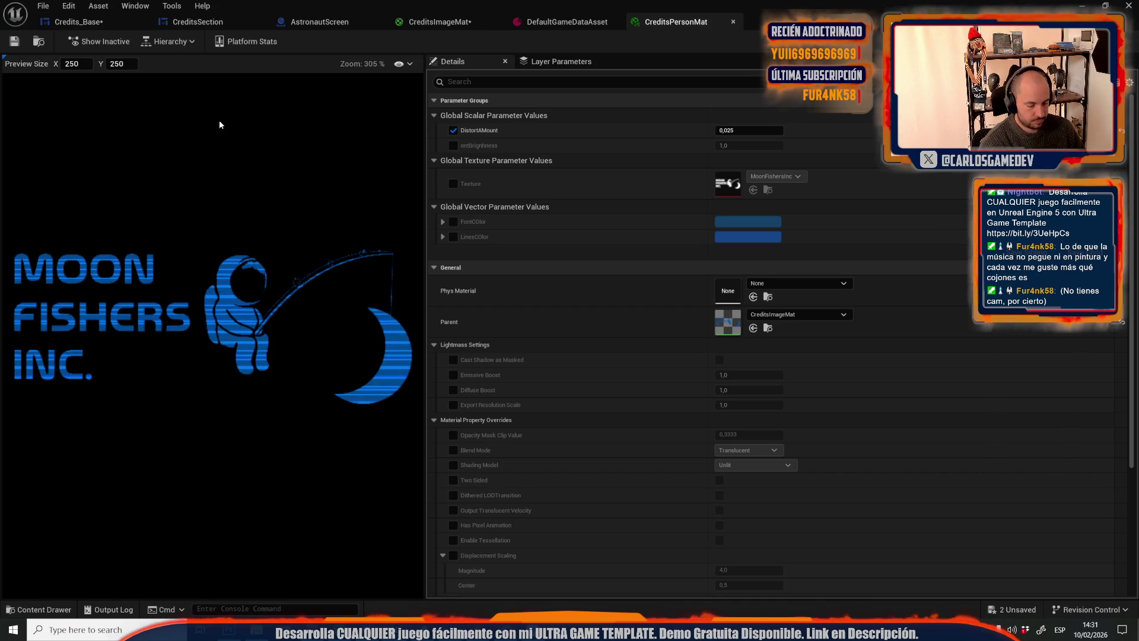
key("alt+p")
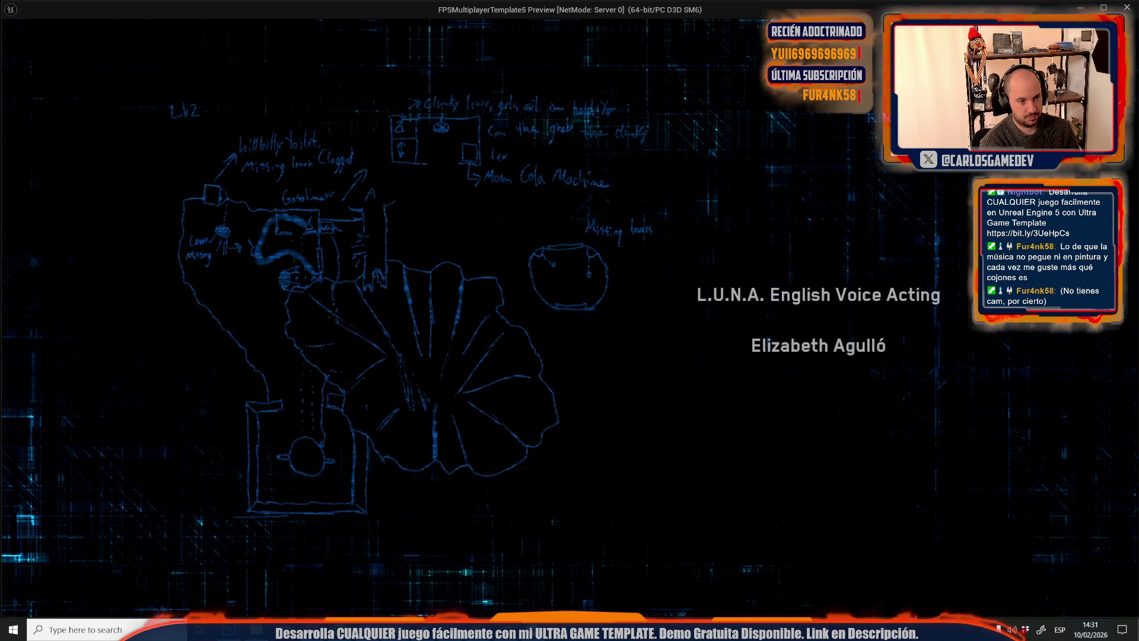
key("Escape")
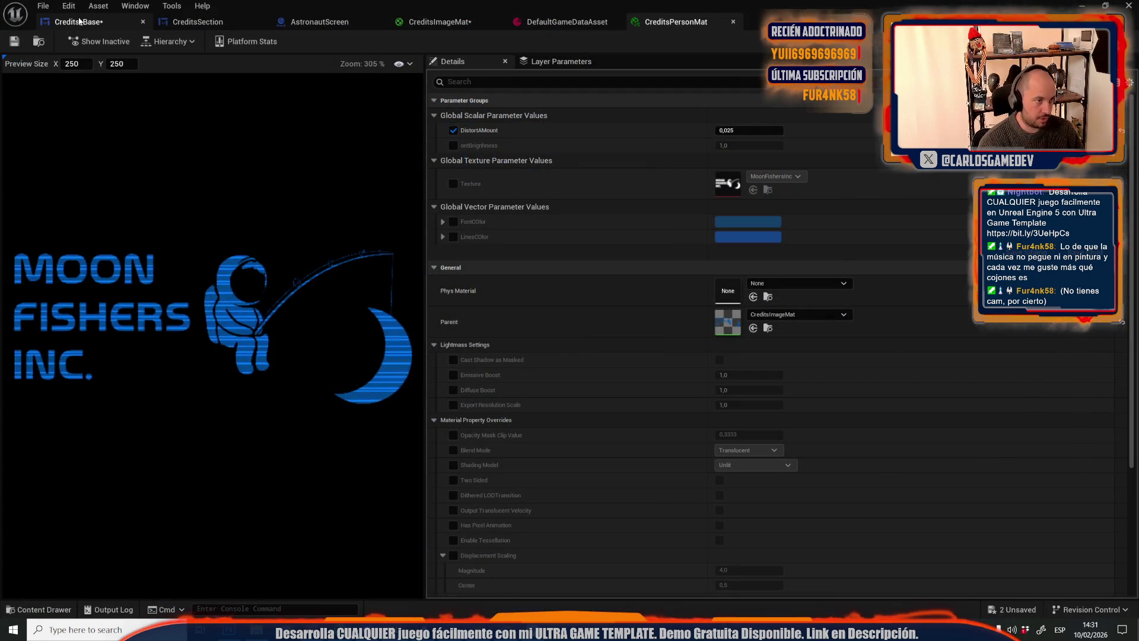
Give the CreditsText_21 entry the Credits02 texture as its floating image
left_click(77, 22)
scroll(539, 311, "down", 10)
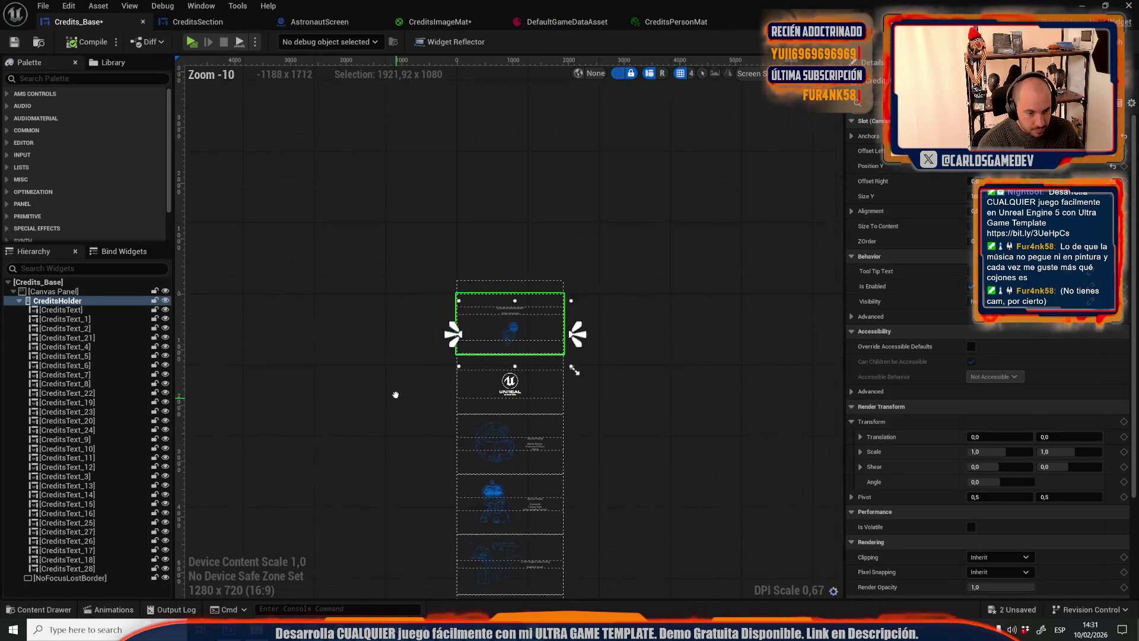
left_click(522, 496)
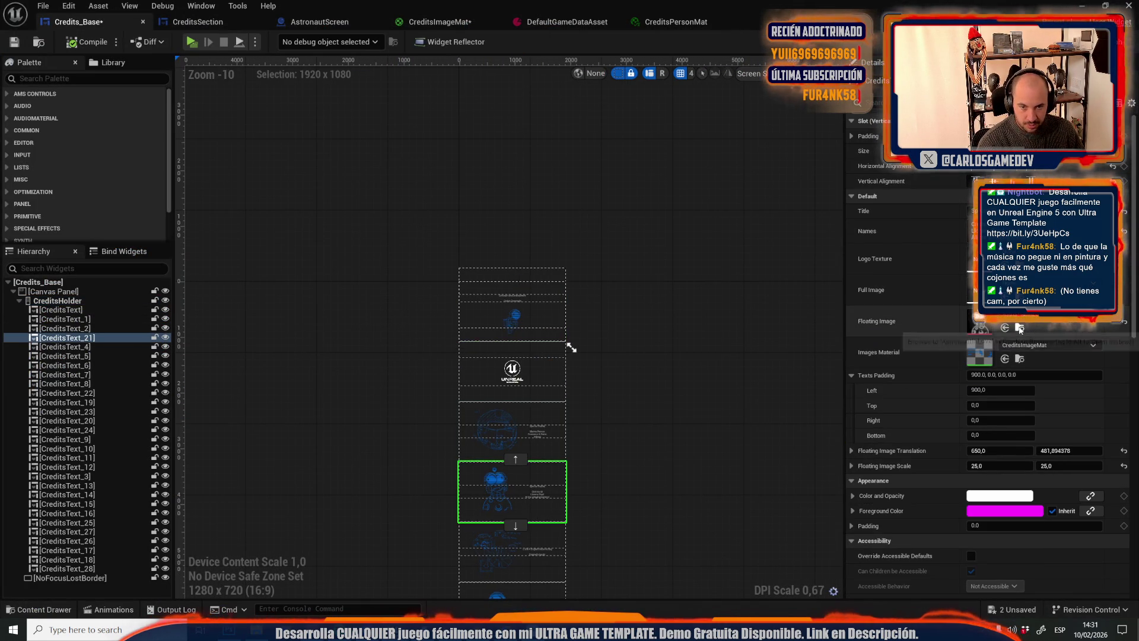
left_click(503, 426)
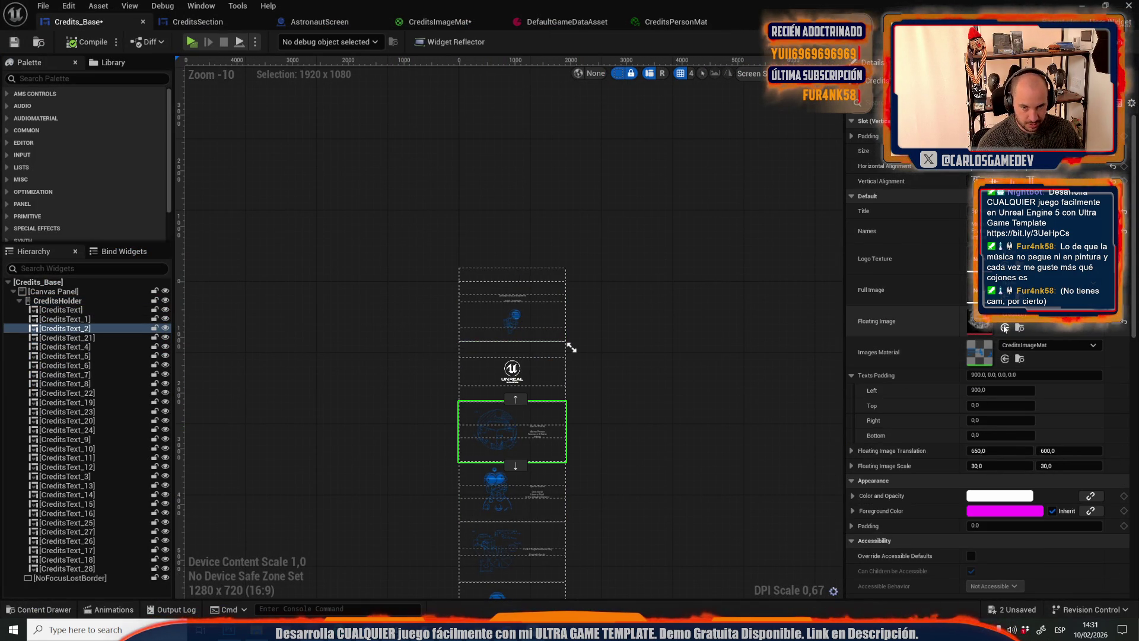
key("ctrl+z")
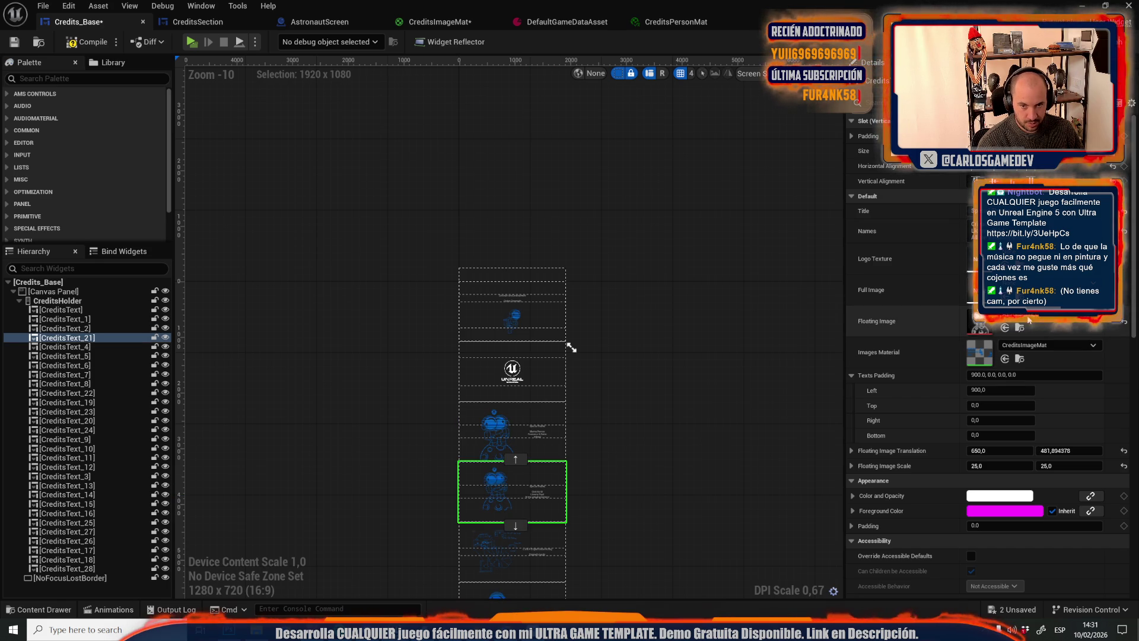
left_click(1015, 320)
type("cred")
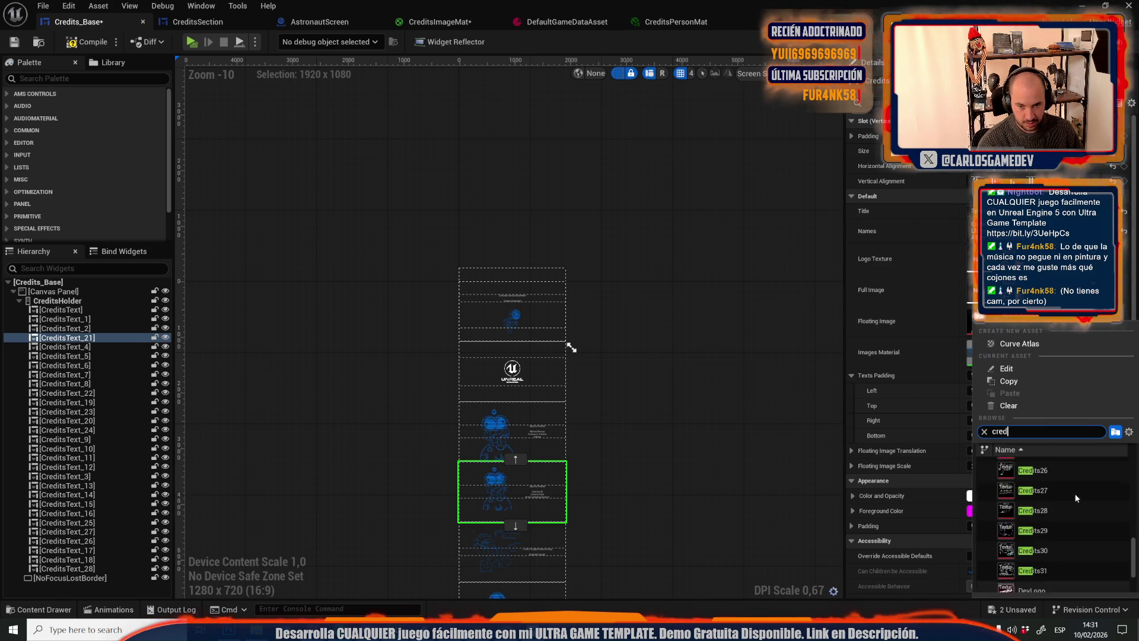
scroll(1073, 493, "up", 10)
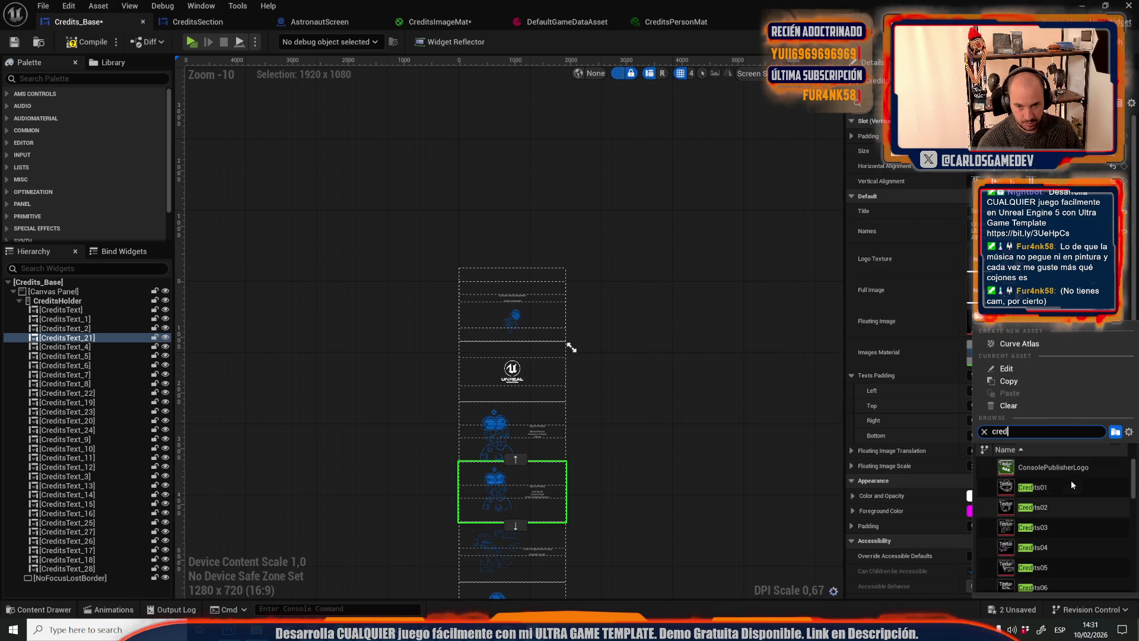
left_click(1065, 485)
Compile and save the Credits_Base widget
left_click(695, 254)
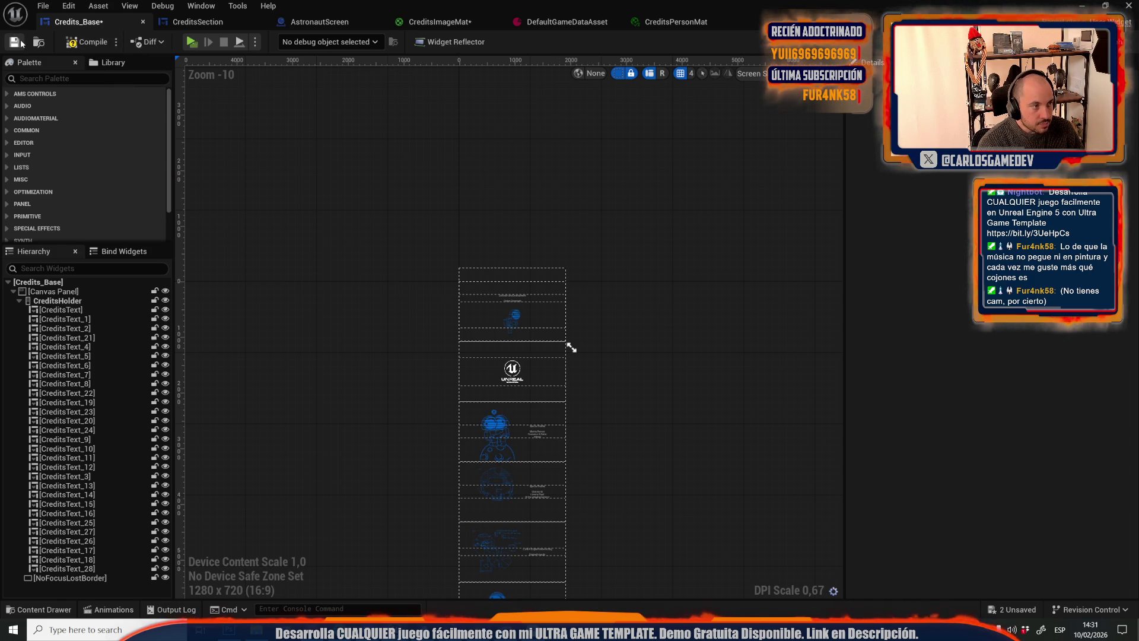
left_click(83, 42)
left_click(14, 42)
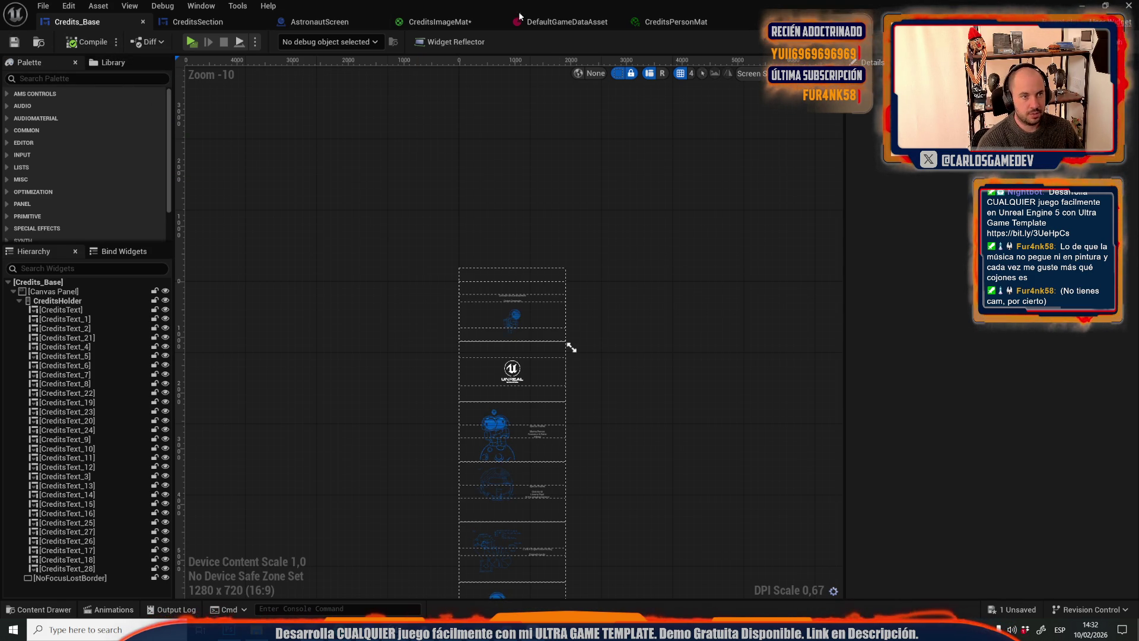
left_click(554, 21)
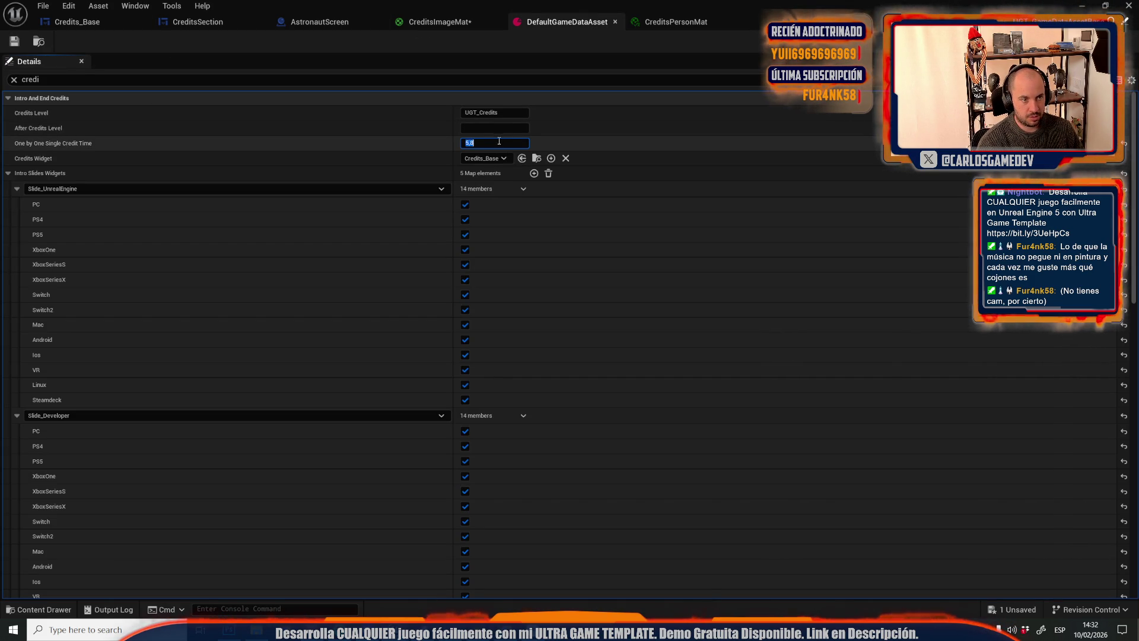
Set One by One Single Credit Time to 5,83, save the data asset, and play-test the credits
type("3")
left_click(14, 41)
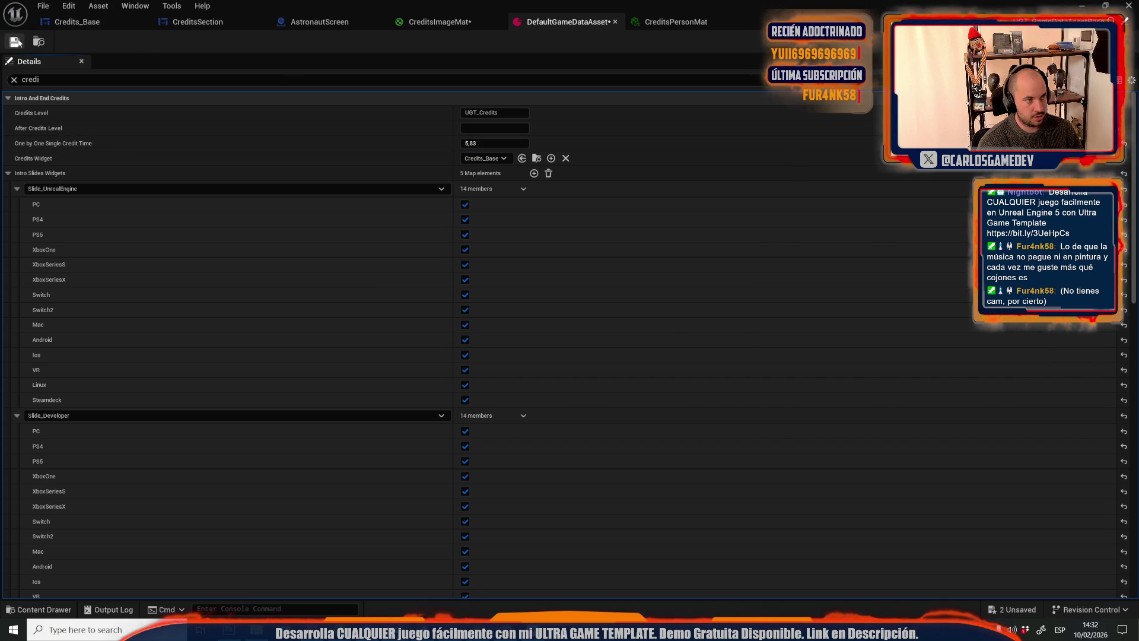
key("alt+p")
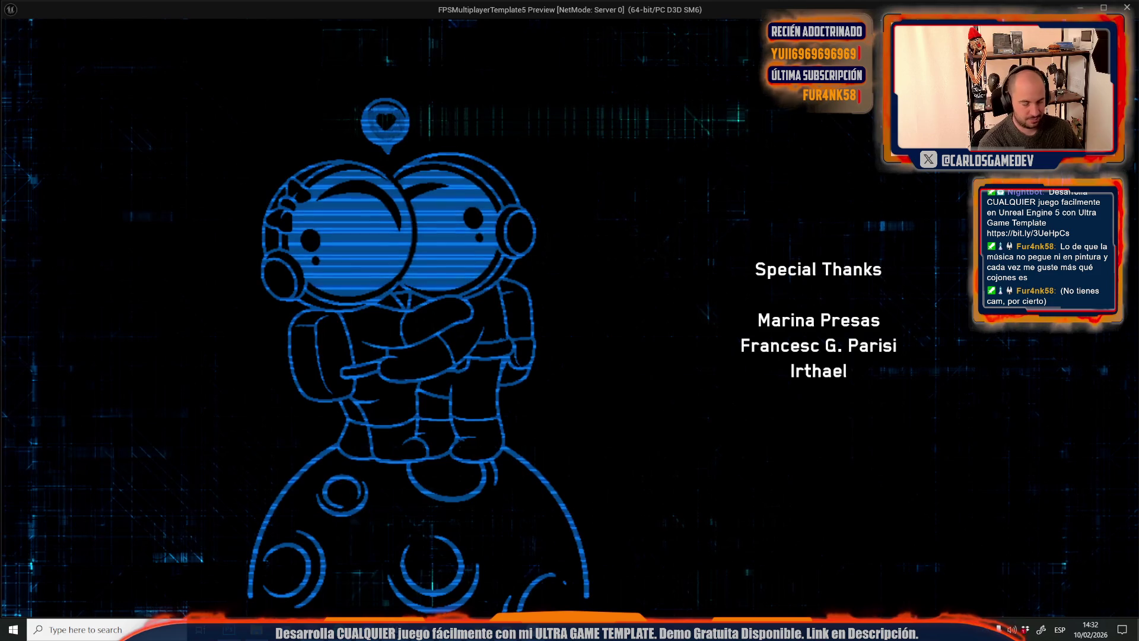
key("Escape")
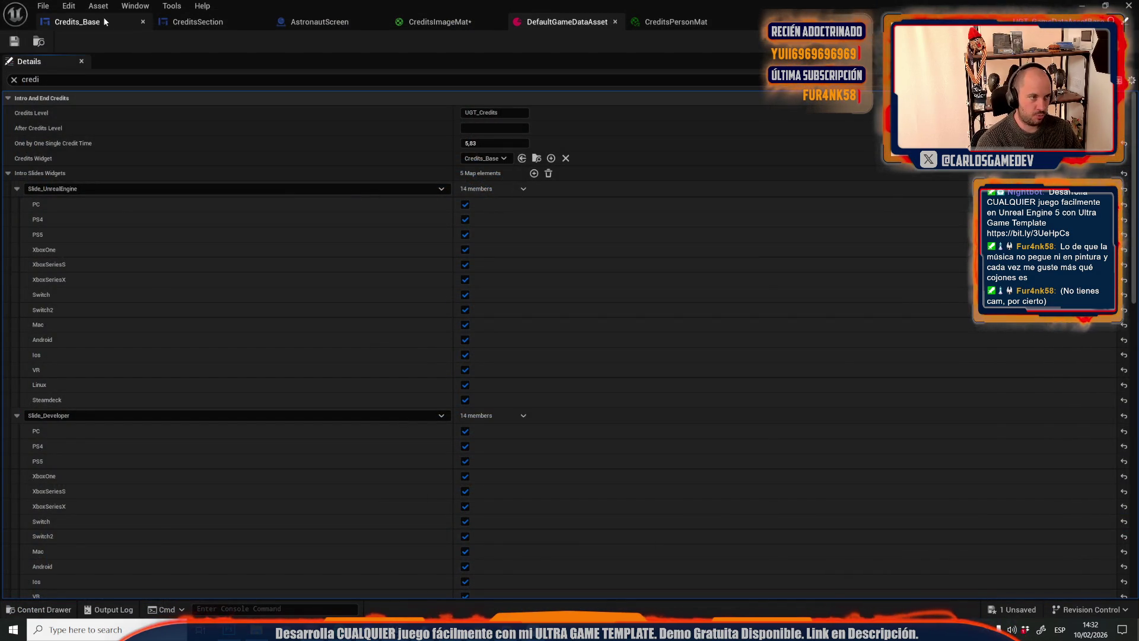
Set CreditsText_2's floating image scale to 20 by 20 in the Credits_Base designer
left_click(98, 23)
left_click(504, 439)
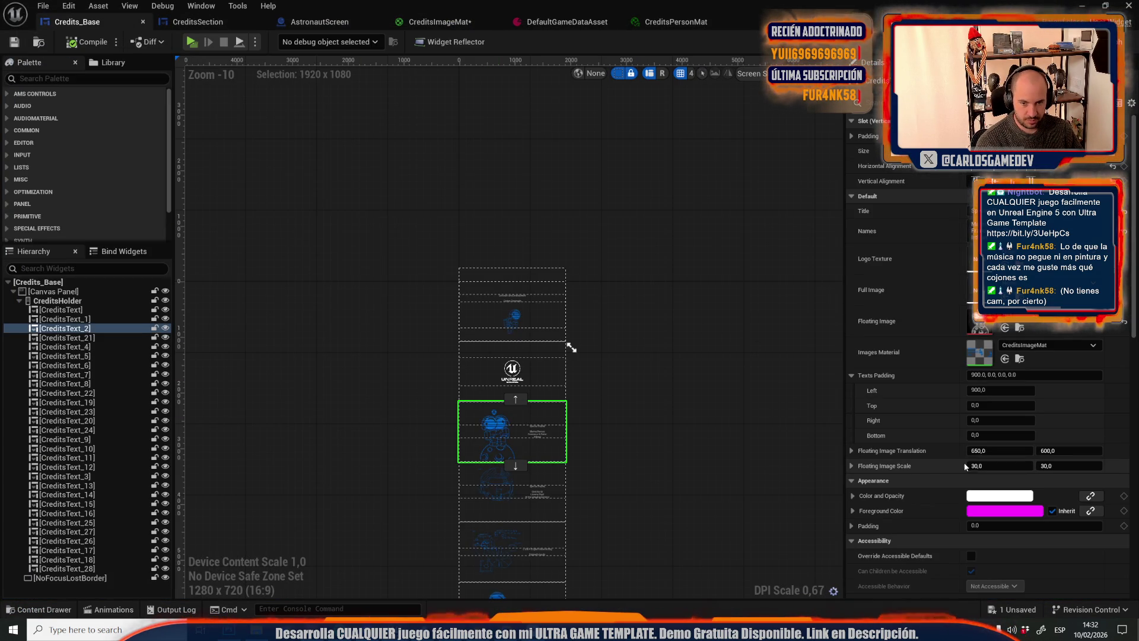
left_click(1025, 465)
type("20")
left_click(1049, 466)
type("20")
key("Return")
Select two more astronaut credit sections and set their Images Material to CreditsPersonMat
scroll(525, 452, "up", 4)
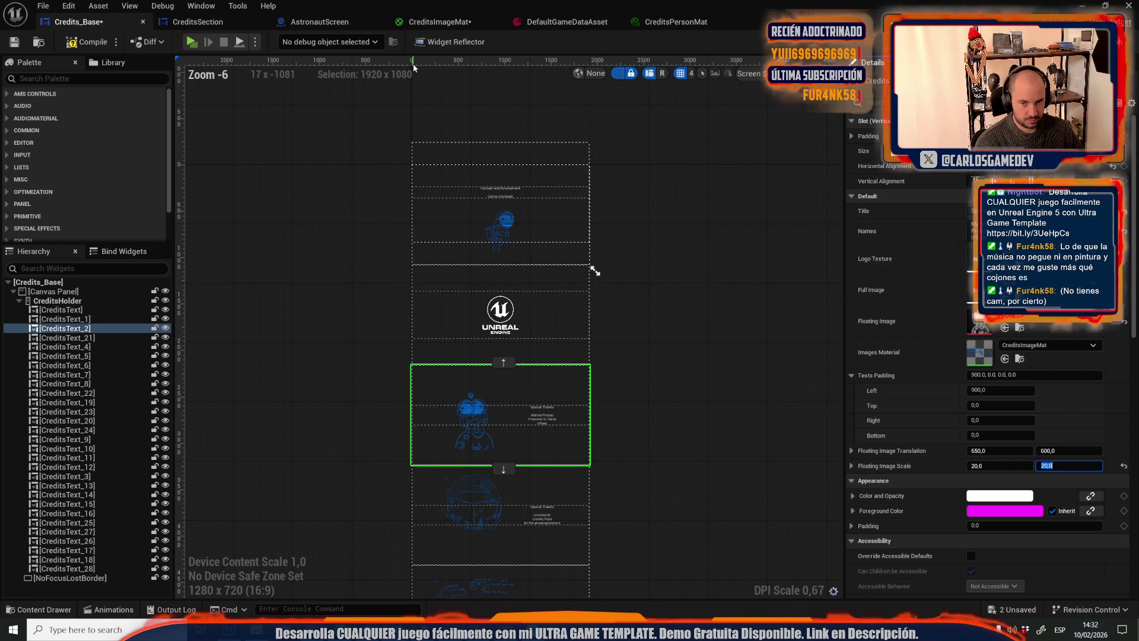
scroll(672, 405, "down", 3)
left_click_drag(672, 404, 597, 252)
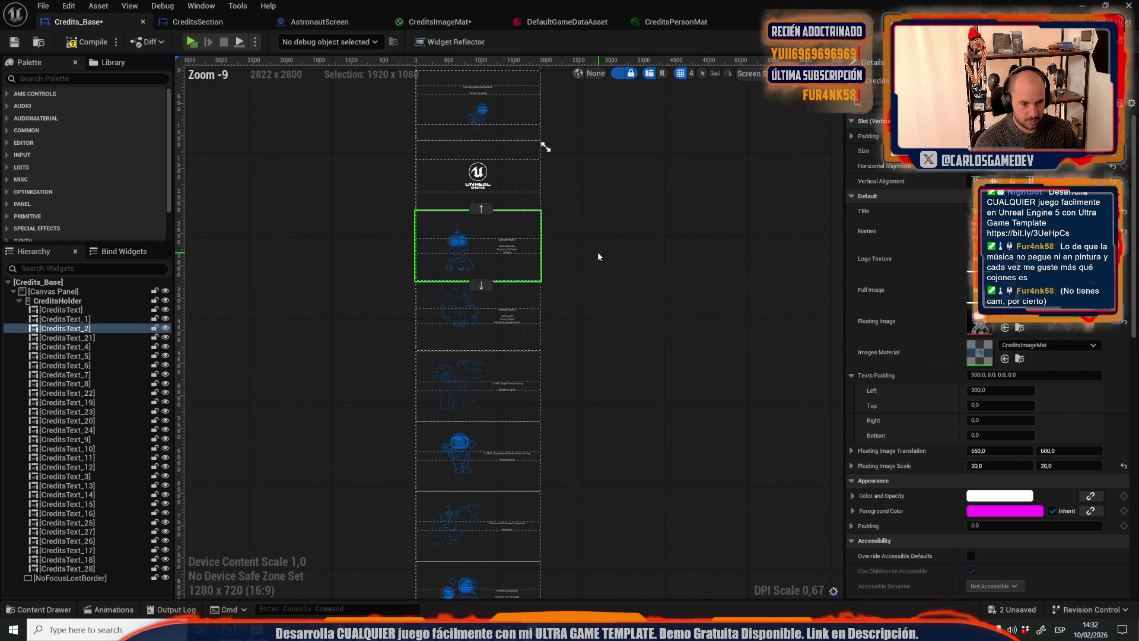
left_click(507, 450, "ctrl")
scroll(504, 443, "down", 1)
left_click(503, 432, "ctrl")
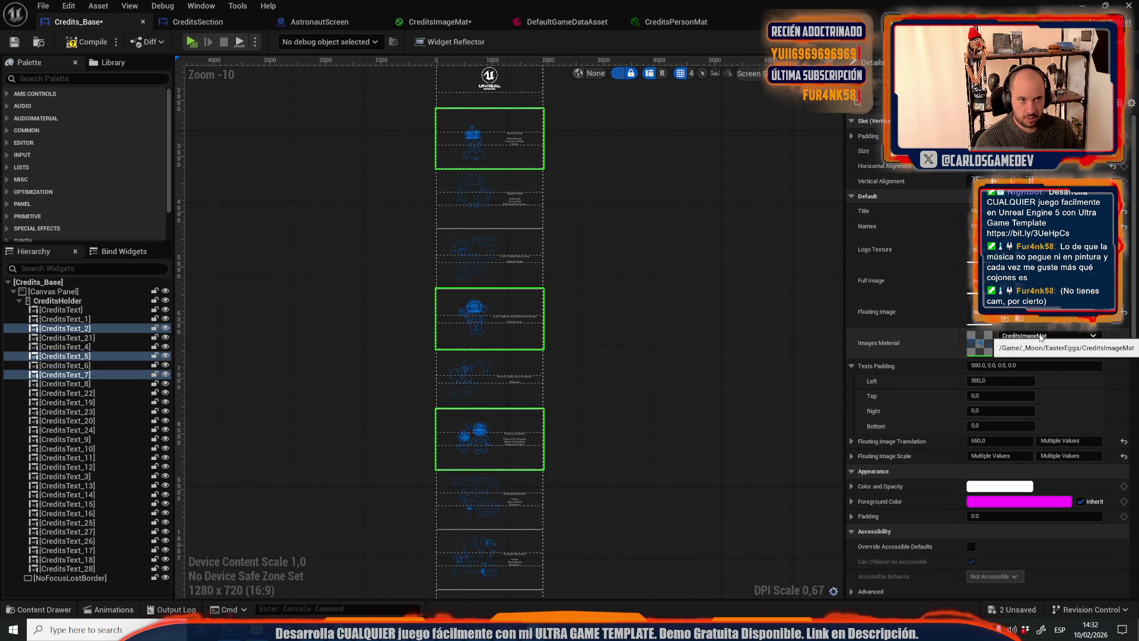
left_click(671, 27)
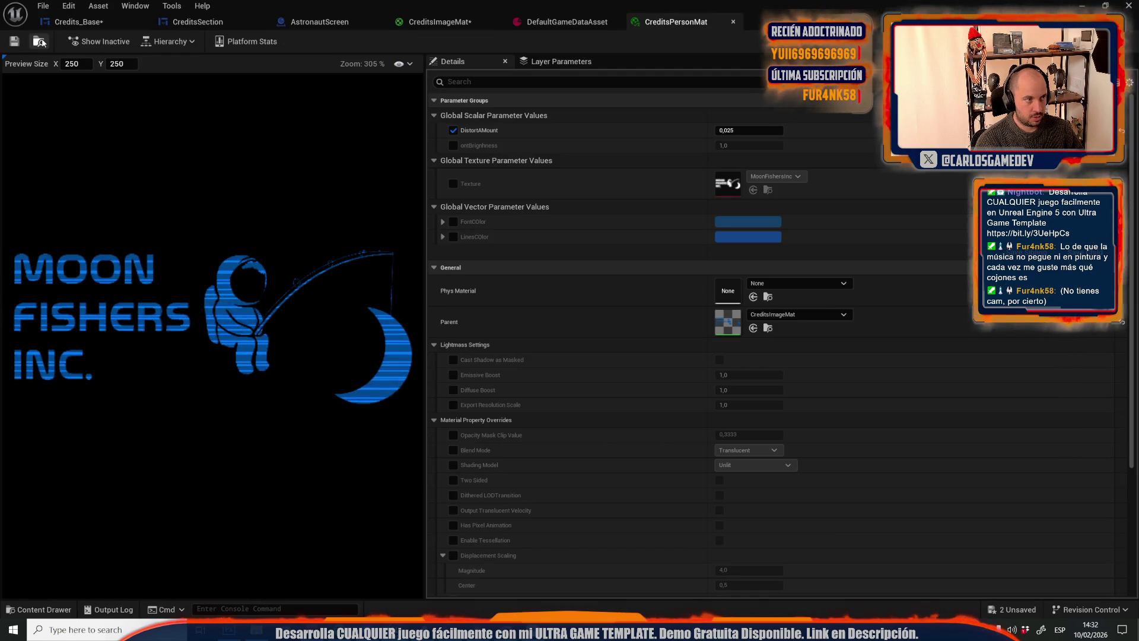
left_click(89, 22)
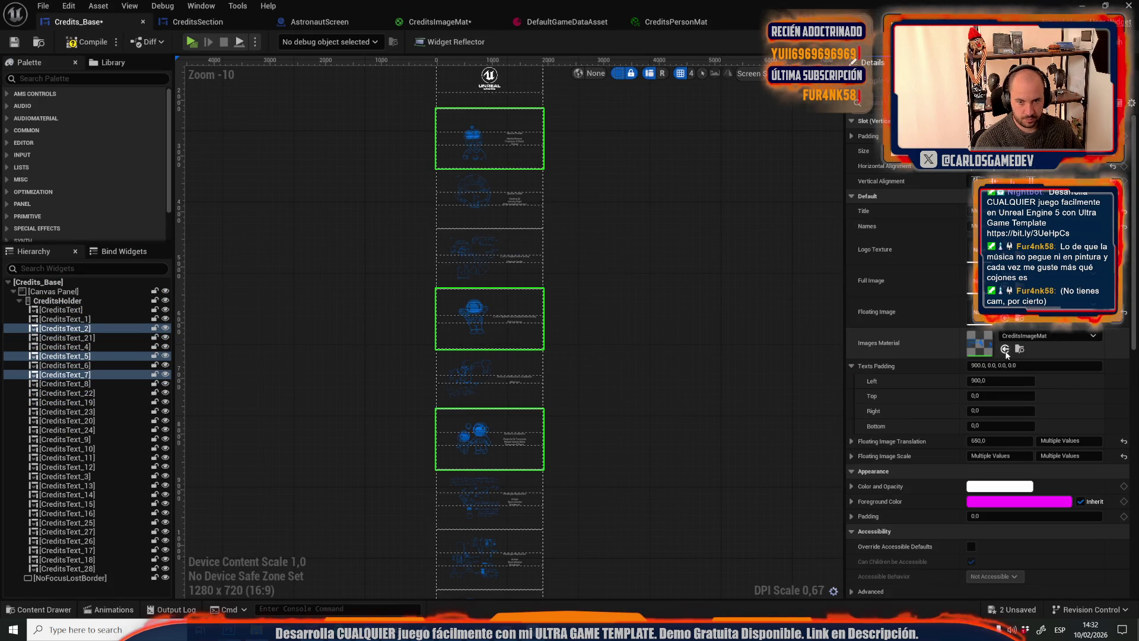
left_click(1027, 338)
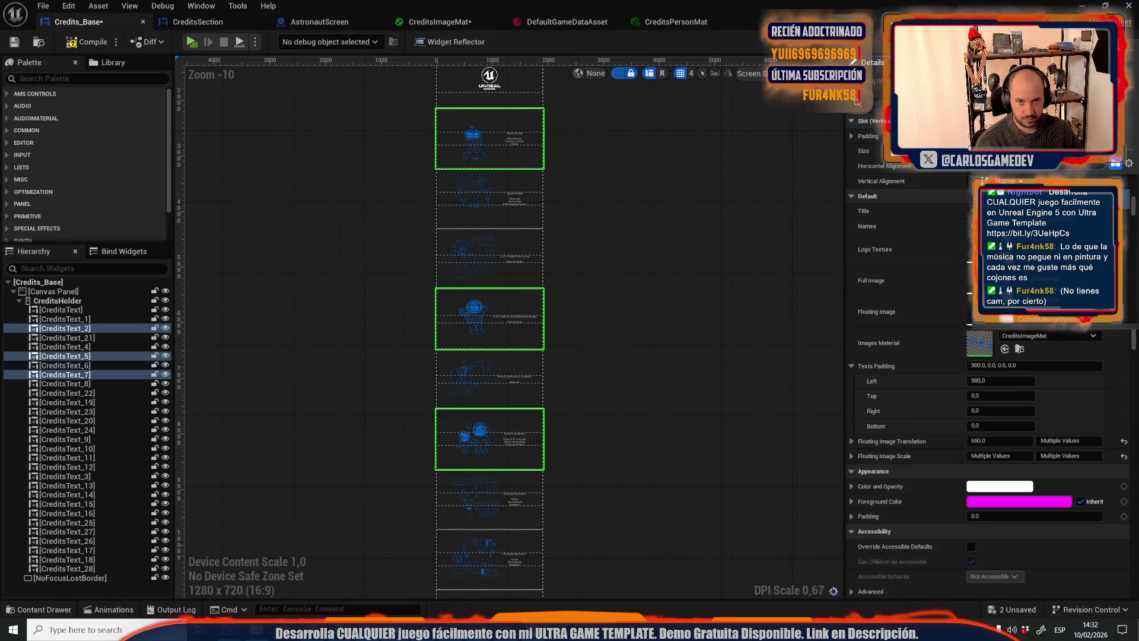
left_click(1038, 219)
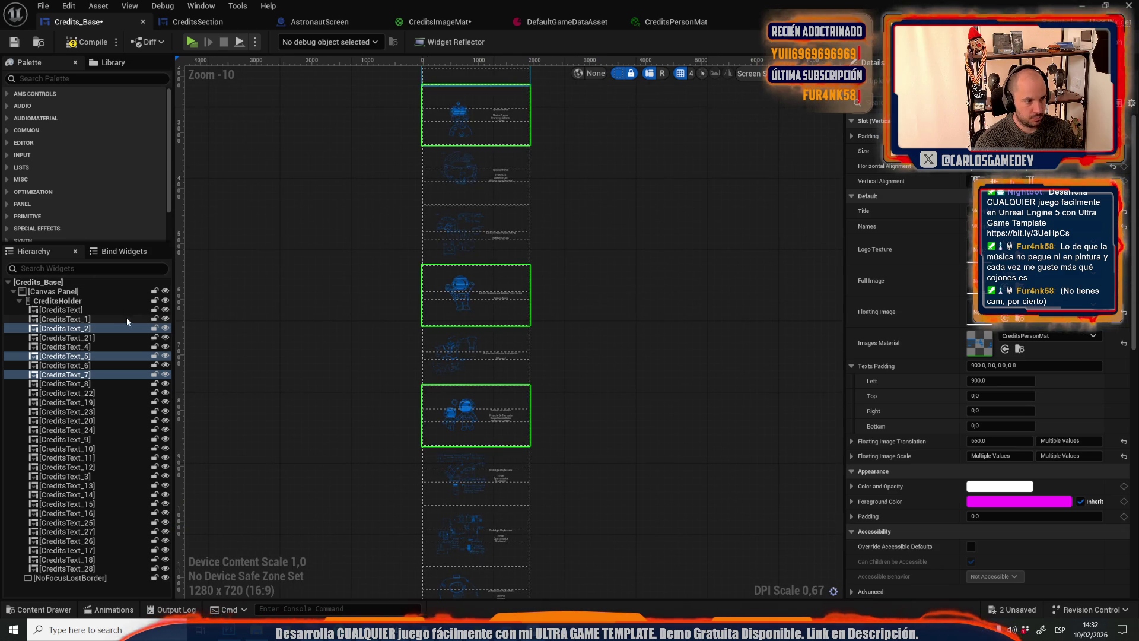
Give CreditsText_8, 22, 19, 17 and the last section CreditsPersonMat, then compile, save and play-test
left_click(80, 384)
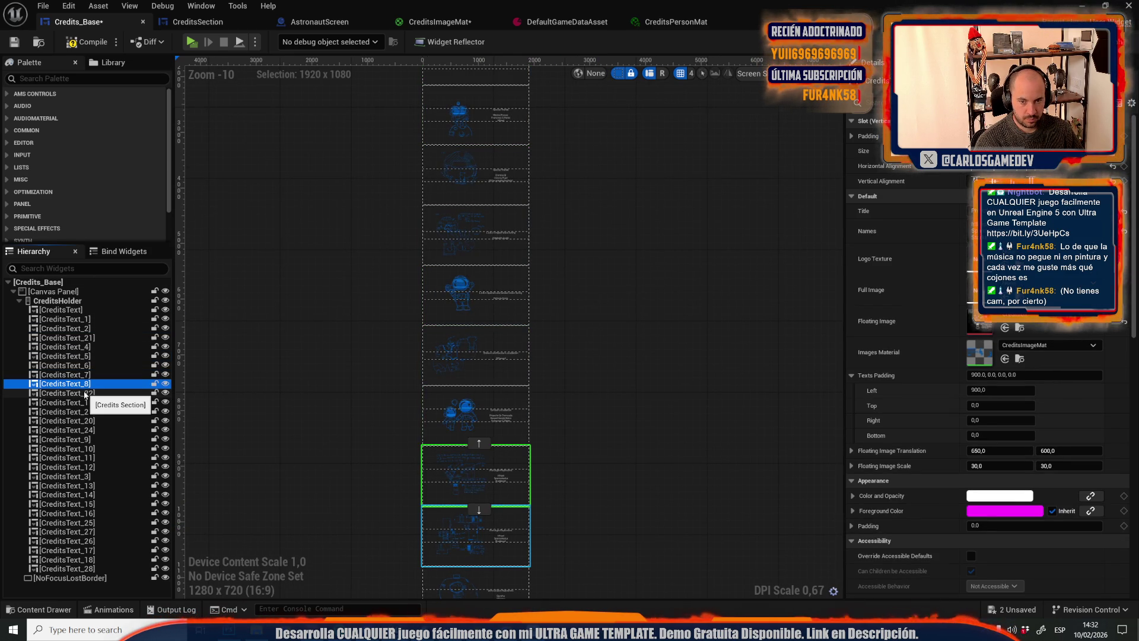
left_click(85, 393)
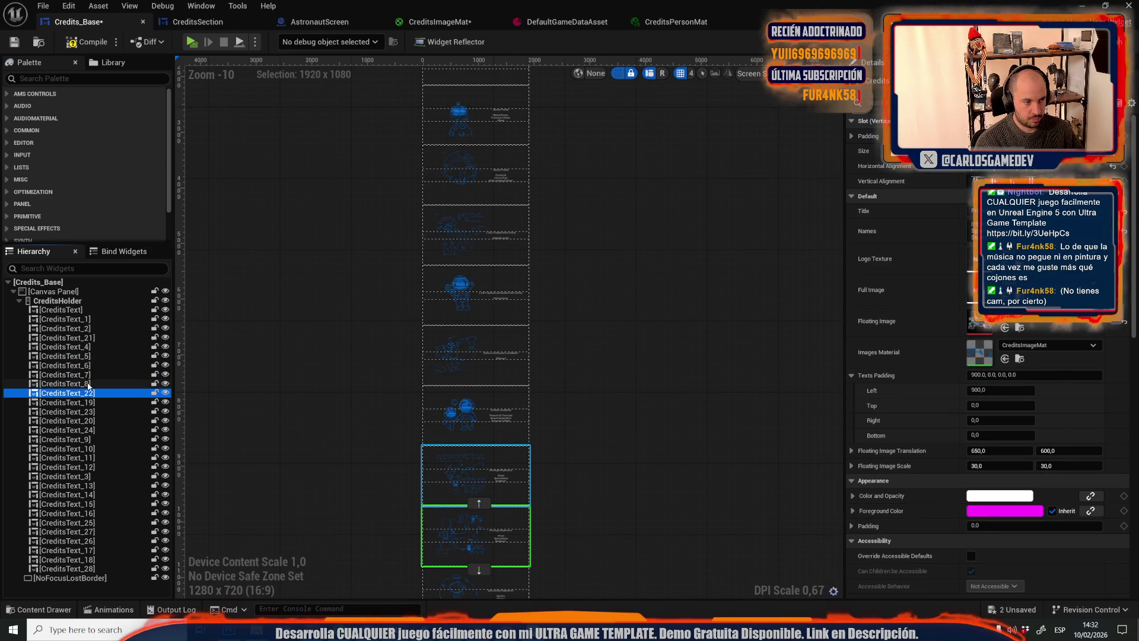
left_click(85, 403)
left_click(65, 550)
key("Down")
key("Down")
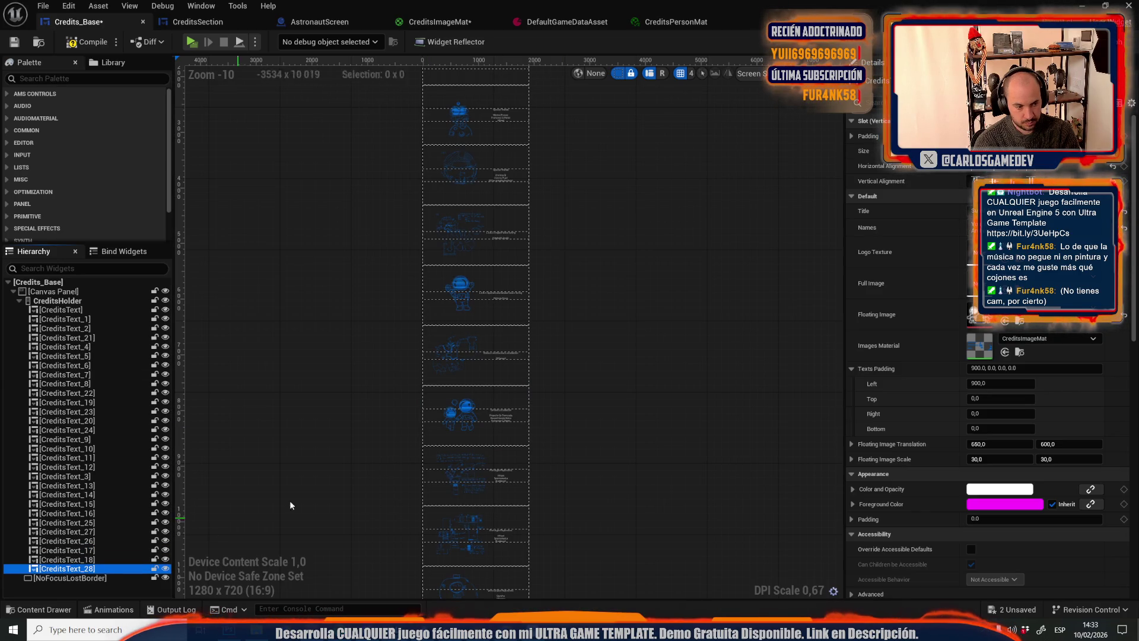
left_click(1044, 307)
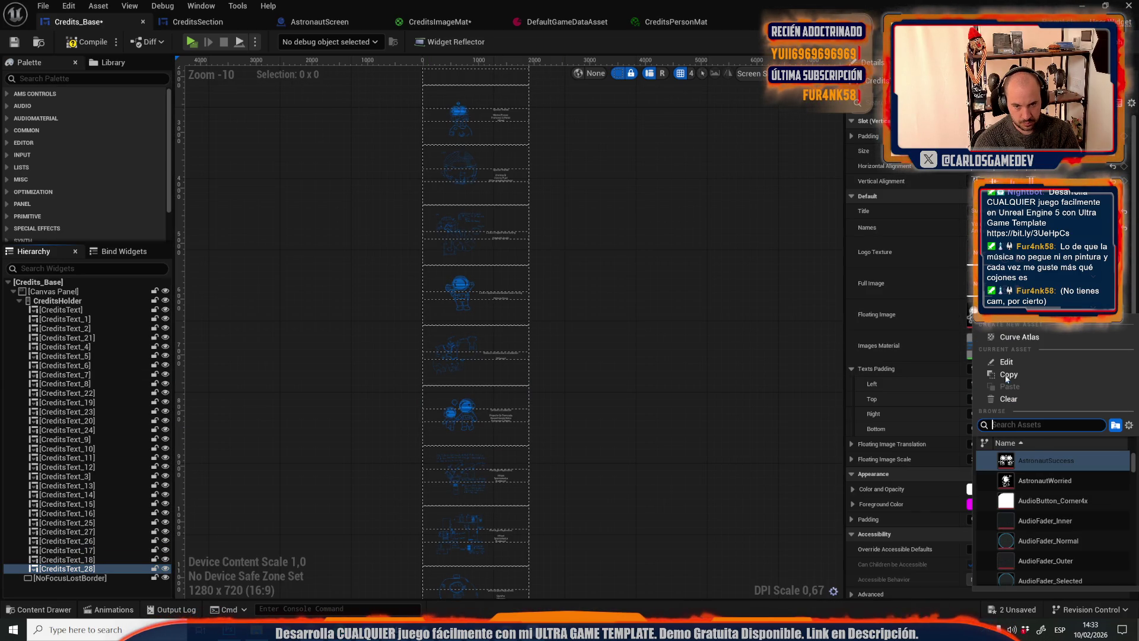
left_click(1037, 353)
left_click(1048, 342)
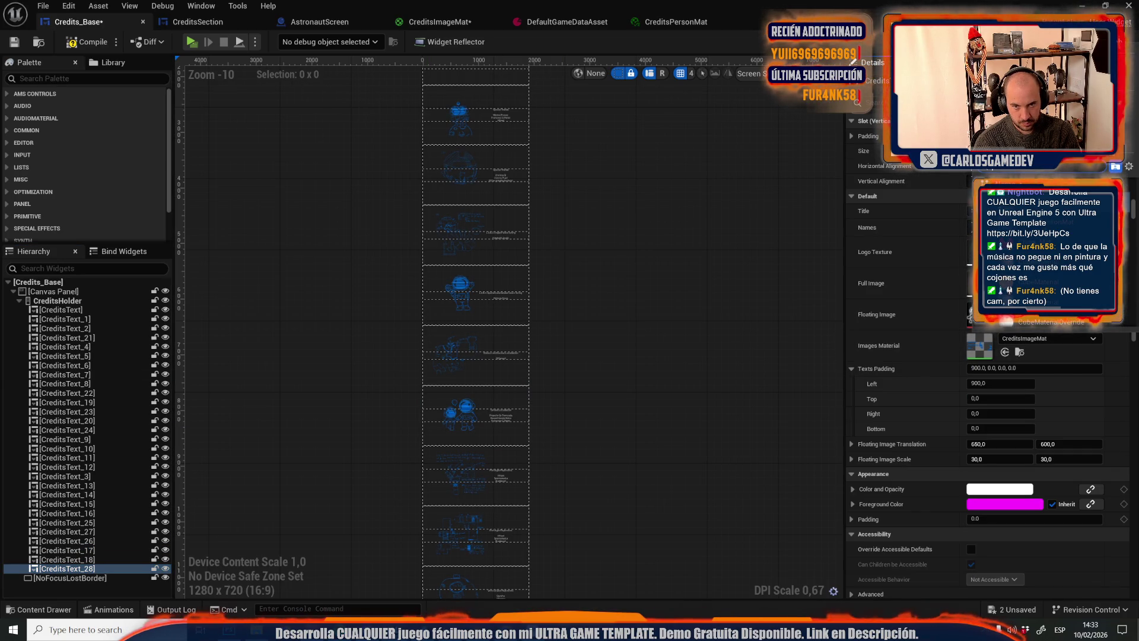
left_click(1032, 380)
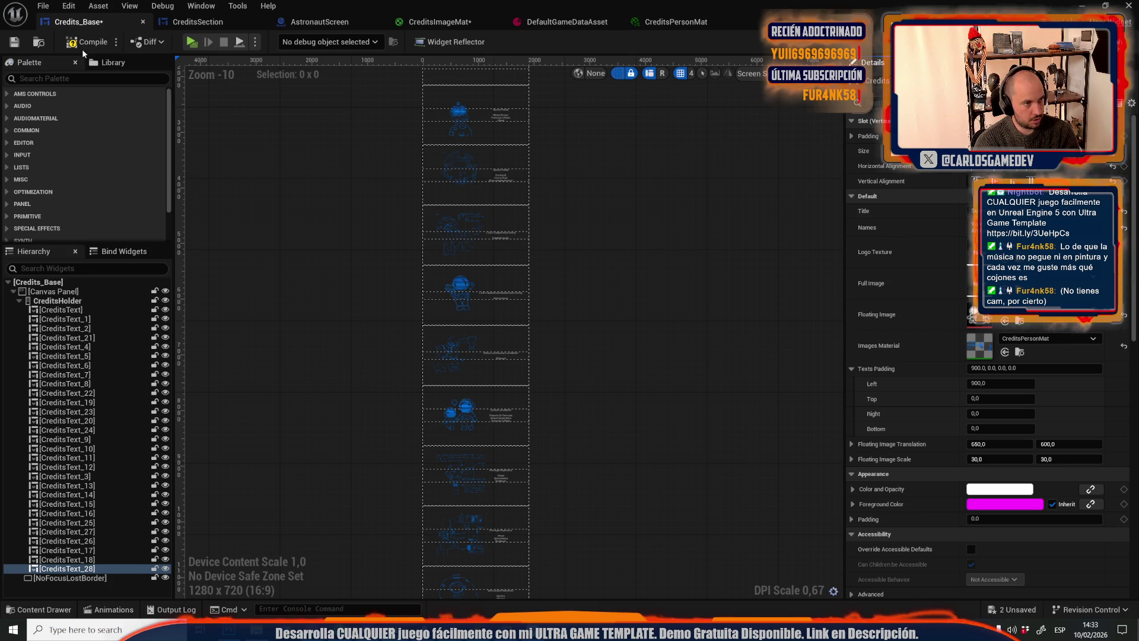
left_click(14, 41)
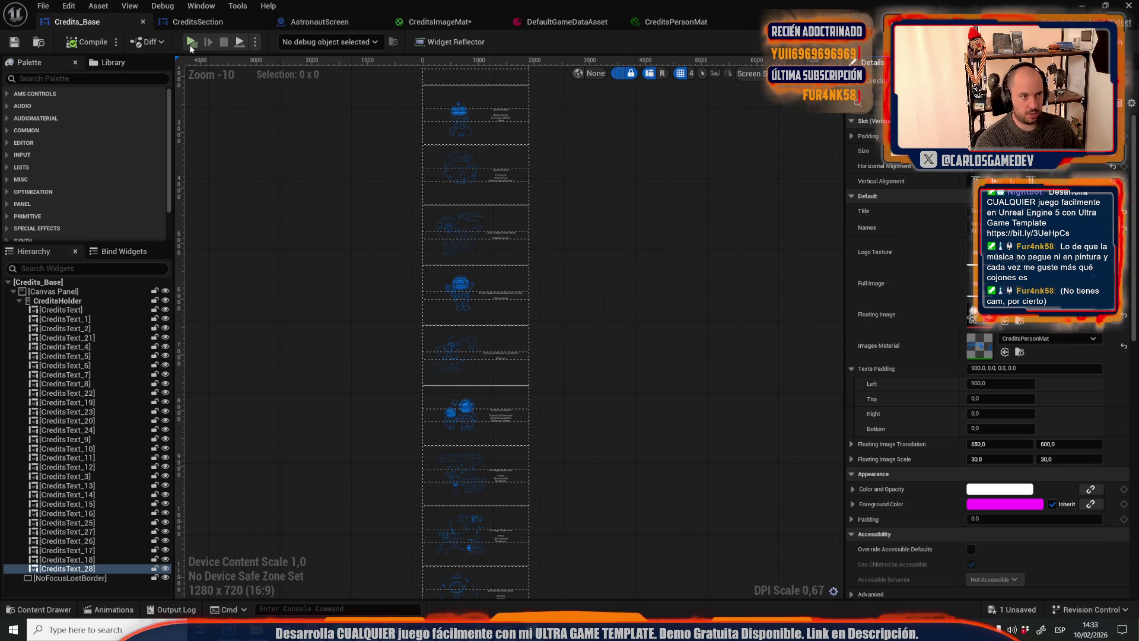
left_click(190, 44)
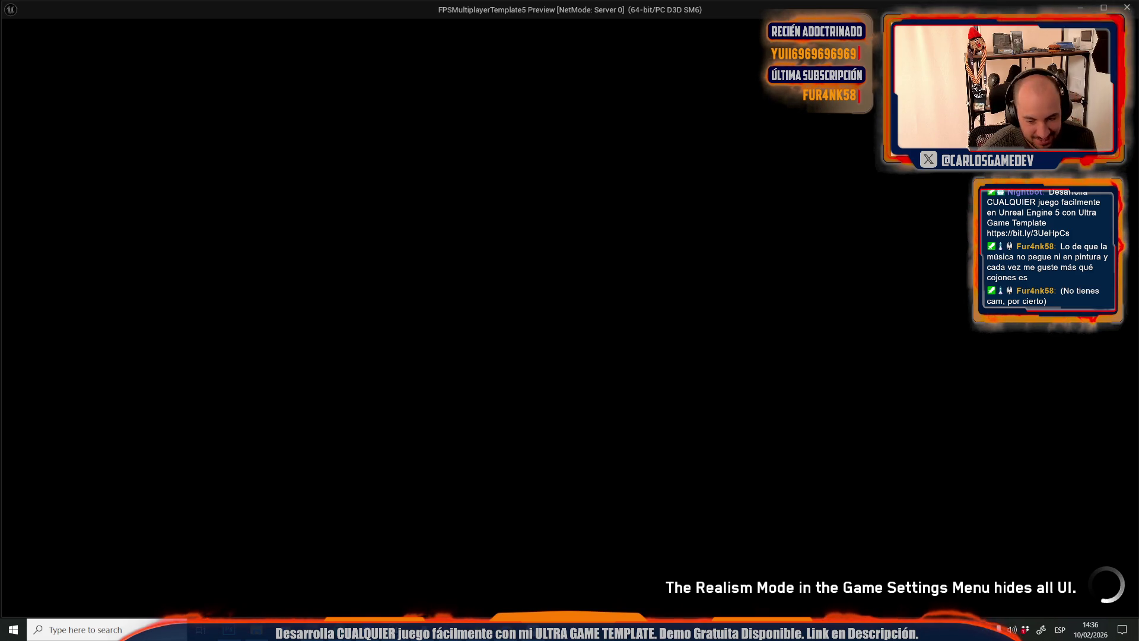
key("Escape")
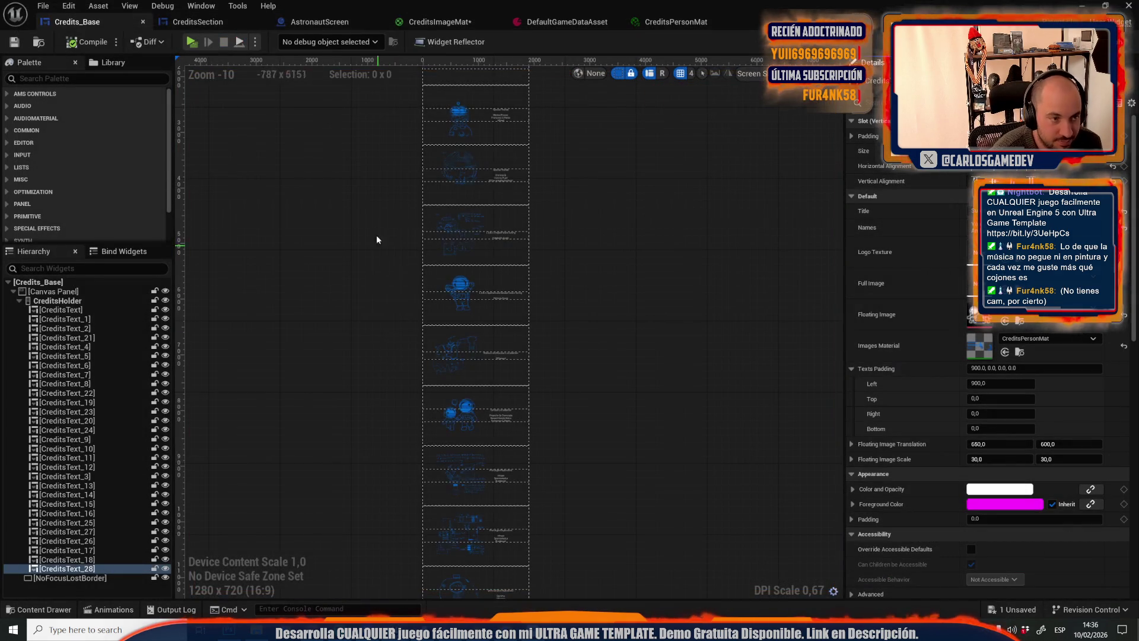
left_click(434, 25)
scroll(672, 274, "down", 3)
scroll(547, 274, "up", 5)
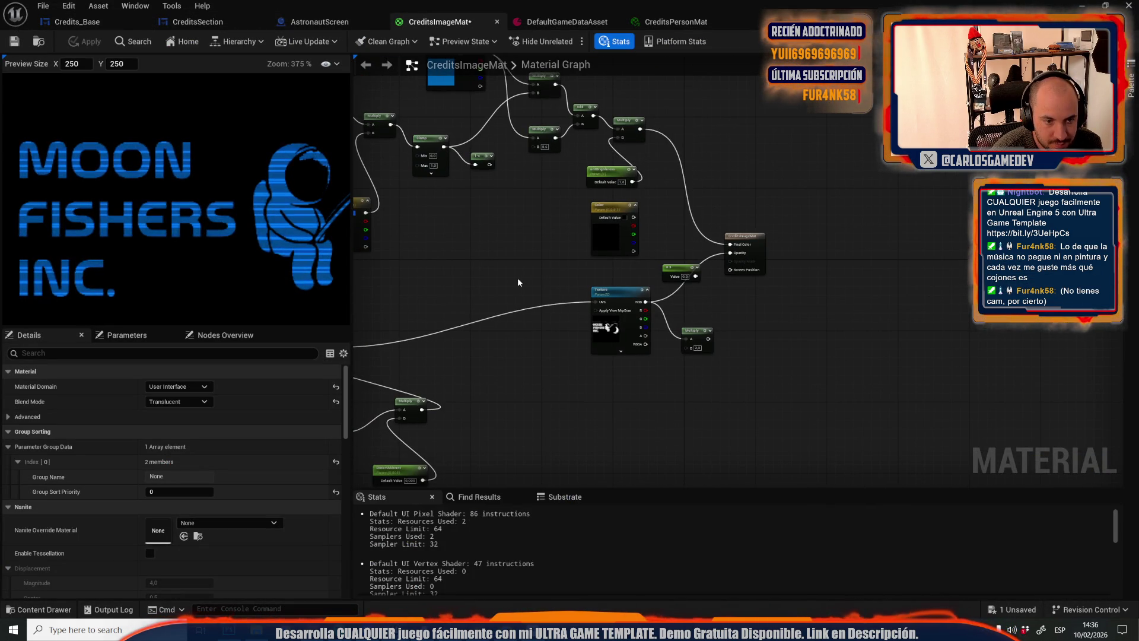
scroll(517, 277, "down", 5)
scroll(697, 394, "up", 3)
scroll(539, 258, "down", 3)
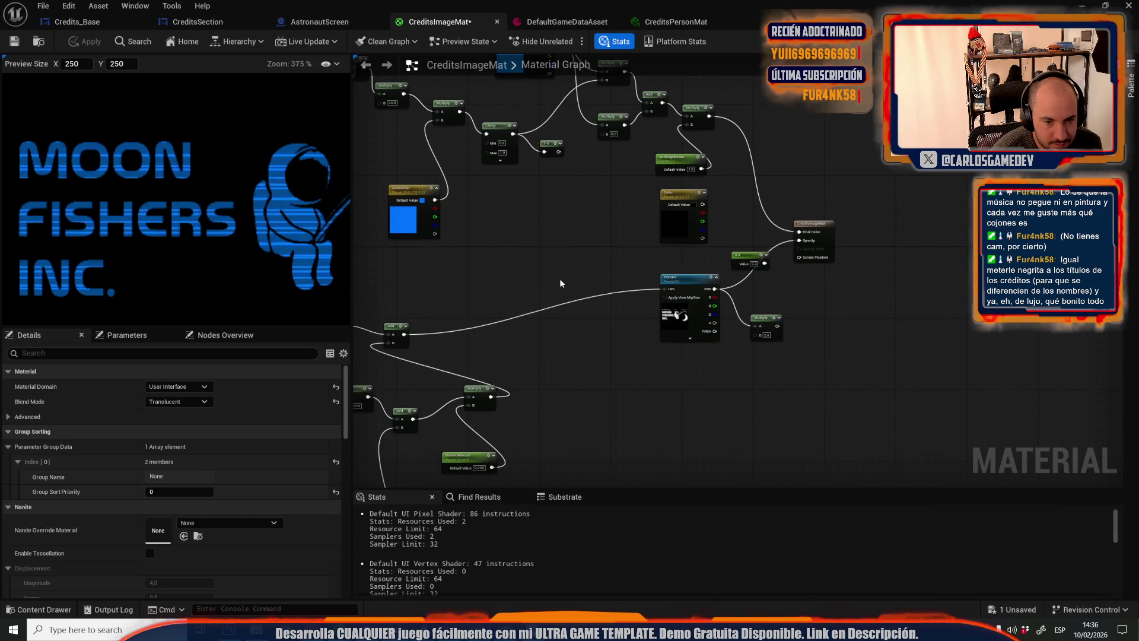
left_click_drag(563, 283, 738, 241)
scroll(764, 382, "up", 4)
mouse_move(671, 474)
left_mouse_down()
mouse_move(583, 369)
mouse_move(733, 250)
left_mouse_up()
left_click(77, 22)
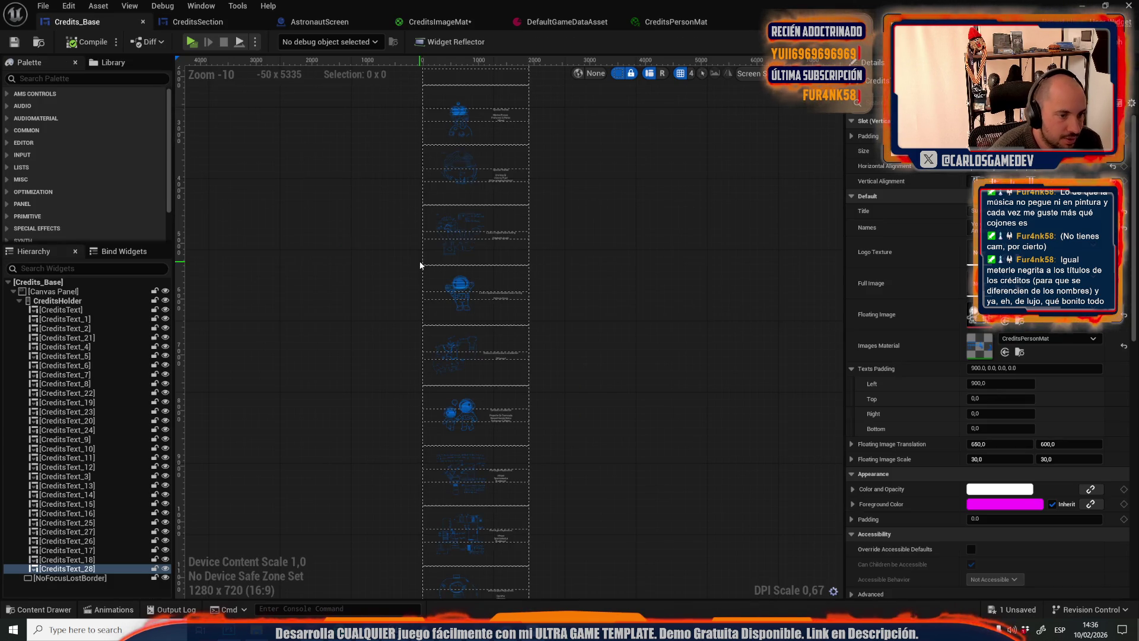
Adjust CreditsText_21's floating image vertical position, then pan back up the credits column
left_click(457, 424)
mouse_move(1067, 450)
left_mouse_down()
mouse_move(1044, 451)
mouse_move(1088, 451)
left_mouse_up()
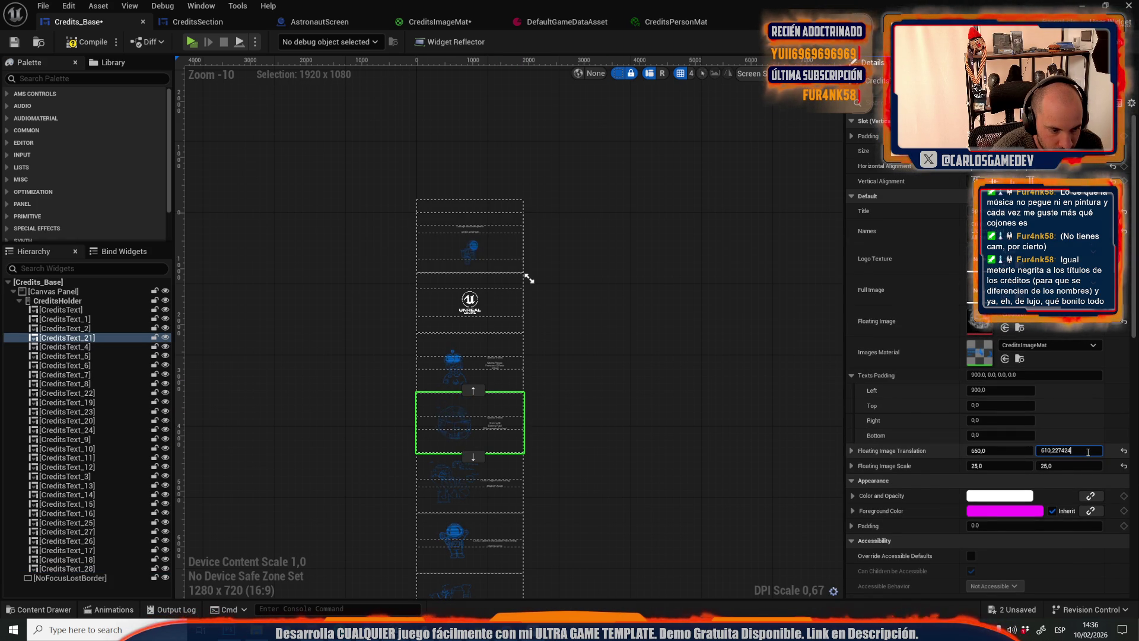
left_click(674, 522)
left_click_drag(671, 522, 664, 427)
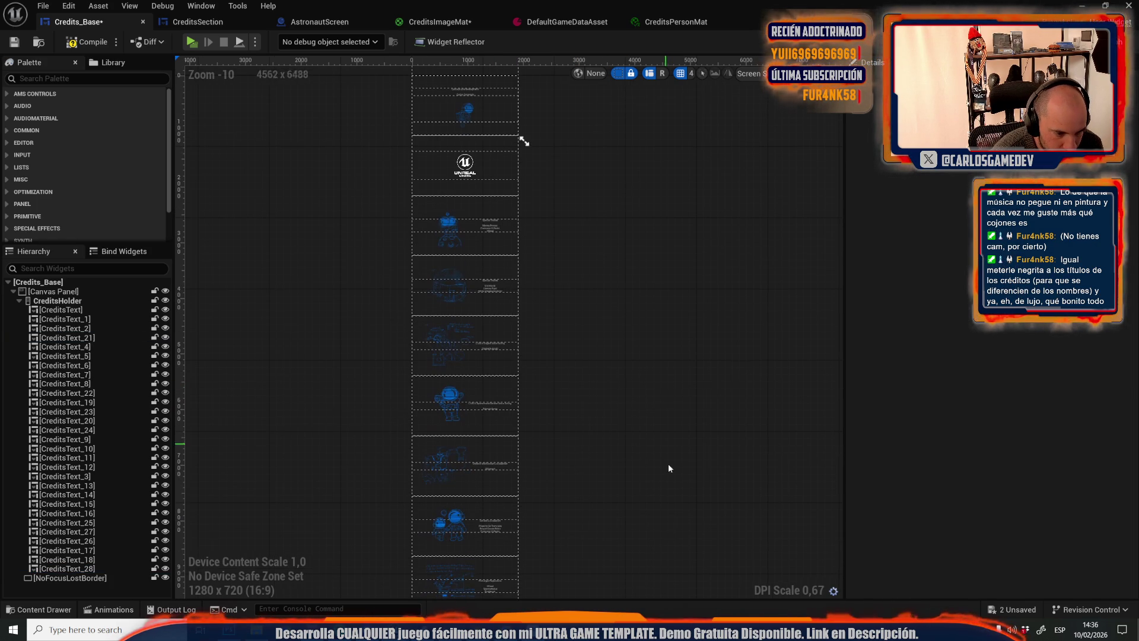
left_click_drag(679, 534, 679, 498)
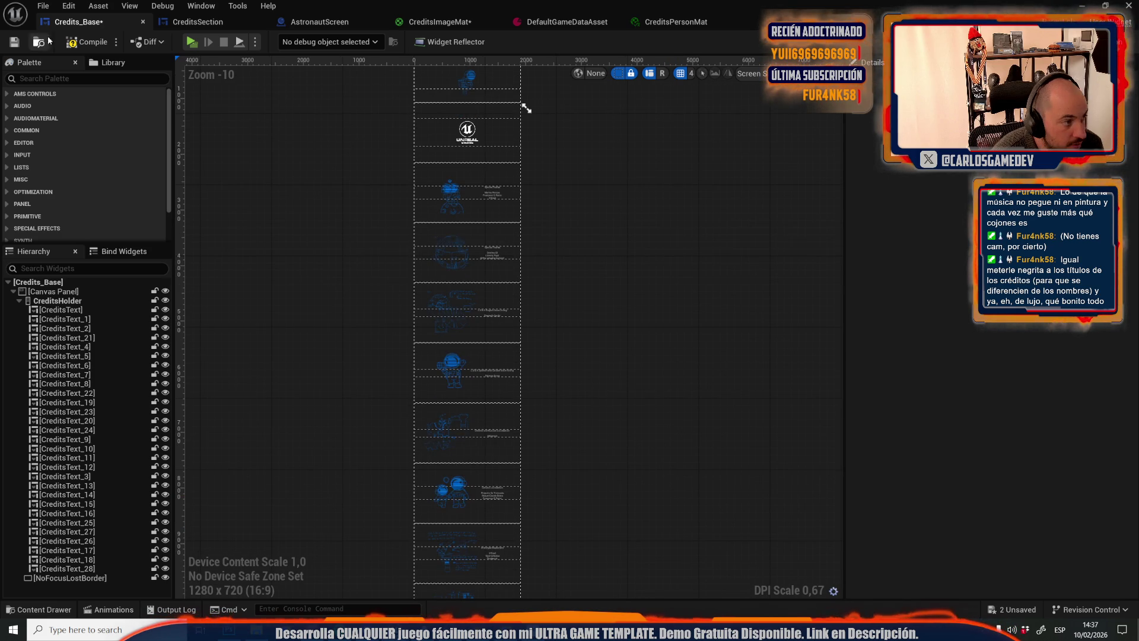
Compile the Credits_Base widget and close its editor window
left_click(74, 46)
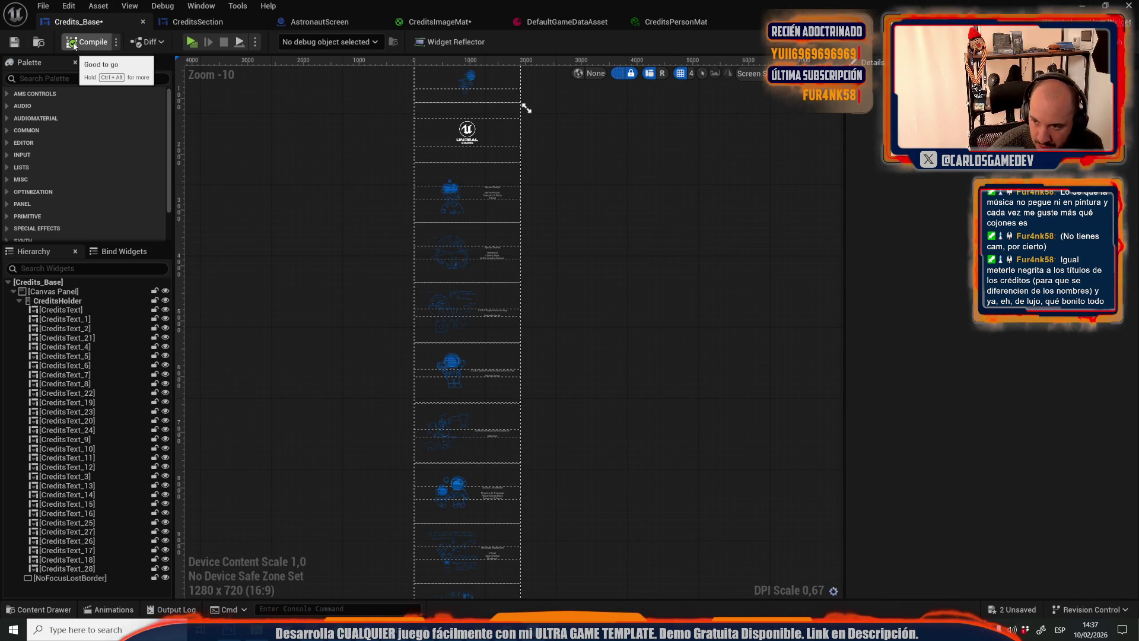
left_click(495, 264)
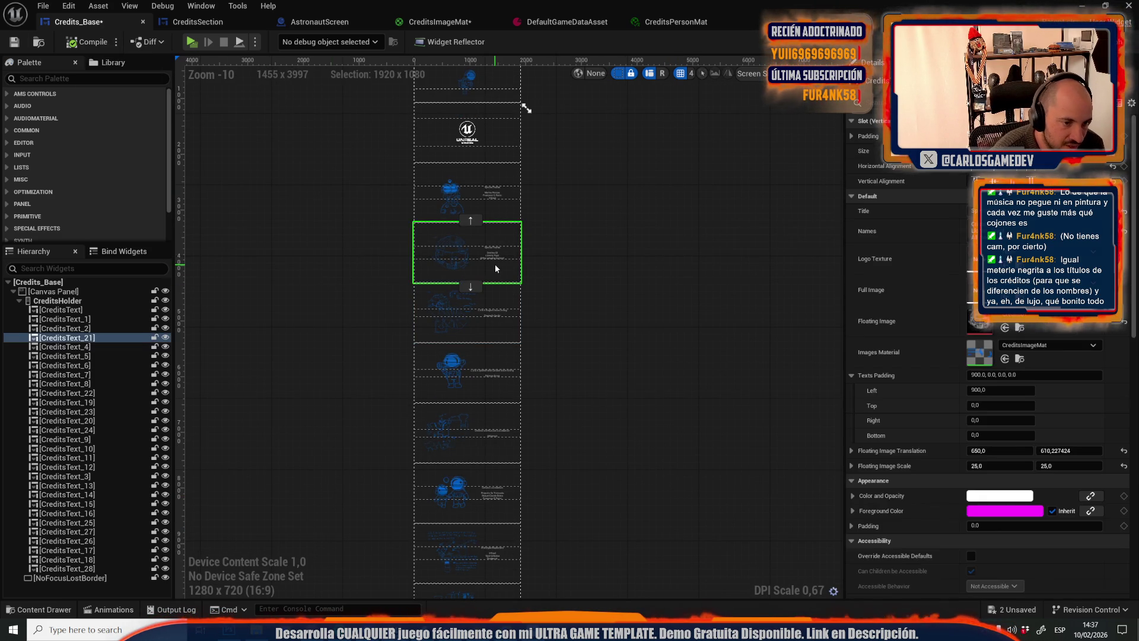
scroll(495, 264, "up", 2)
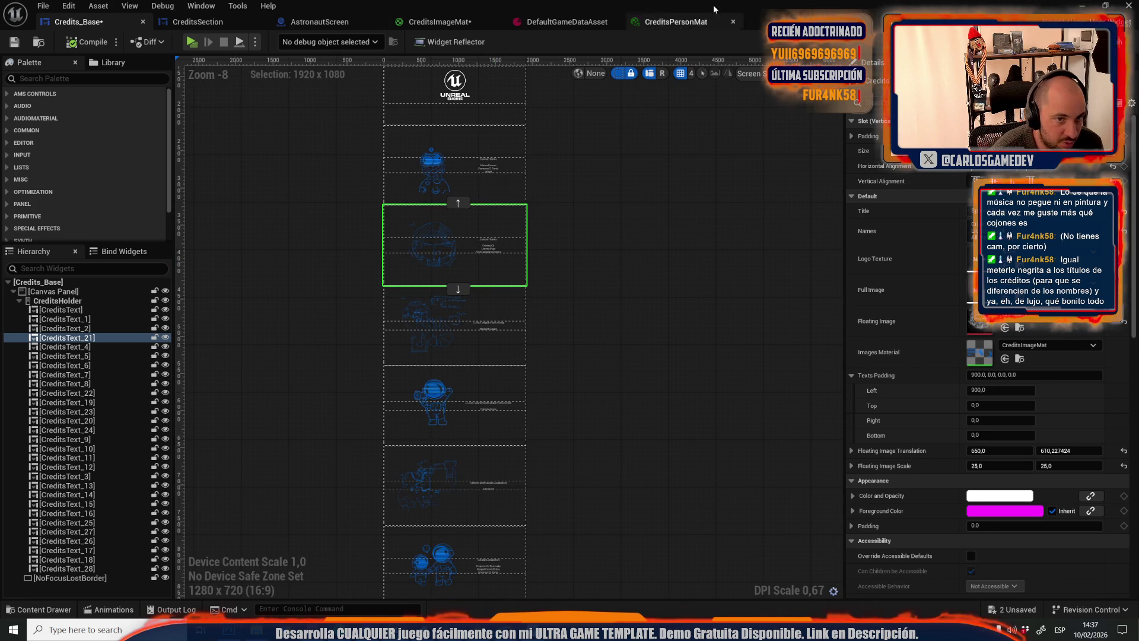
left_click(1127, 5)
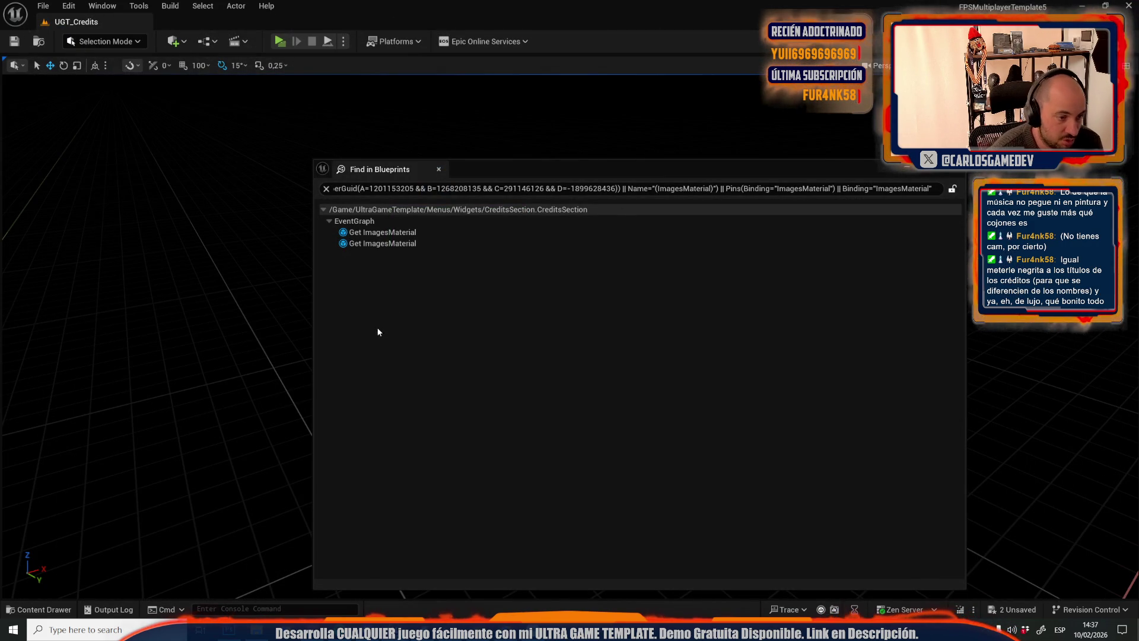
Save all pending changes from the File menu
left_click(37, 5)
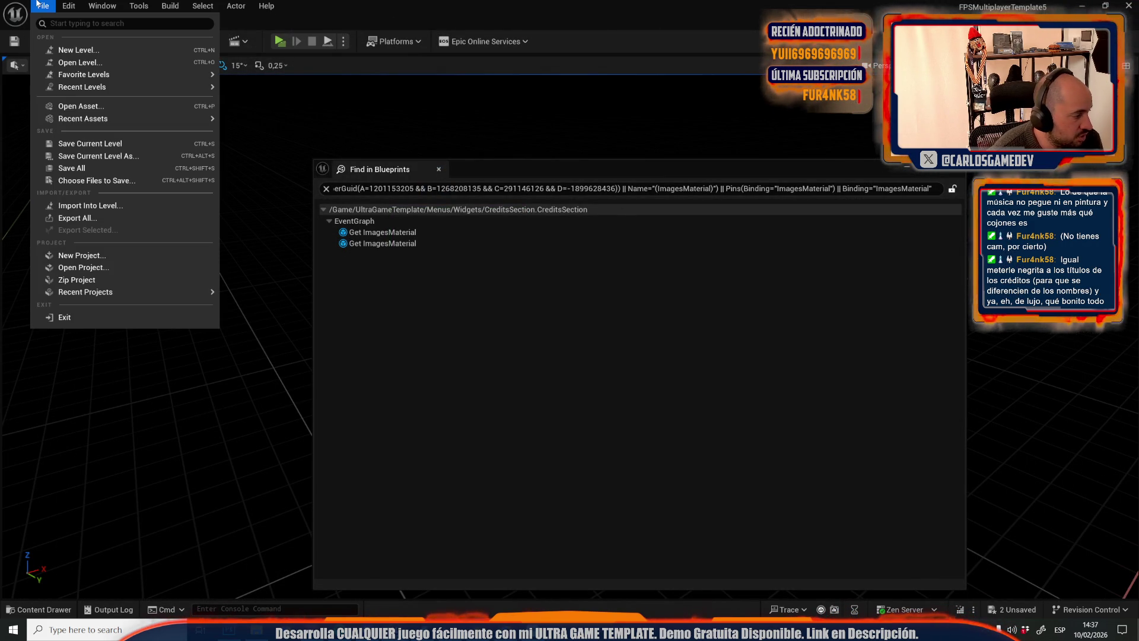
mouse_move(83, 74)
key("Escape")
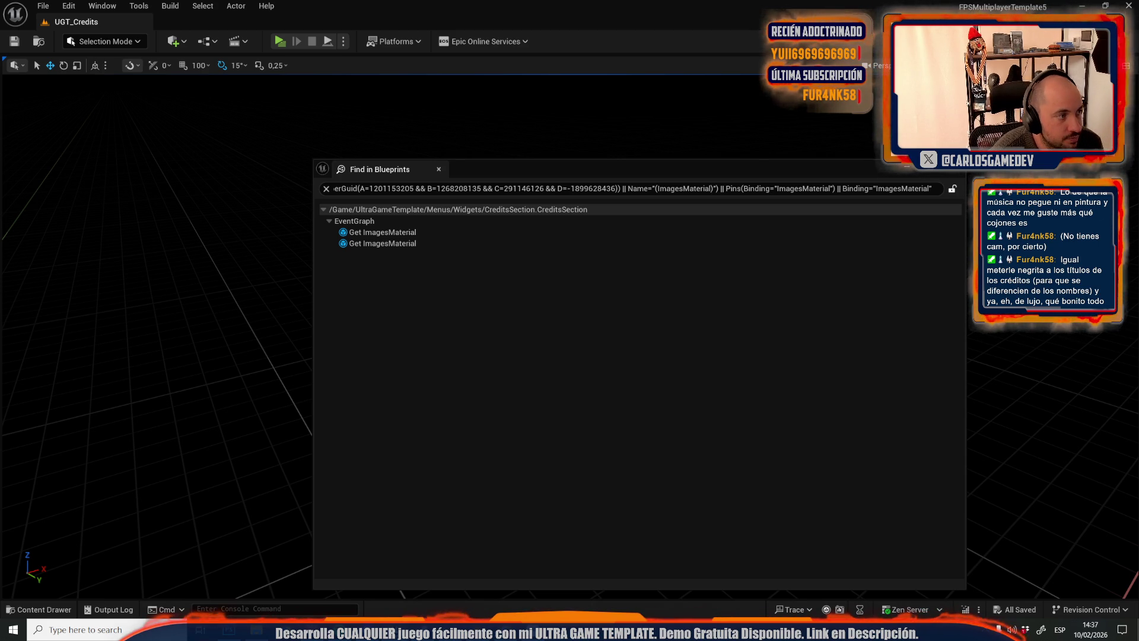
left_click(43, 6)
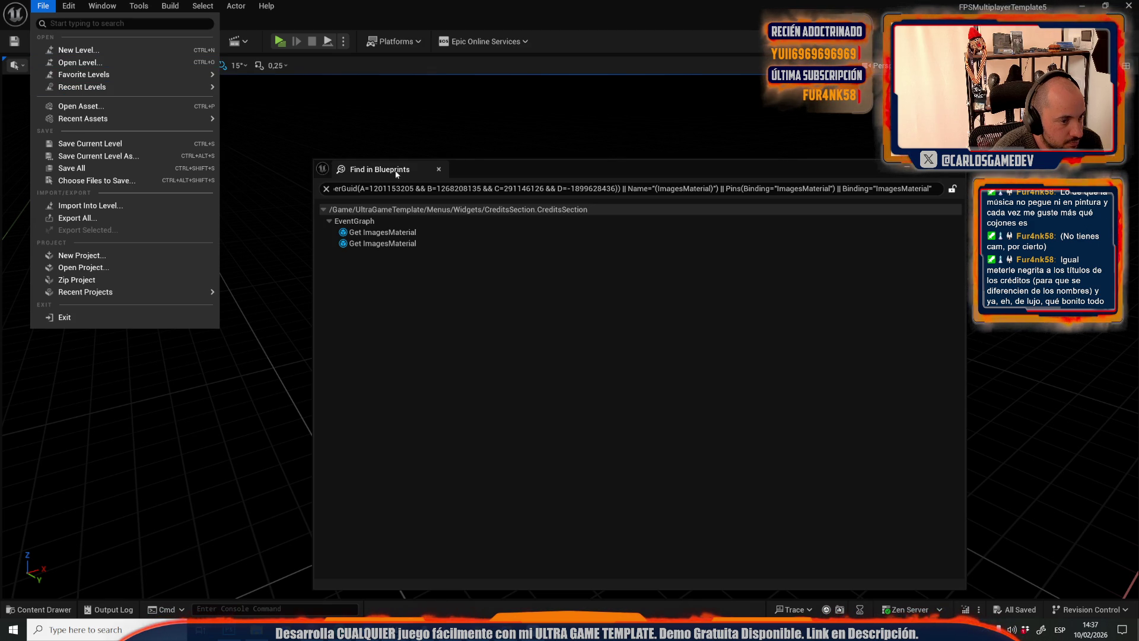
left_click(440, 171)
Close the Find in Blueprints results and open the Moon-16-Servers level from Recent Levels
left_click(440, 171)
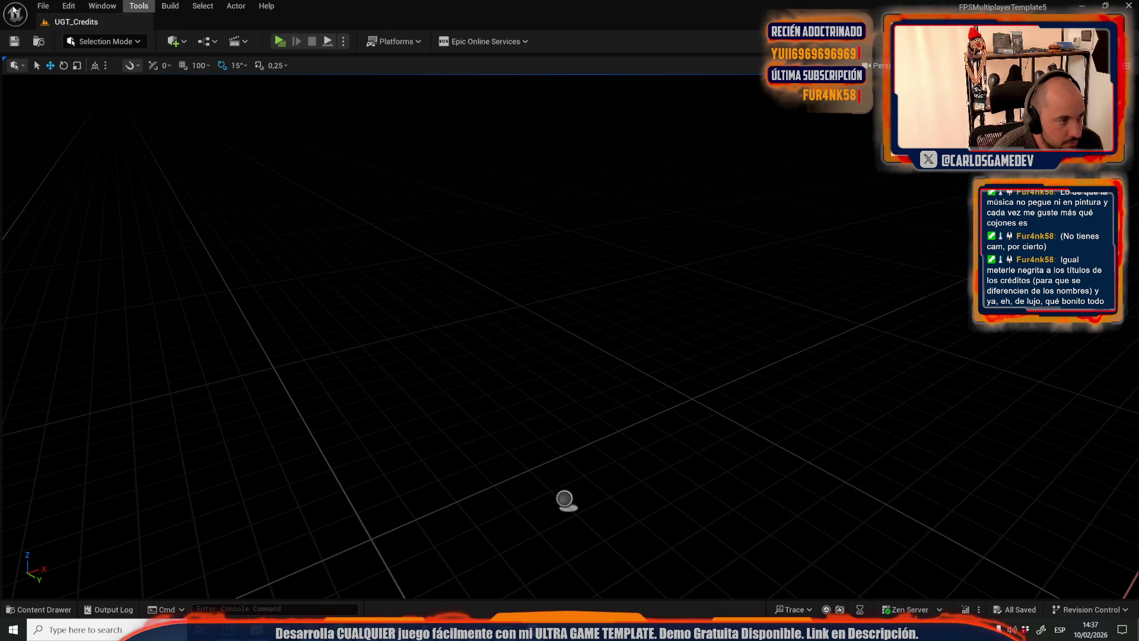
left_click(43, 5)
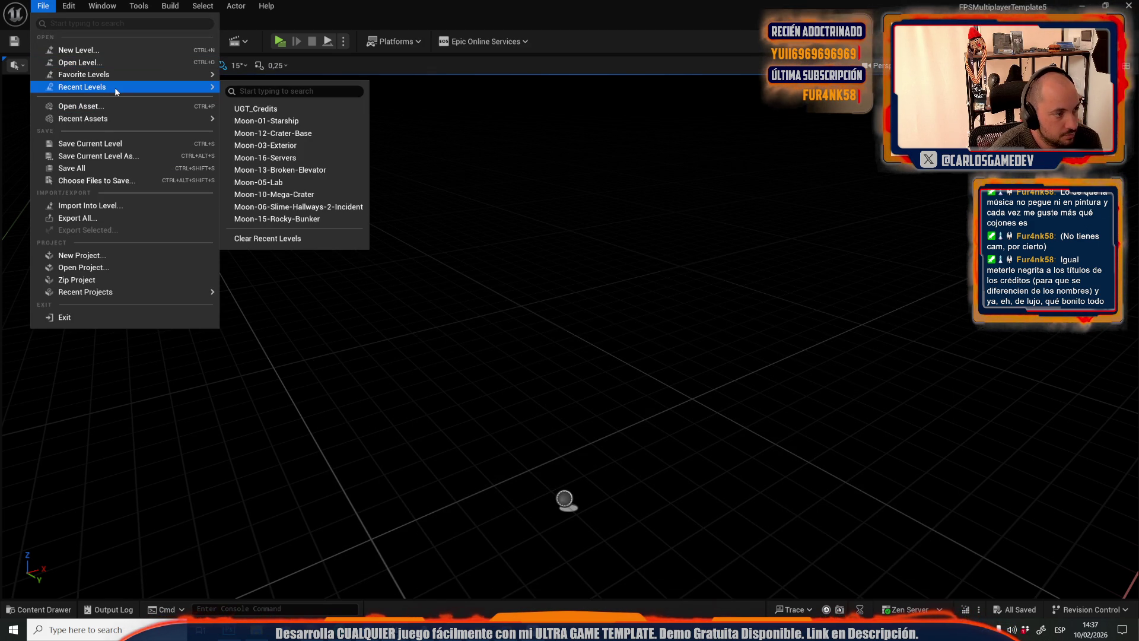
left_click(300, 158)
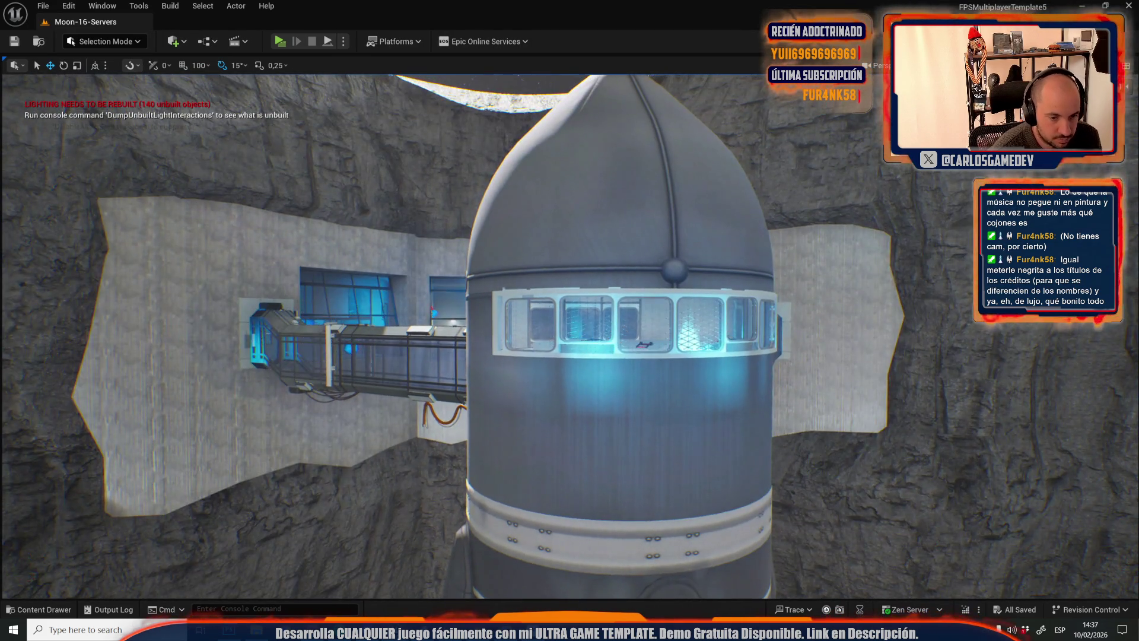
Play the Moon-16-Servers level in the editor from the rocket control room, then stop it
left_click_drag(589, 338, 590, 297)
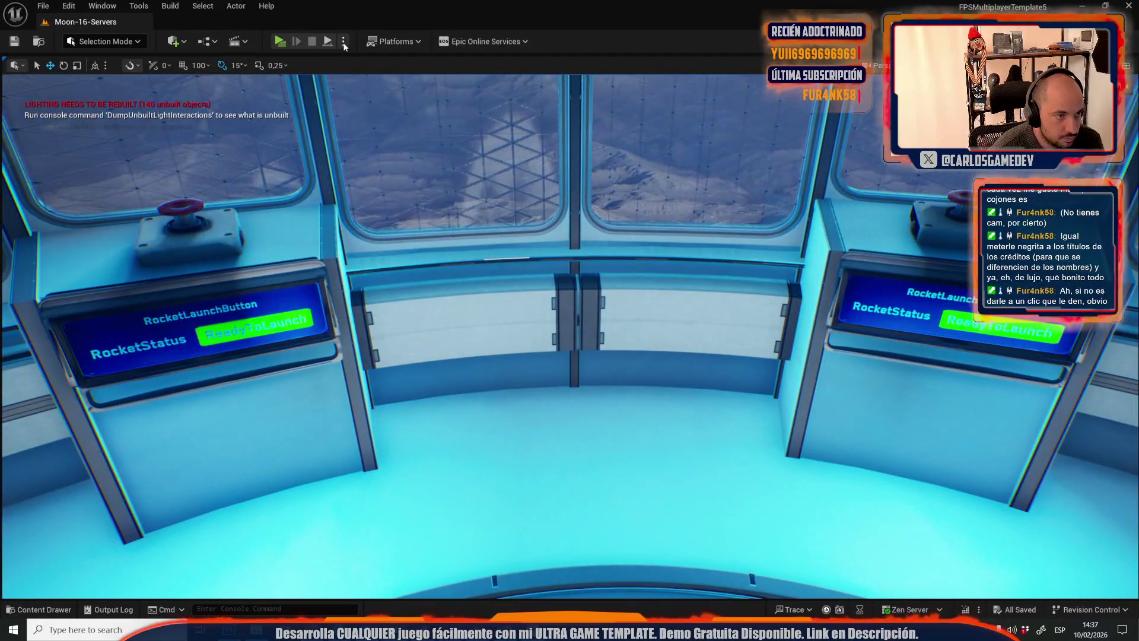
left_click(344, 41)
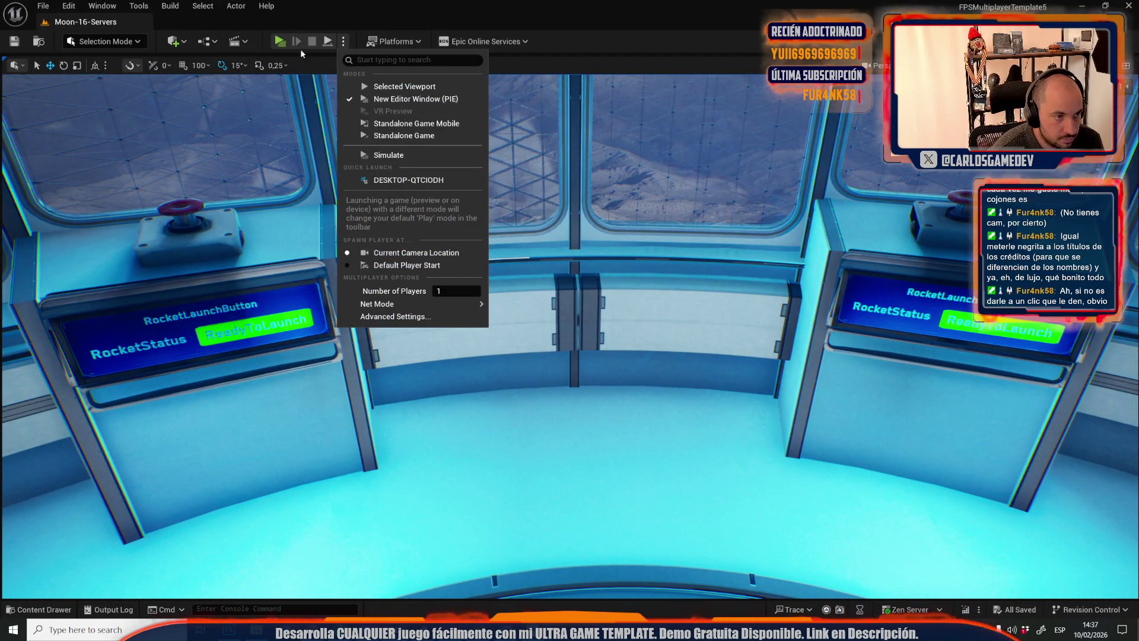
left_click(279, 40)
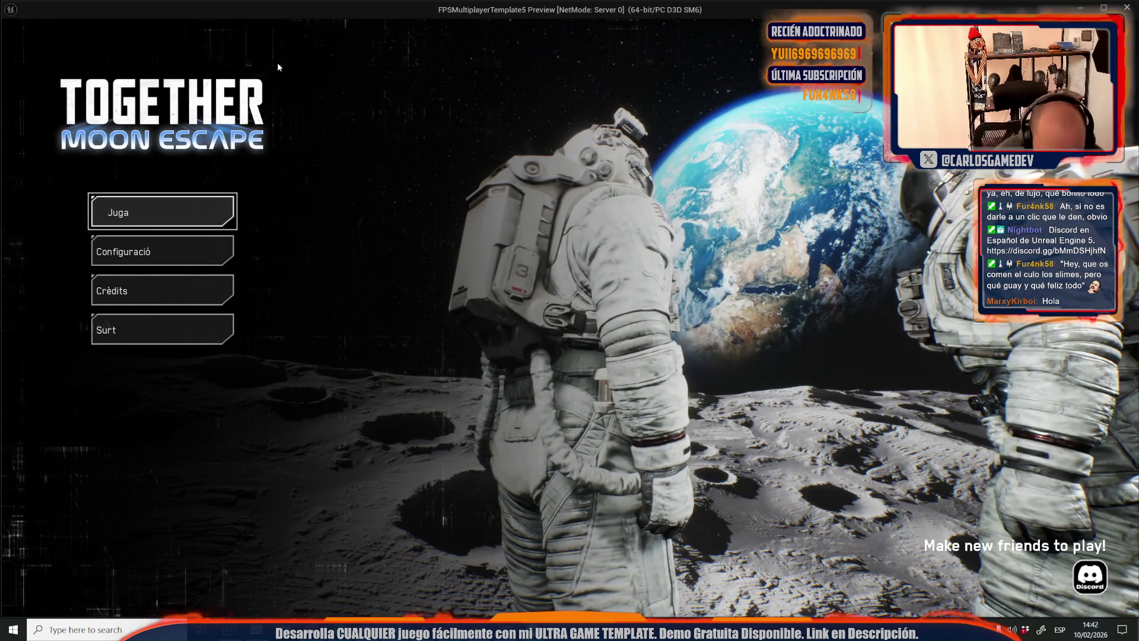
key("Escape")
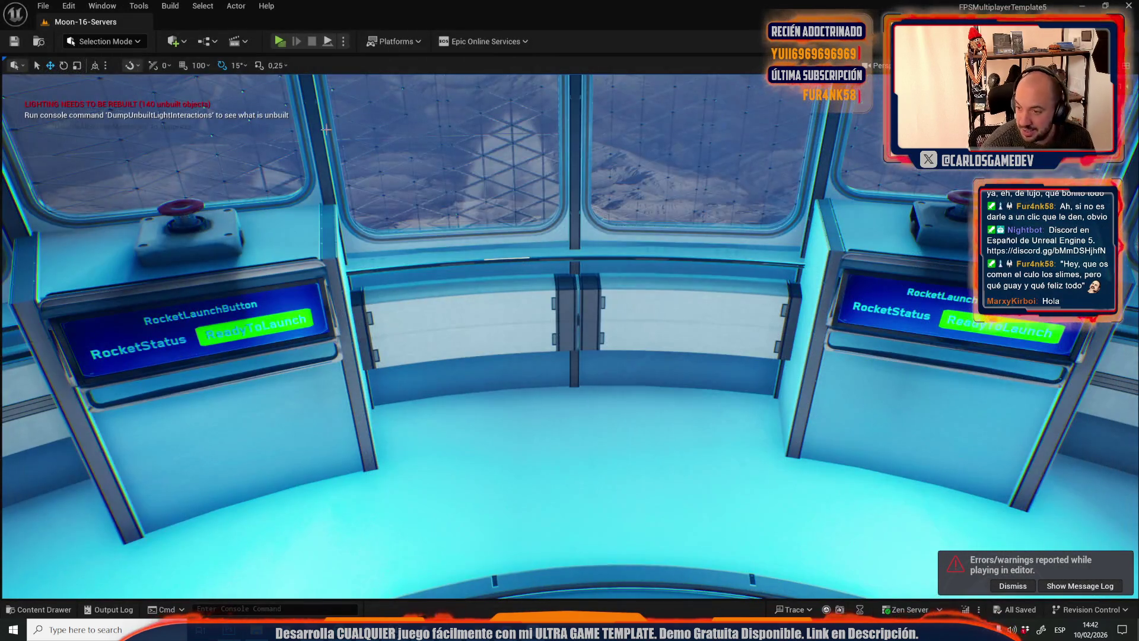
Fly the viewport out around the rocket, bridge and wall window, then bring up the content drawer
left_click_drag(326, 129, 361, 249)
left_click_drag(600, 279, 603, 283)
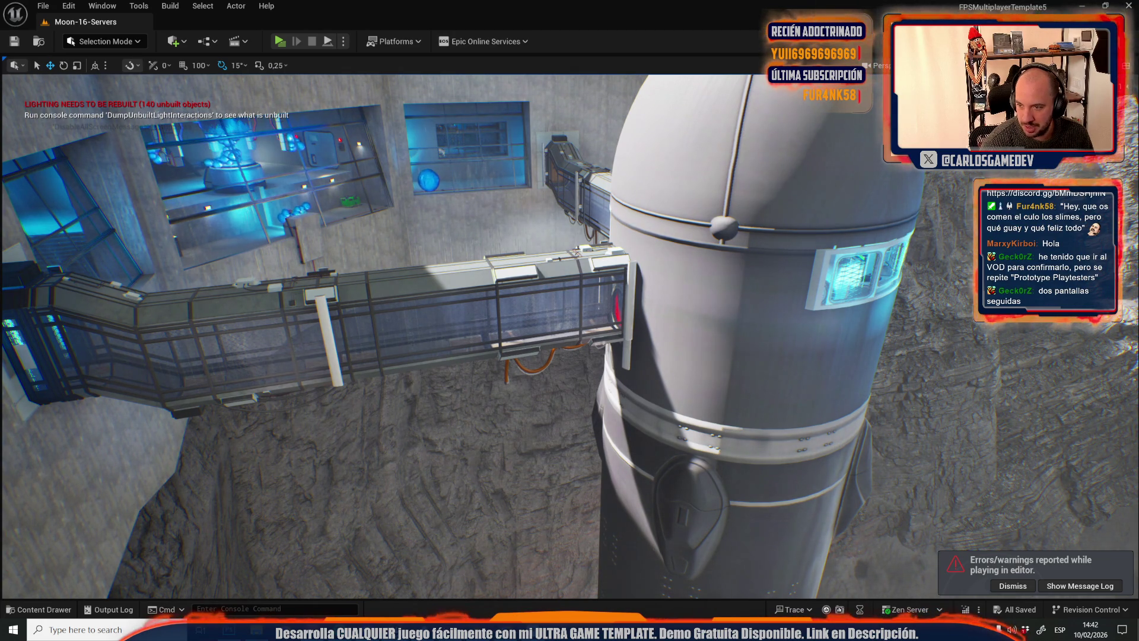
left_click_drag(767, 139, 750, 141)
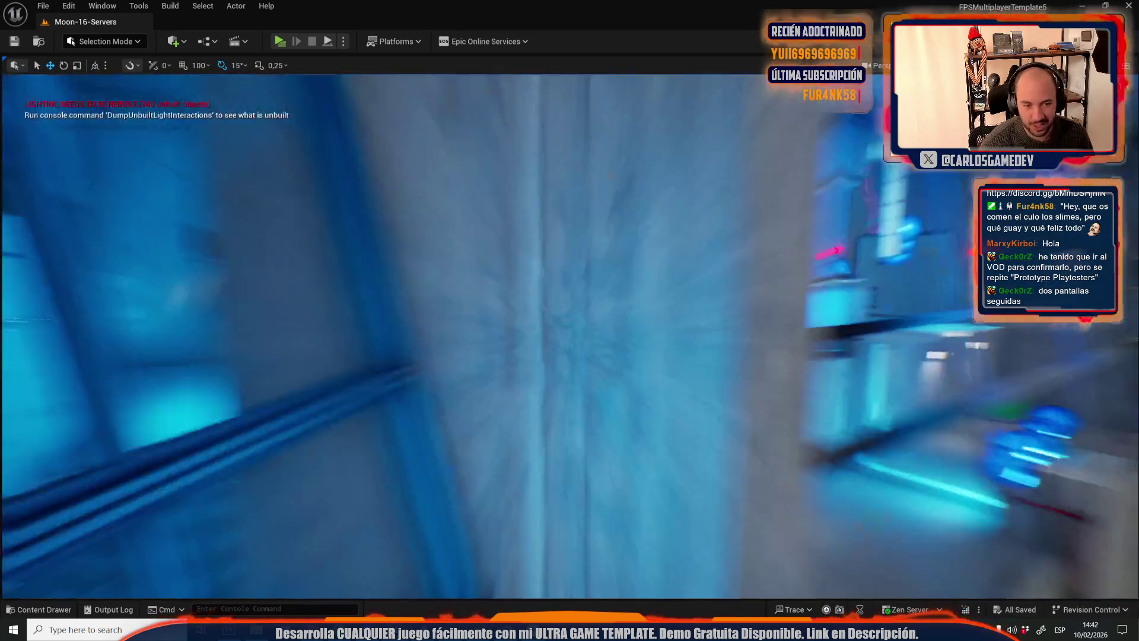
left_click_drag(750, 141, 717, 145)
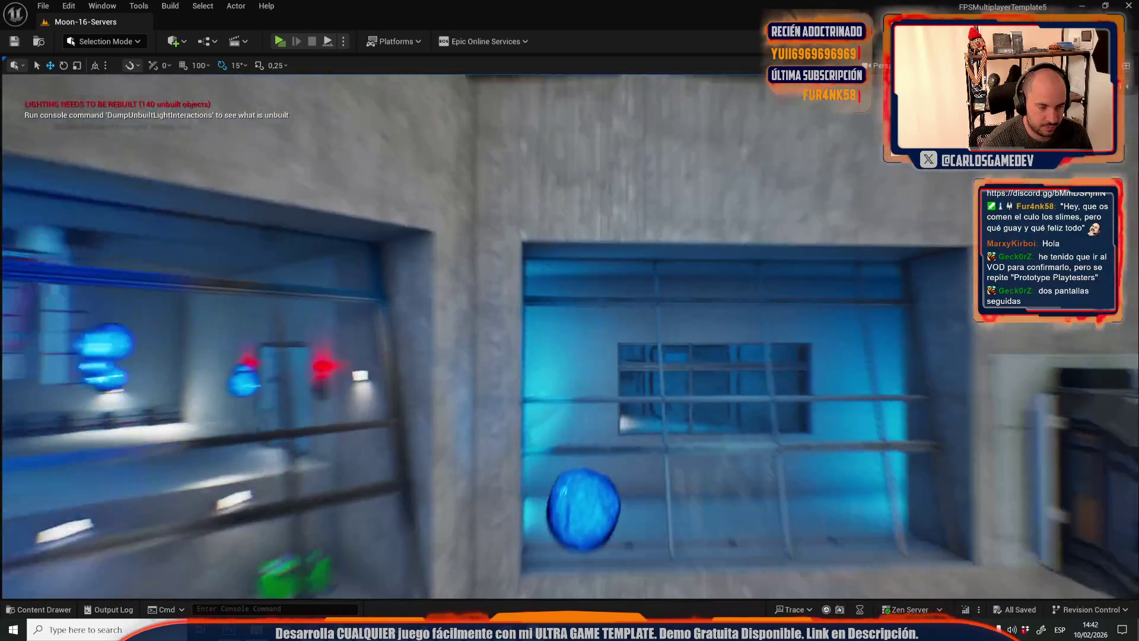
key("ctrl+space")
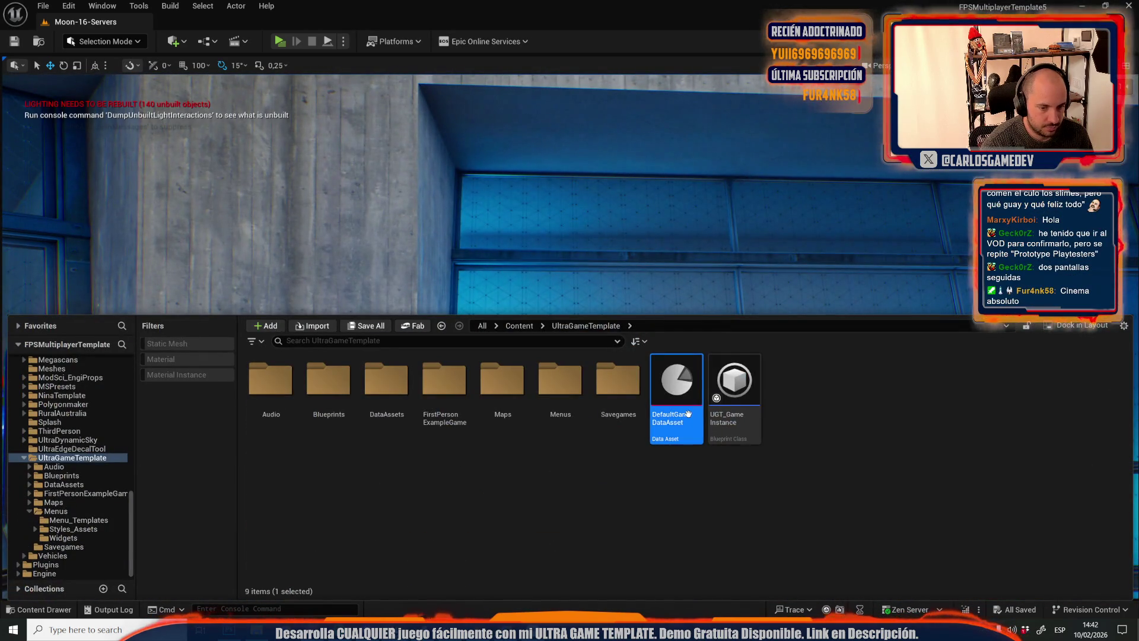
Open DefaultGameDataAsset, filter its settings to the credits options, review them, and close it
double_click(686, 412)
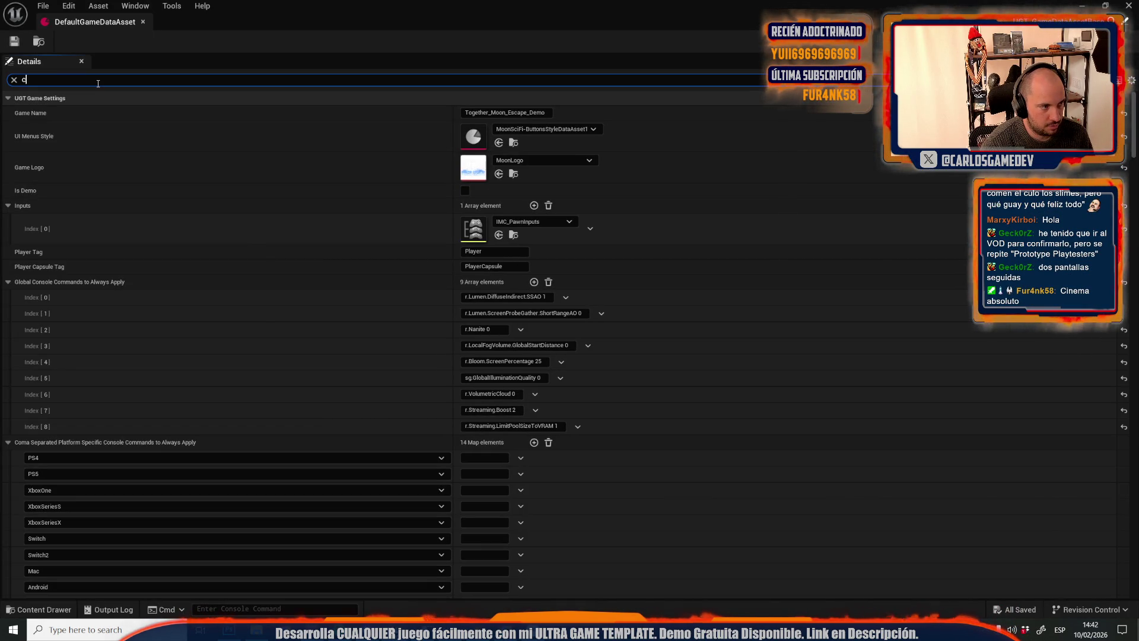
type("redi")
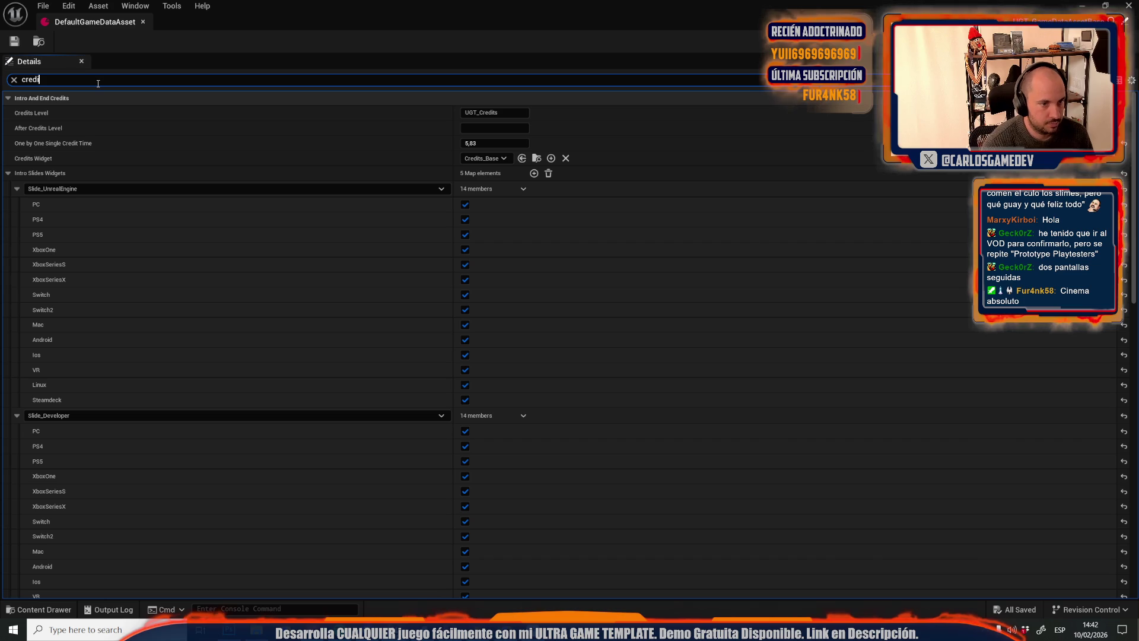
type("ts")
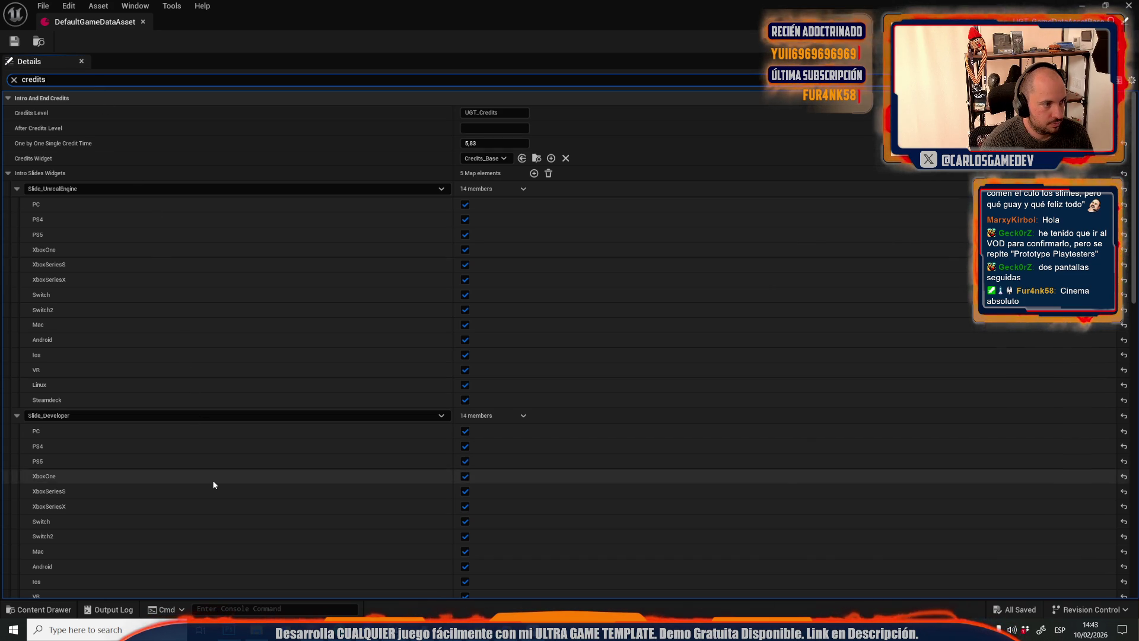
scroll(214, 482, "down", 10)
scroll(214, 485, "down", 8)
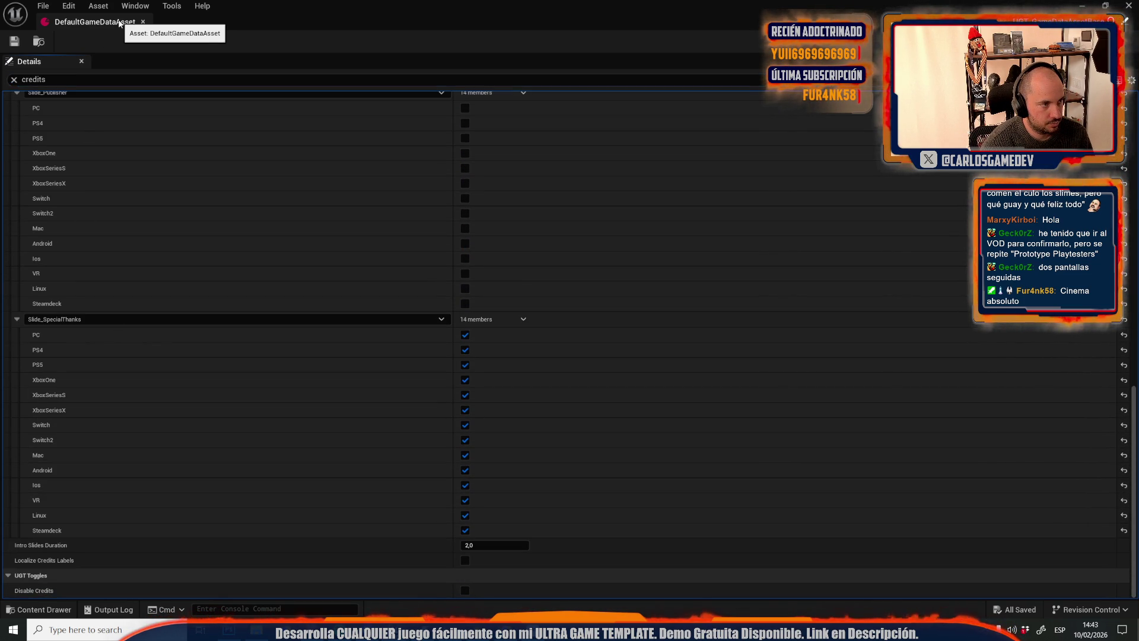
left_click(143, 21)
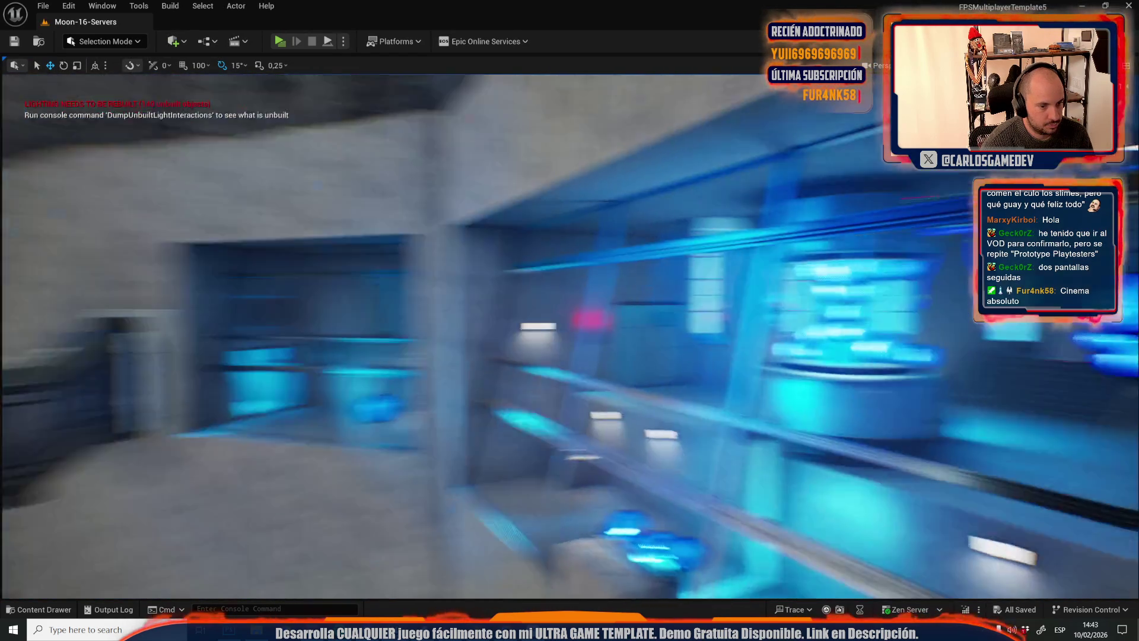
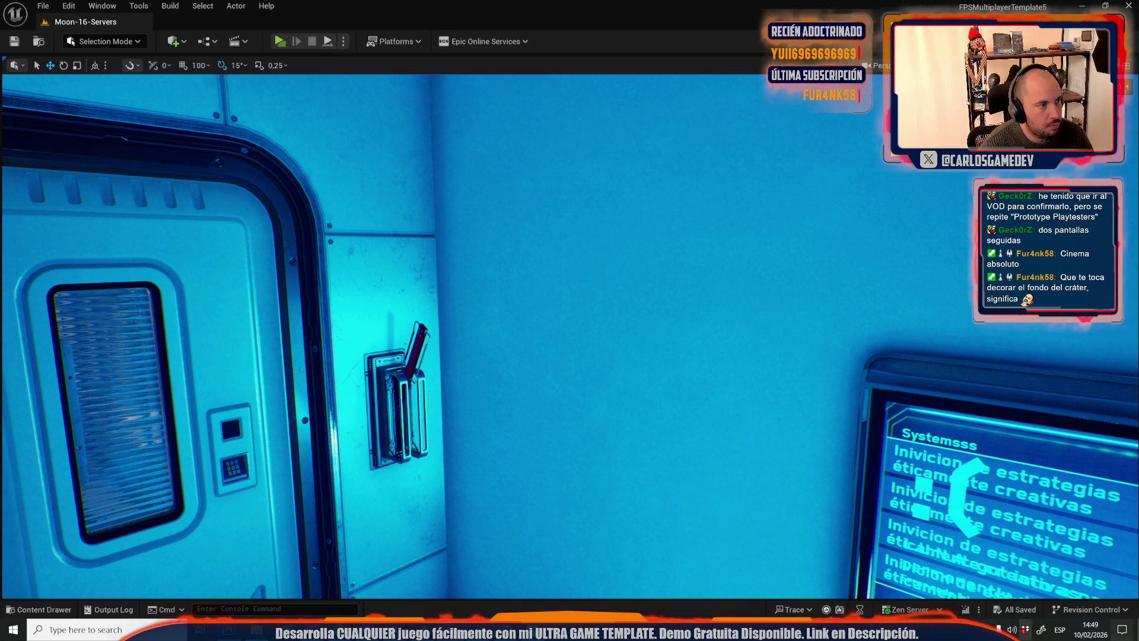
Open the Moon-Thanks_Playing-Demo level through File > Open Level, searching 'demo', and start playing it
left_click(43, 6)
mouse_move(83, 87)
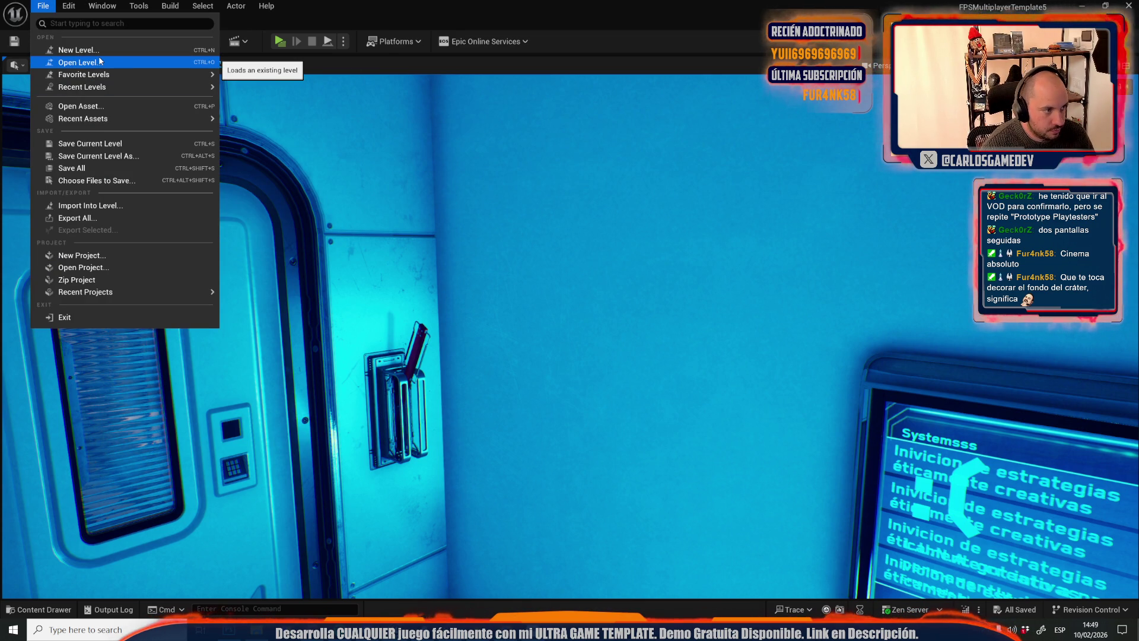
left_click(99, 61)
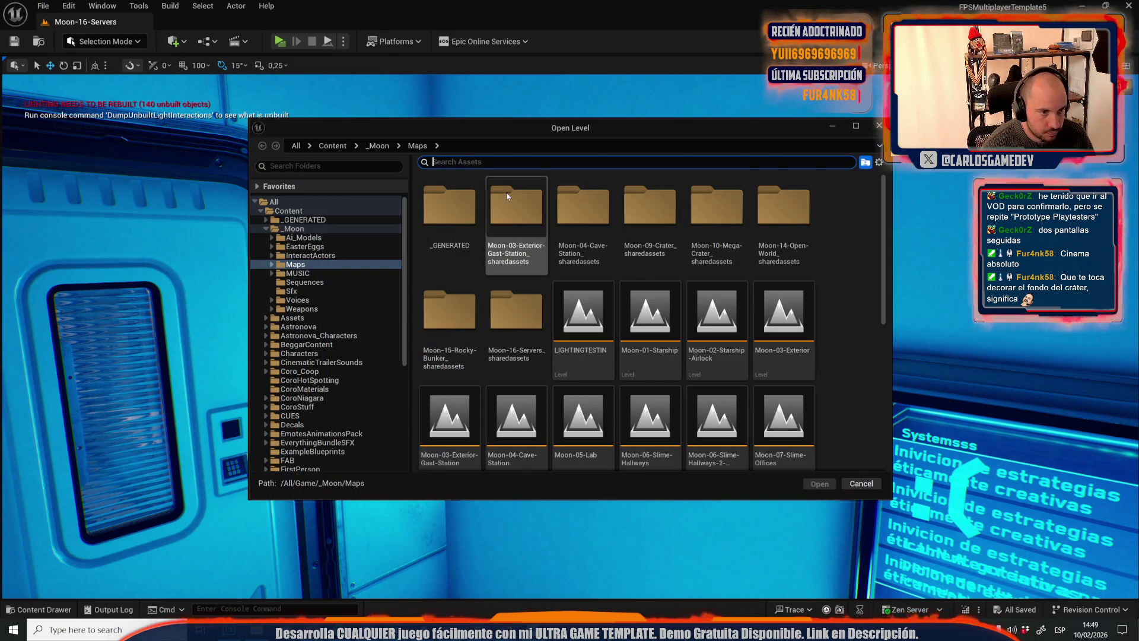
type("cred")
key("BackSpace")
key("BackSpace")
key("BackSpace")
type("demo")
double_click(449, 214)
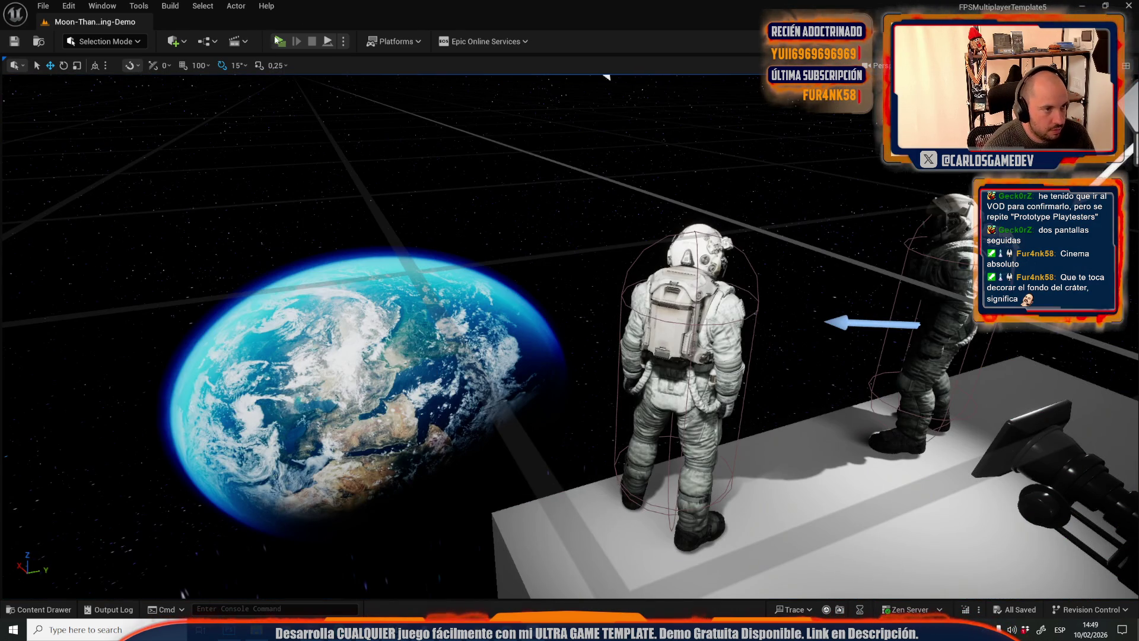
left_click(277, 41)
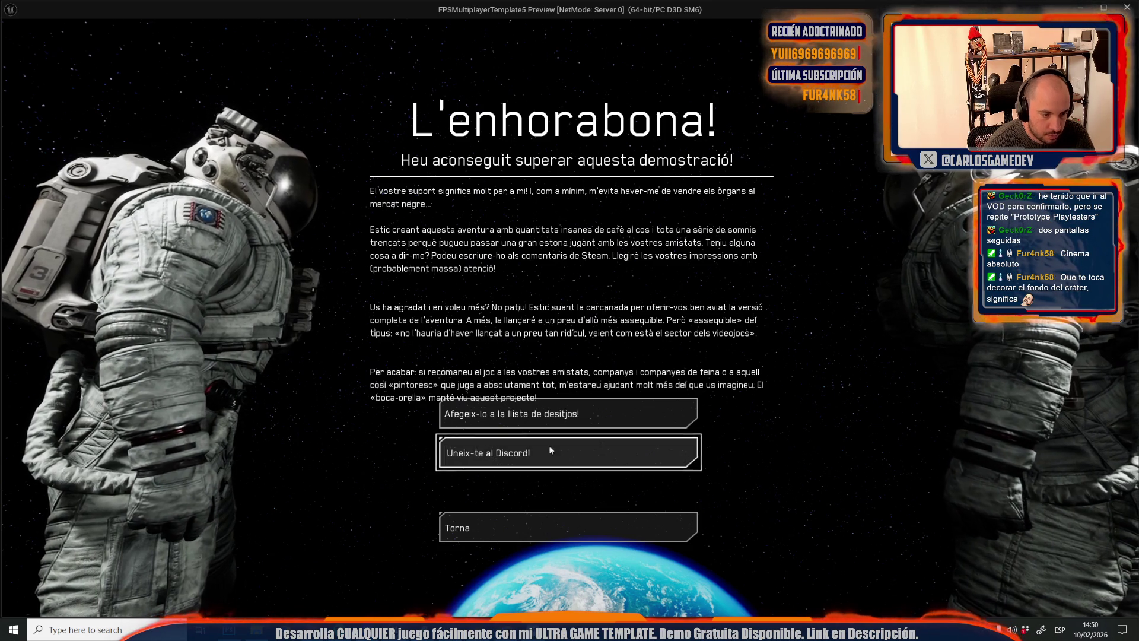
Go back from the L'enhorabona! screen to the main menu with Torna, then stop play
left_click(506, 518)
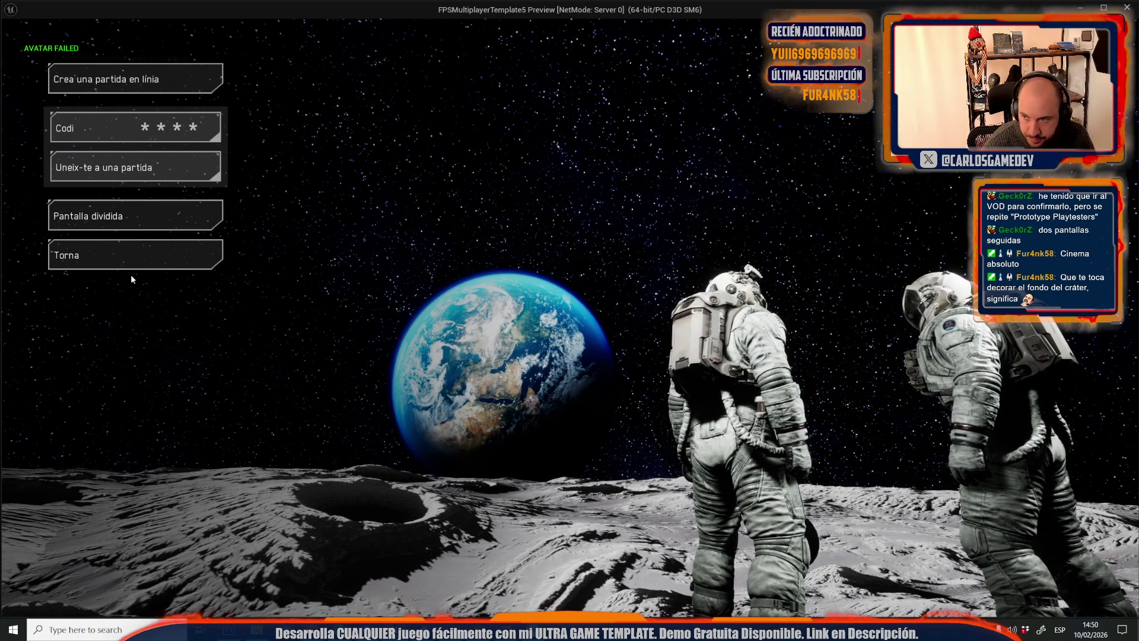
key("Escape")
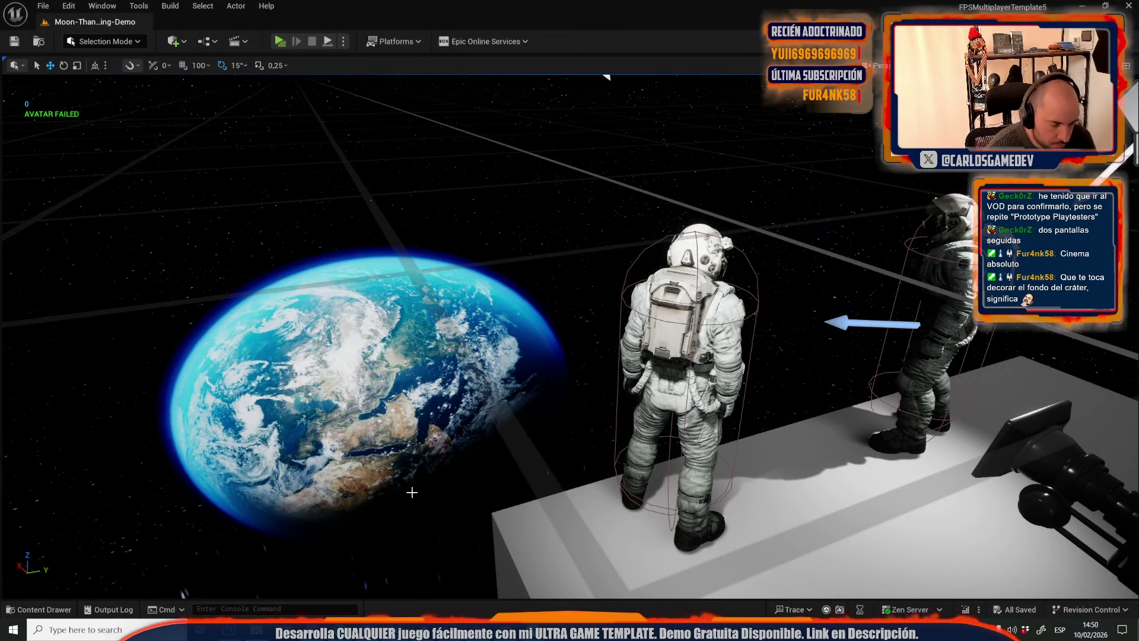
Open Coop_Moon_Localization from Google Drive Recent in Chrome, then return to the Unreal editor
mouse_move(505, 630)
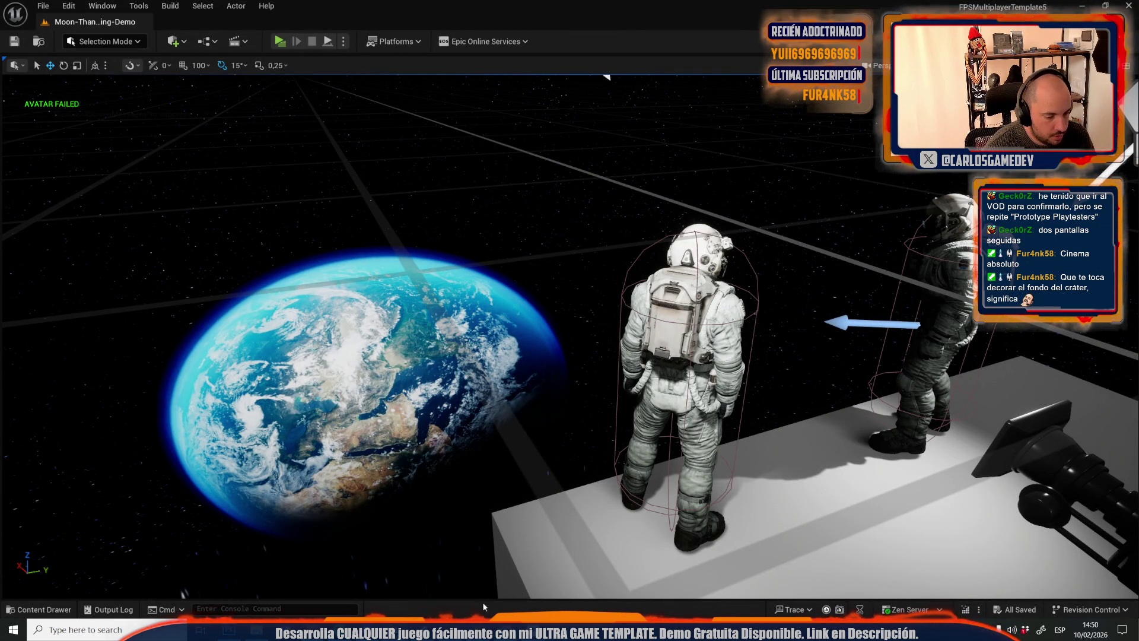
left_click(508, 554)
left_click(167, 34)
type("dr")
left_click(167, 57)
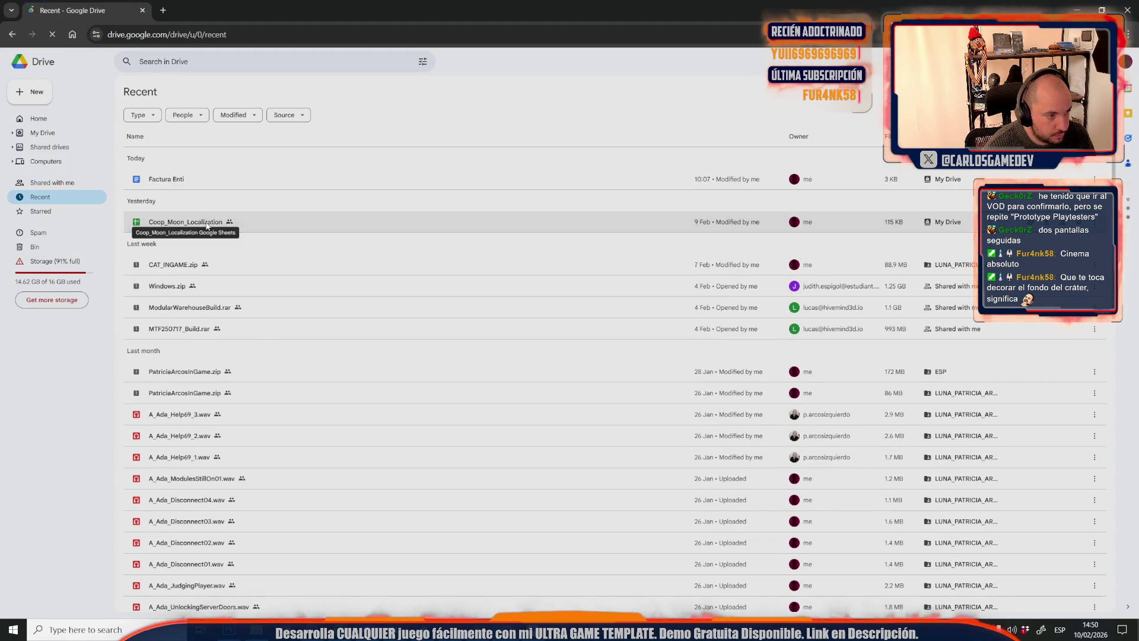
double_click(205, 222)
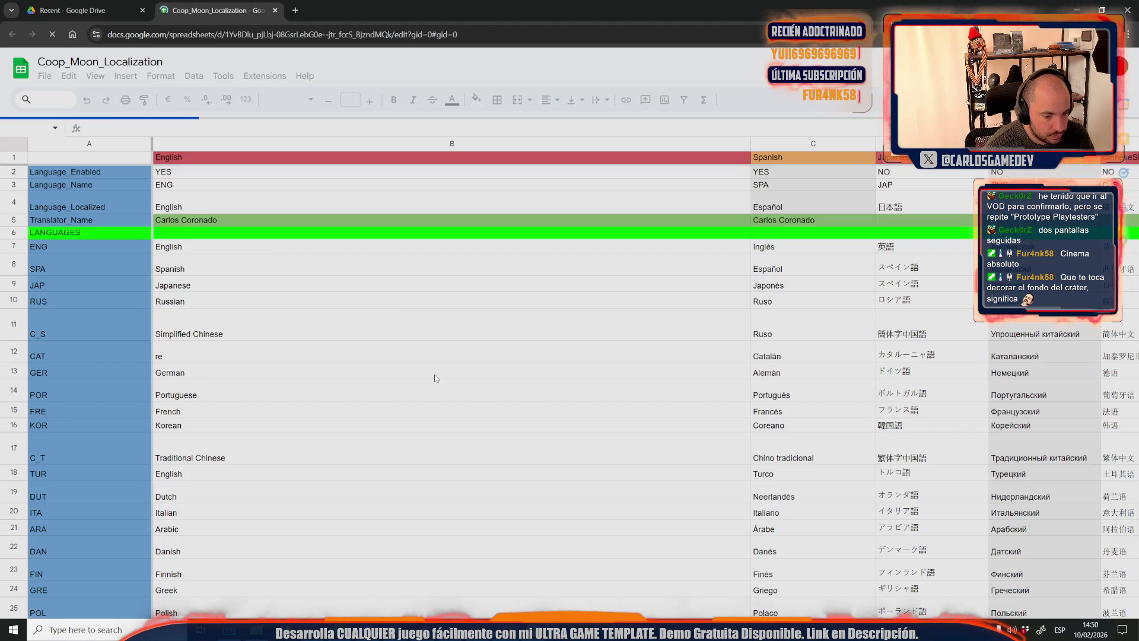
mouse_move(256, 630)
left_click(486, 573)
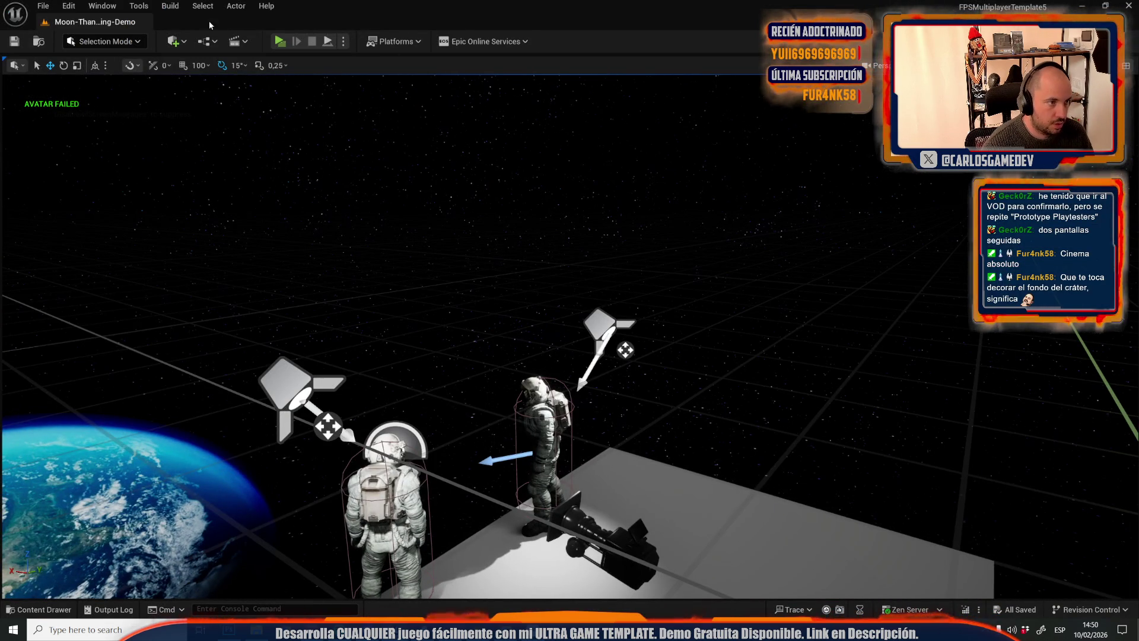
Open the level blueprint from the Blueprints menu
left_click(207, 40)
left_click(261, 120)
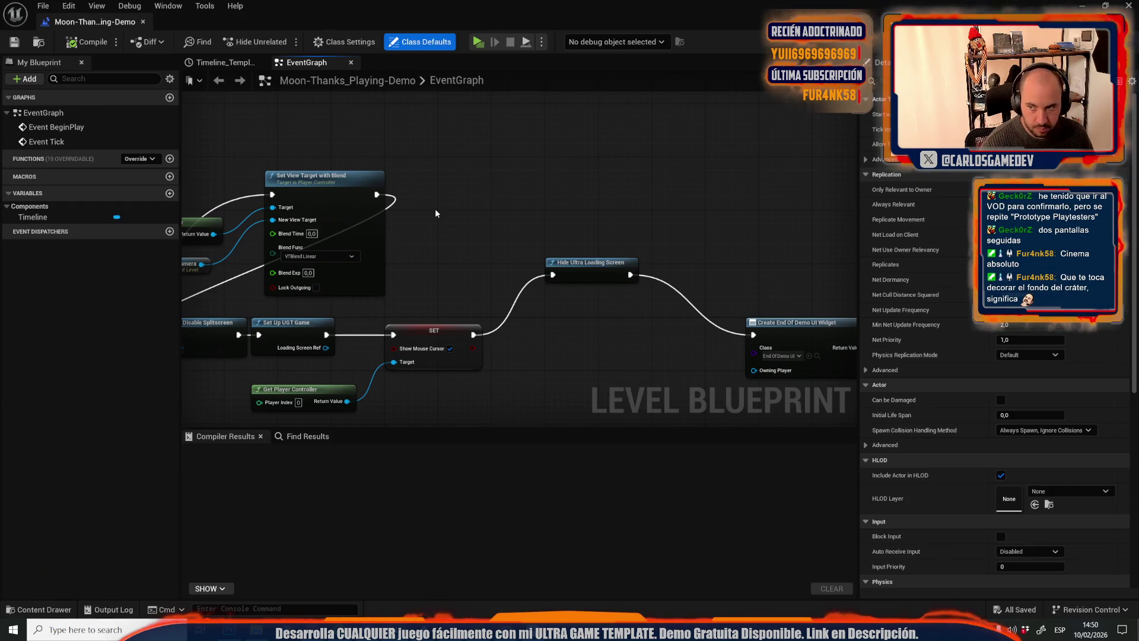
scroll(465, 238, "down", 5)
scroll(629, 359, "up", 5)
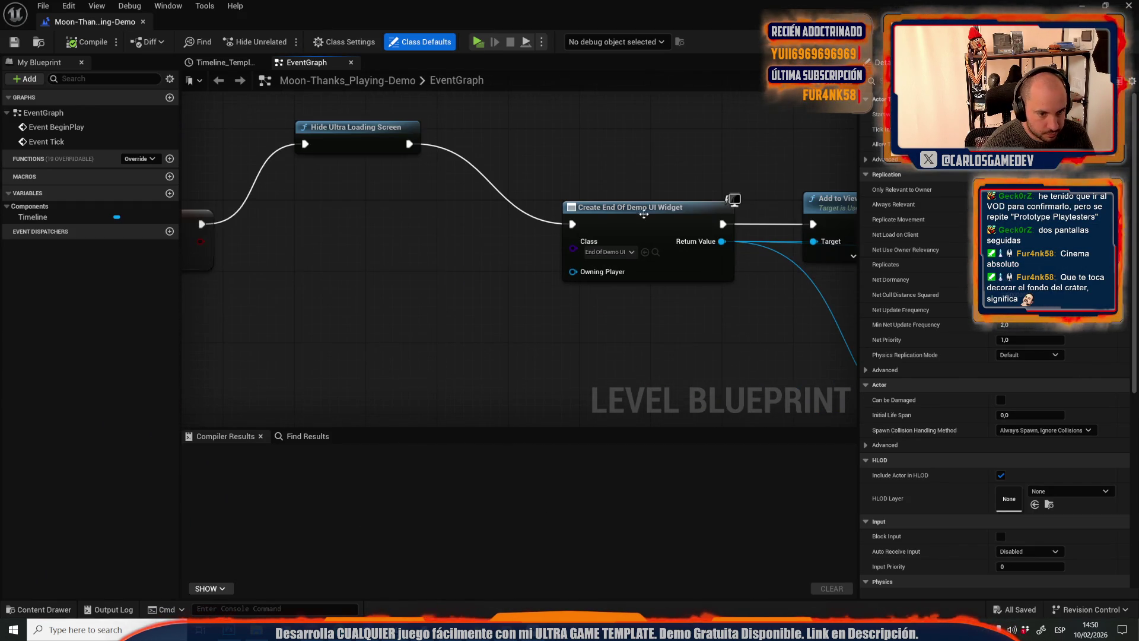
scroll(297, 161, "down", 2)
scroll(472, 119, "up", 2)
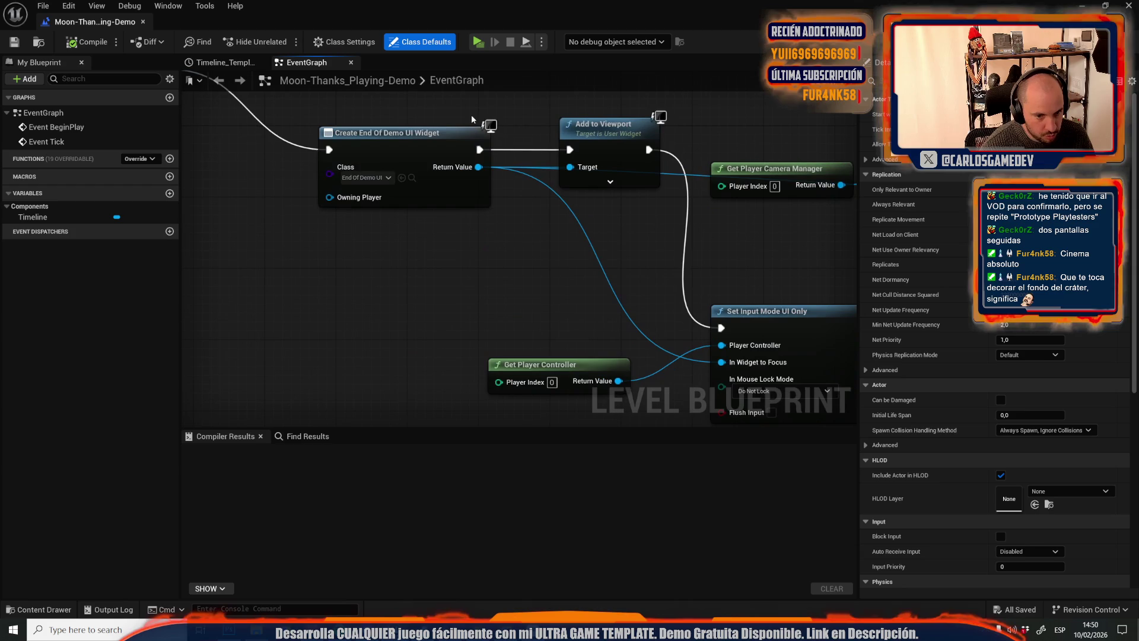
Locate the Create End Of Demo UI Widget's class and open EndOfDemo_UI in Coop_Lobby
left_click(412, 177)
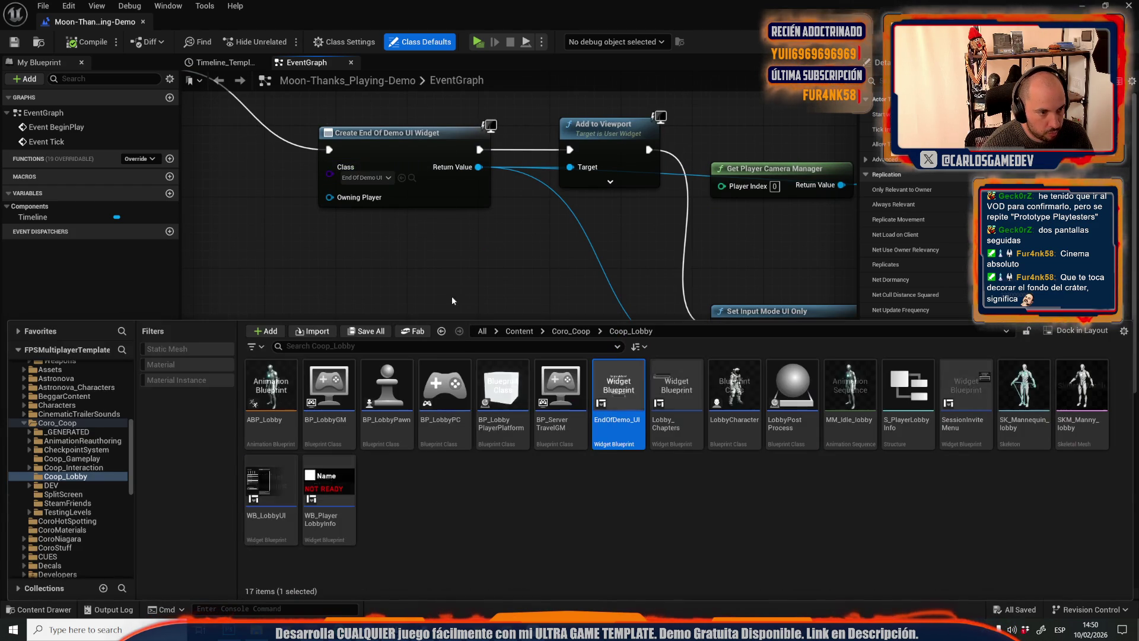
double_click(623, 425)
scroll(442, 143, "up", 3)
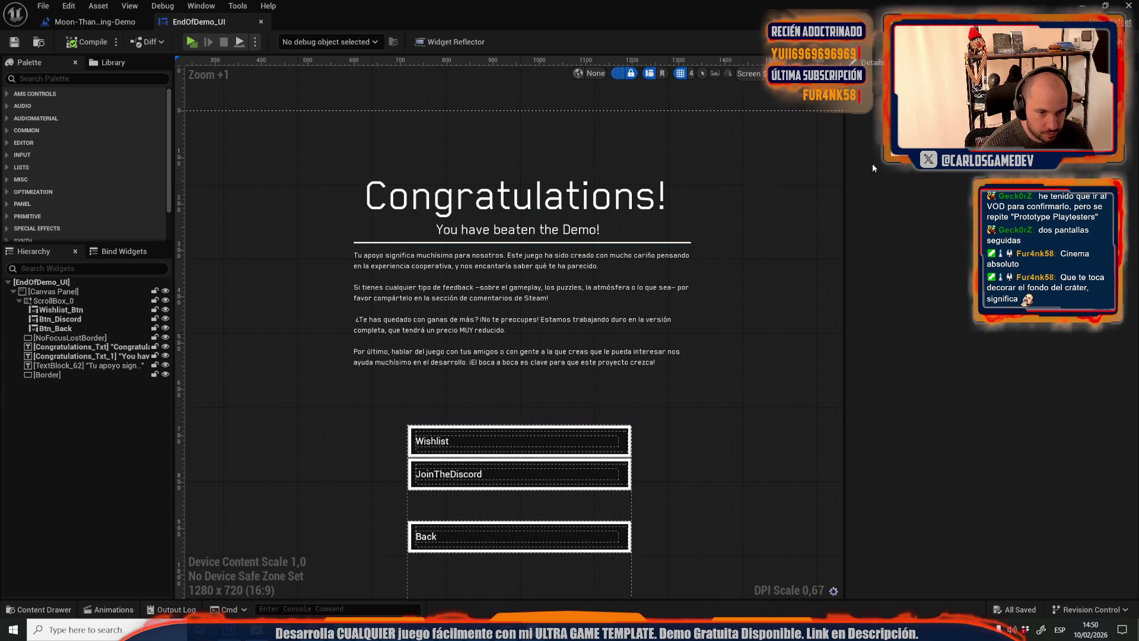
Select the TextBlock_62 body text in the Designer and inspect its Text field
left_click(551, 320)
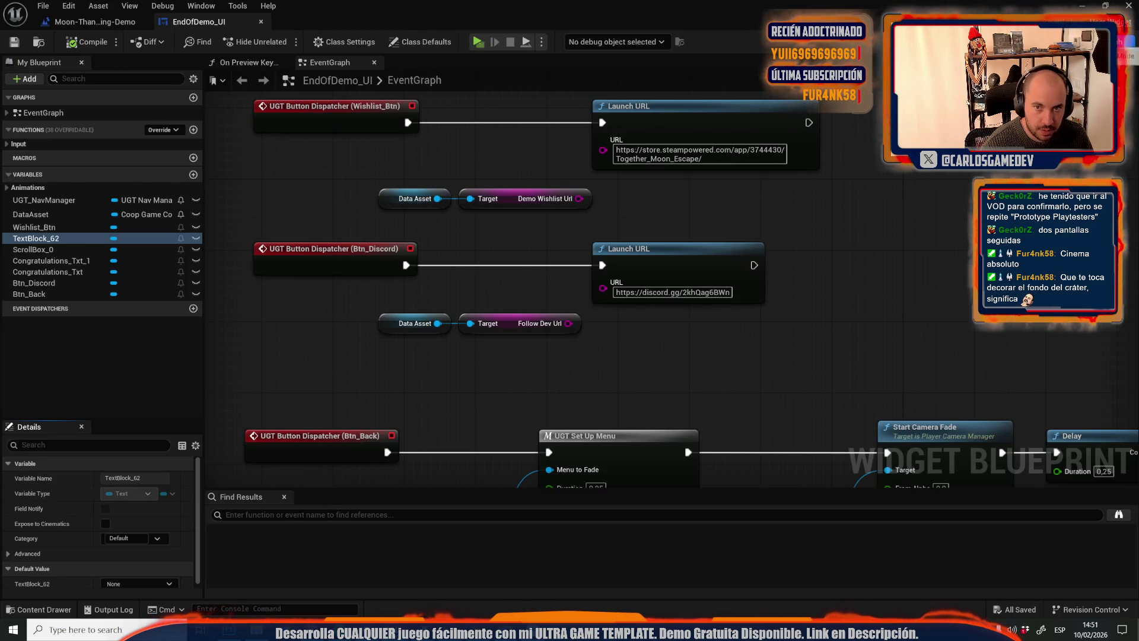
left_click(1098, 42)
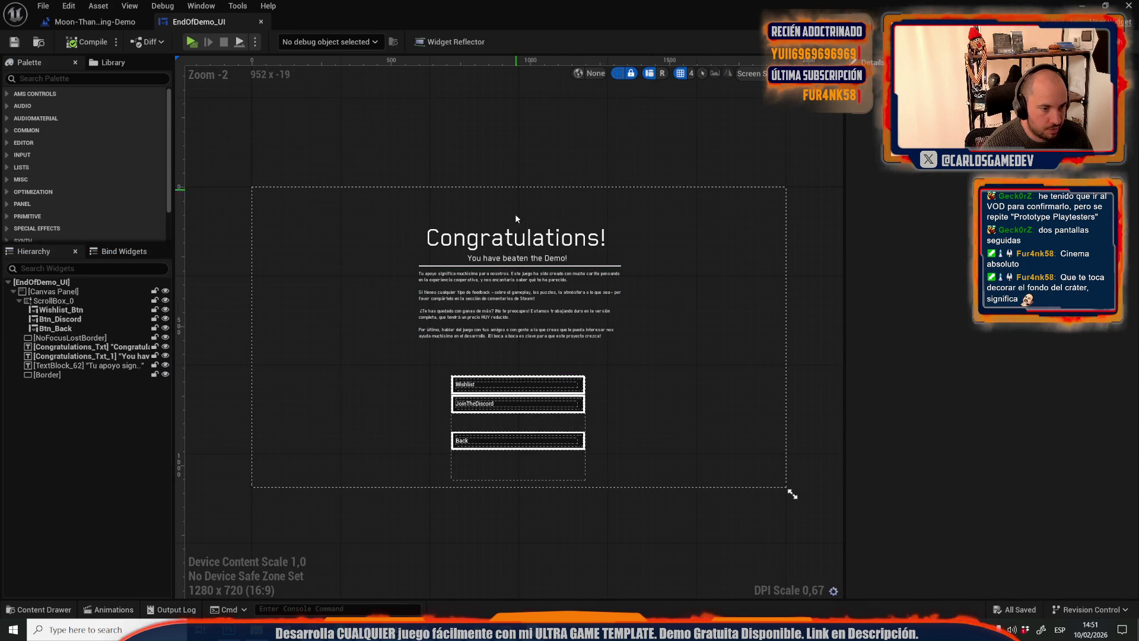
left_click(520, 327)
scroll(516, 336, "up", 2)
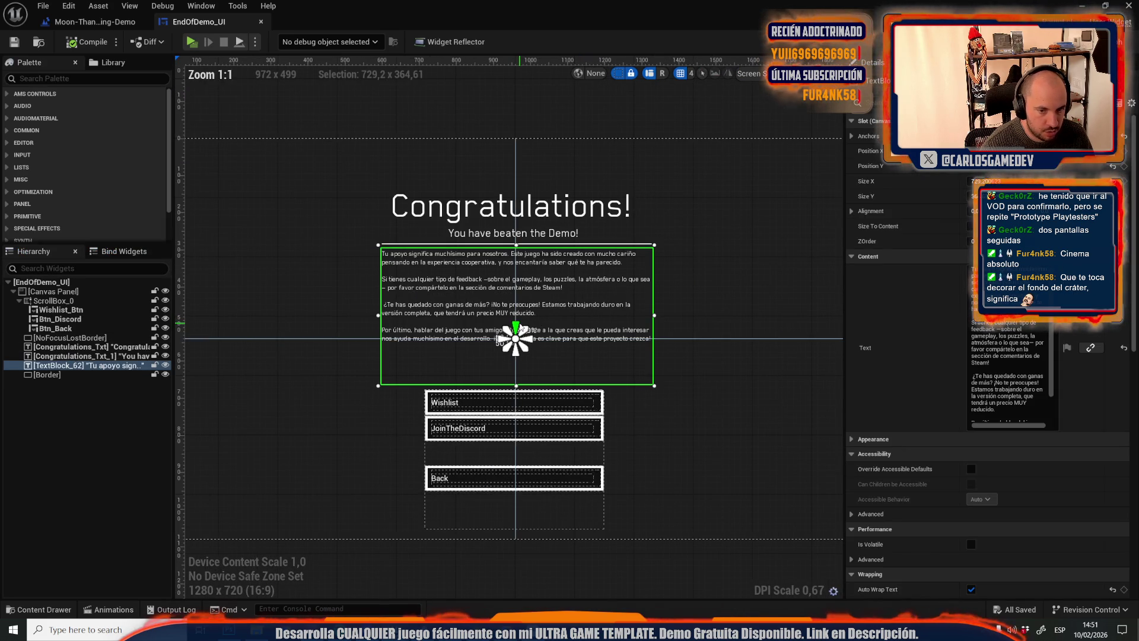
left_click(1009, 356)
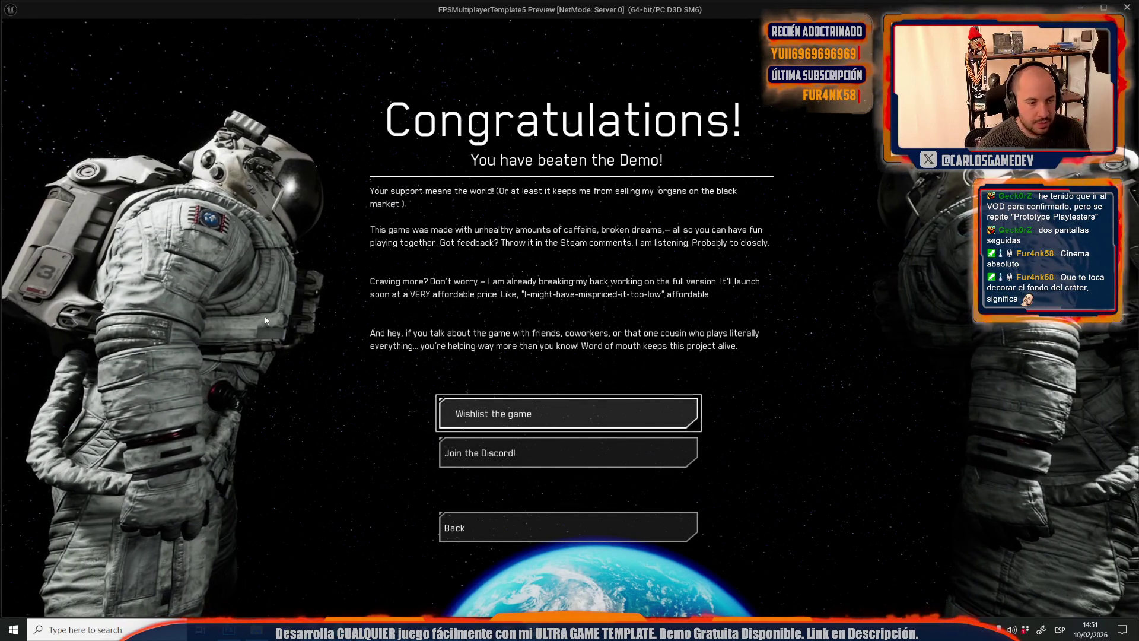
Stop the play preview, maximize the widget editor and show the EndOfDemo_UI Event Graph
key("Escape")
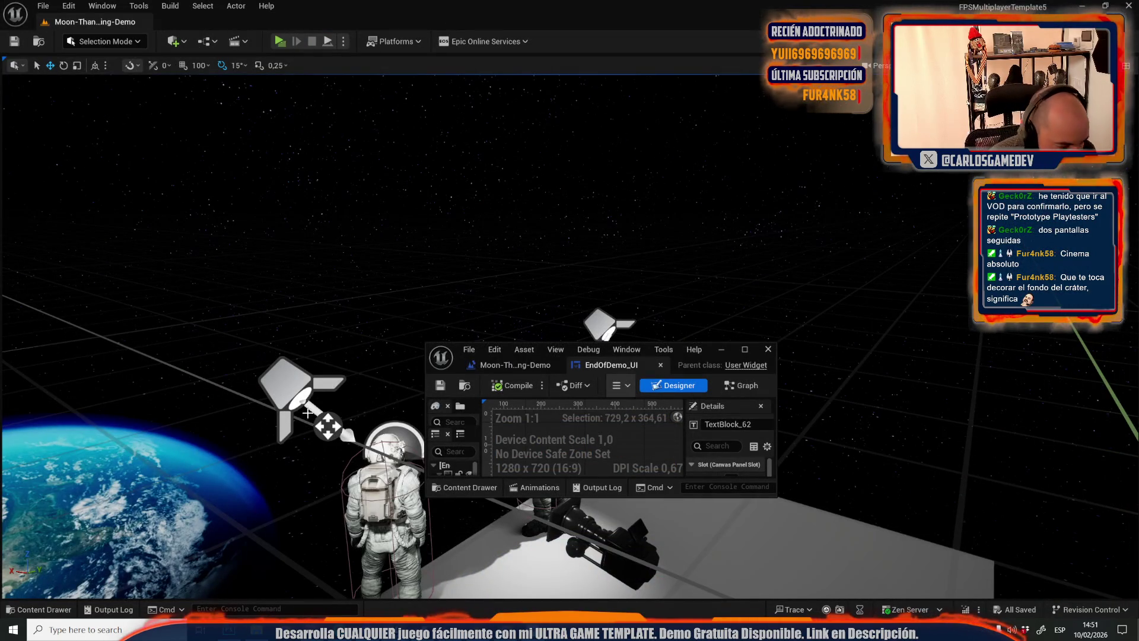
left_click(745, 348)
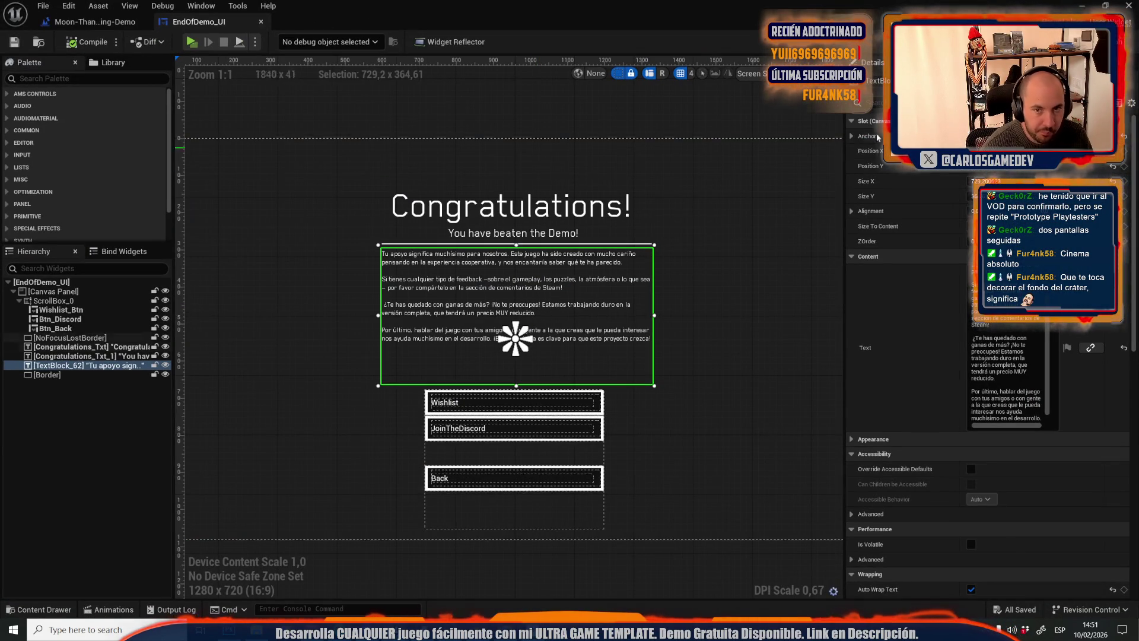
left_click(1120, 44)
scroll(778, 182, "down", 5)
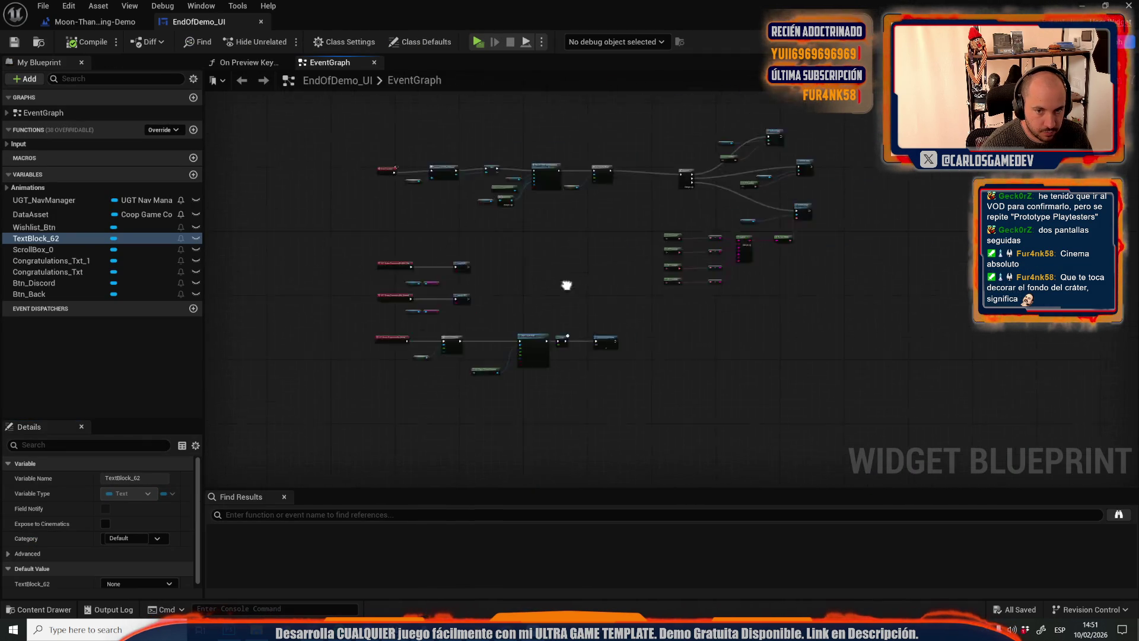
scroll(517, 237, "up", 4)
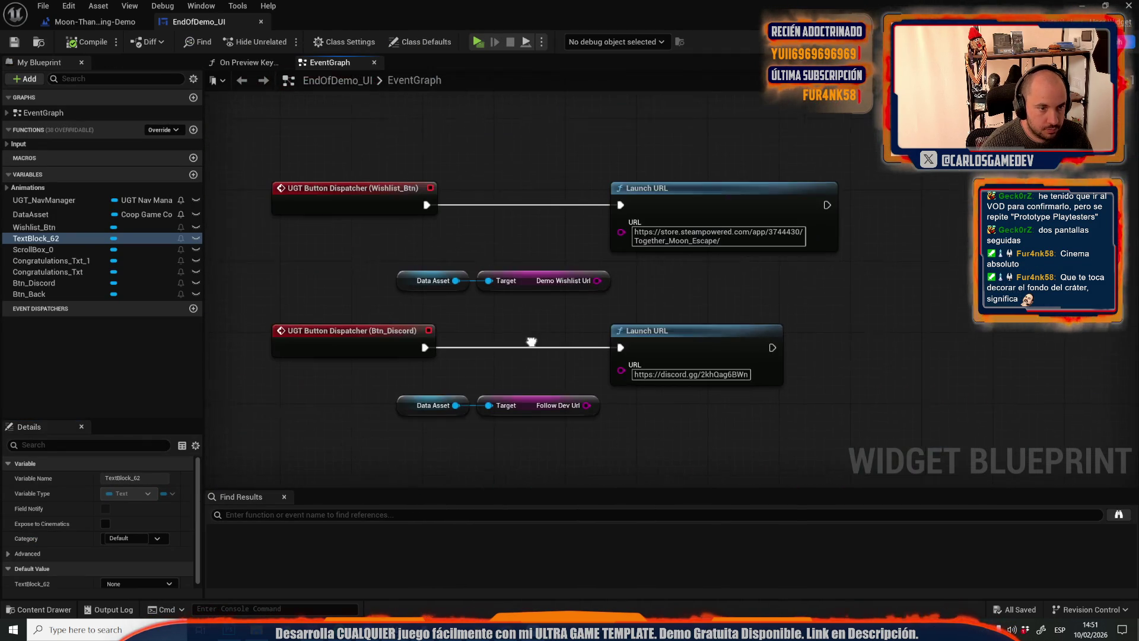
scroll(607, 222, "down", 3)
scroll(534, 296, "down", 2)
scroll(670, 363, "up", 2)
scroll(579, 257, "up", 4)
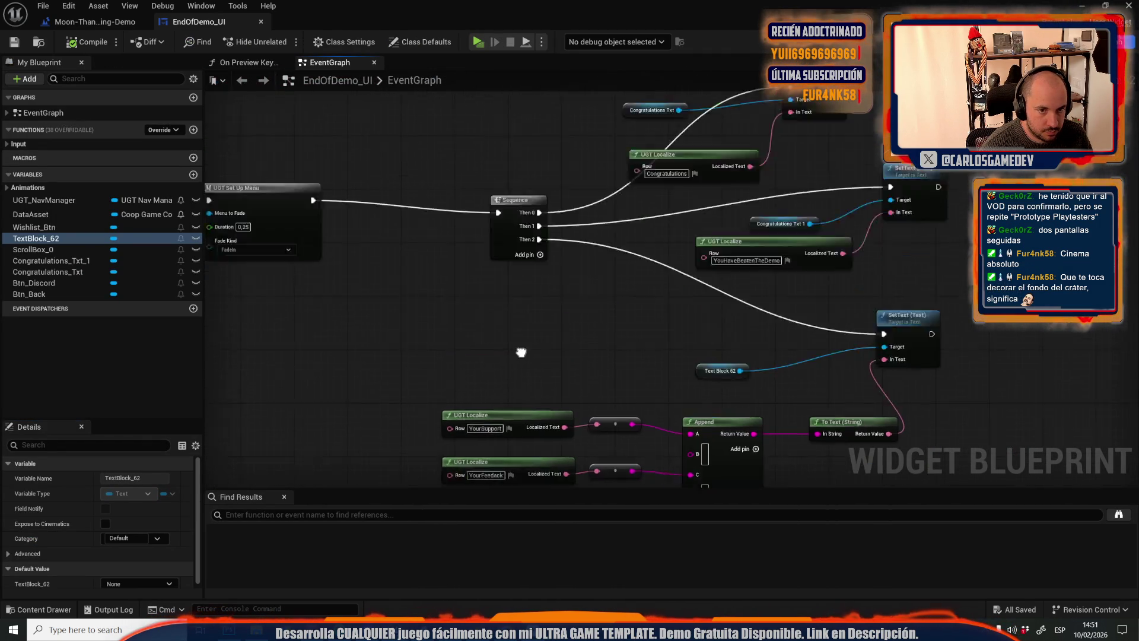
scroll(579, 298, "down", 3)
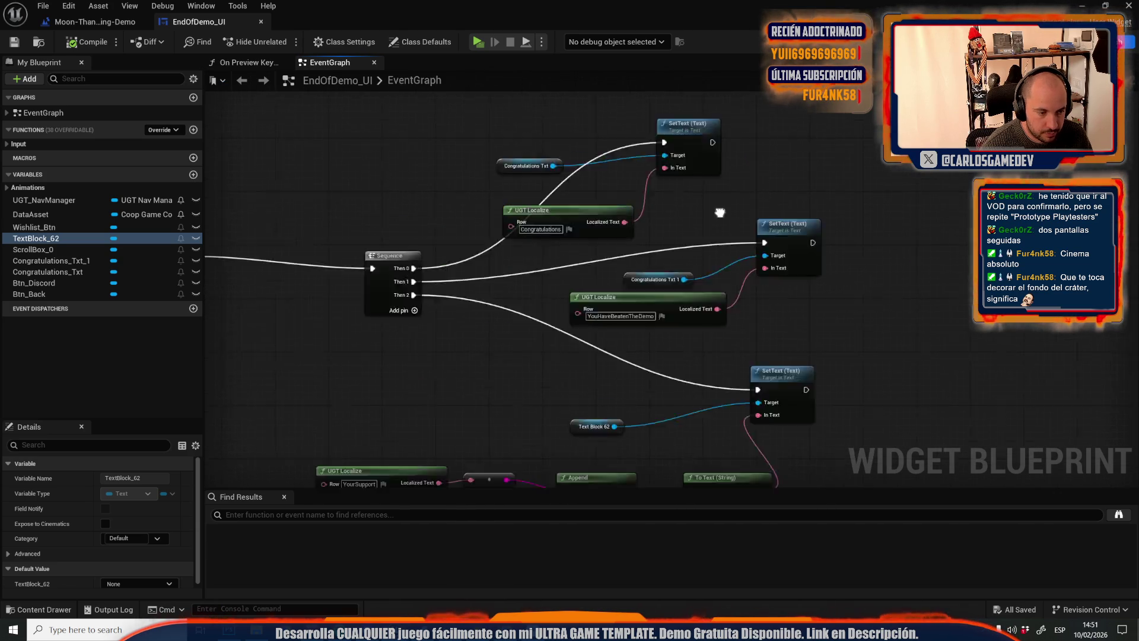
scroll(649, 244, "up", 1)
mouse_move(538, 343)
left_mouse_down()
mouse_move(615, 234)
mouse_move(420, 360)
left_mouse_up()
scroll(615, 233, "up", 2)
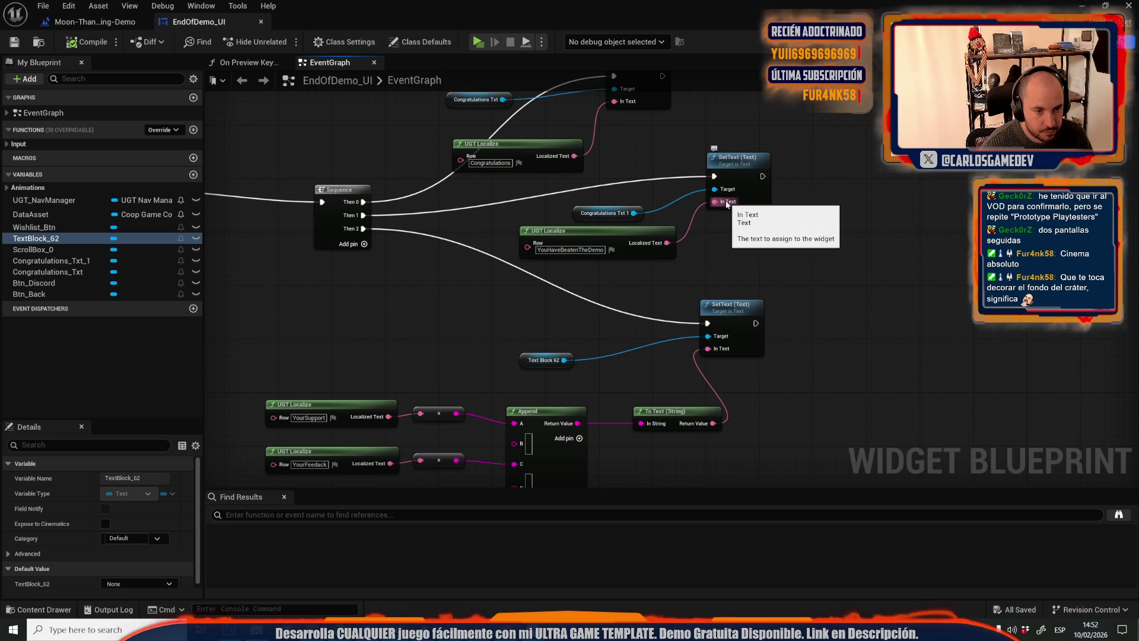
left_click_drag(719, 207, 833, 296)
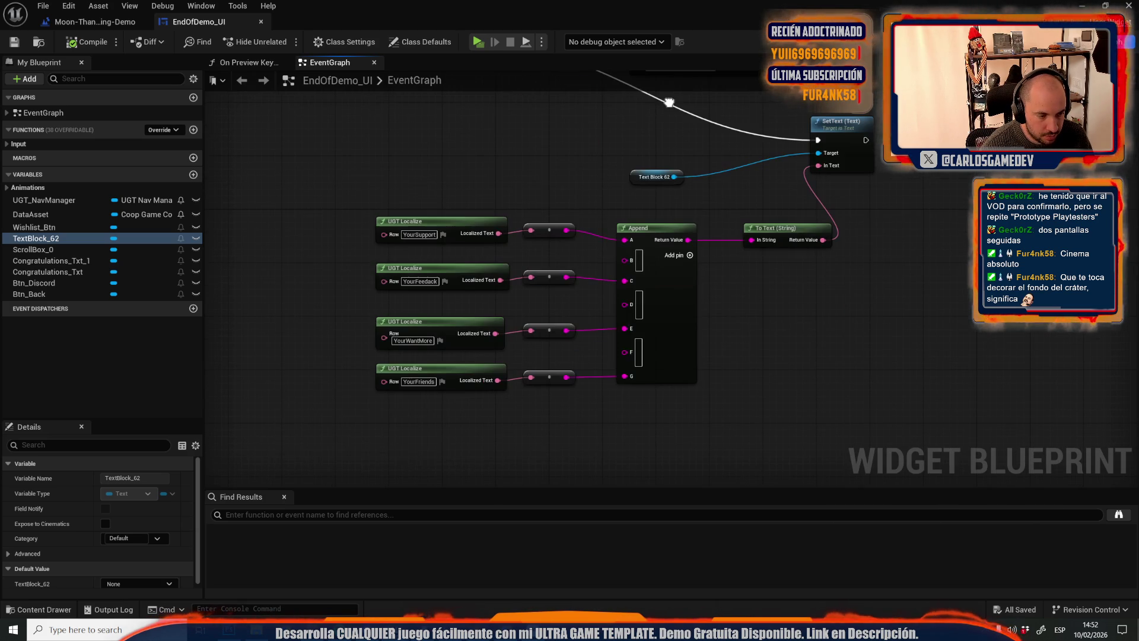
mouse_move(669, 103)
left_mouse_down()
mouse_move(593, 207)
mouse_move(564, 308)
left_mouse_up()
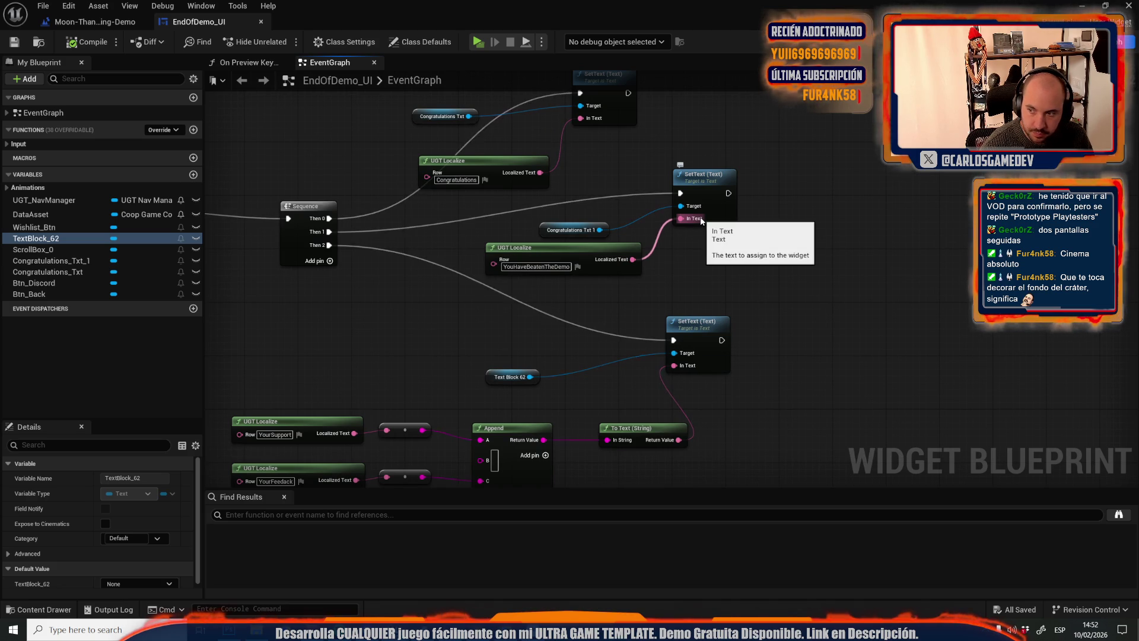
mouse_move(702, 221)
left_mouse_down()
mouse_move(780, 276)
mouse_move(786, 300)
mouse_move(750, 281)
mouse_move(771, 288)
mouse_move(766, 277)
left_mouse_up()
Add a Select Text node feeding the top SetText and place it beside UGT Localize
type("selec")
key("Return")
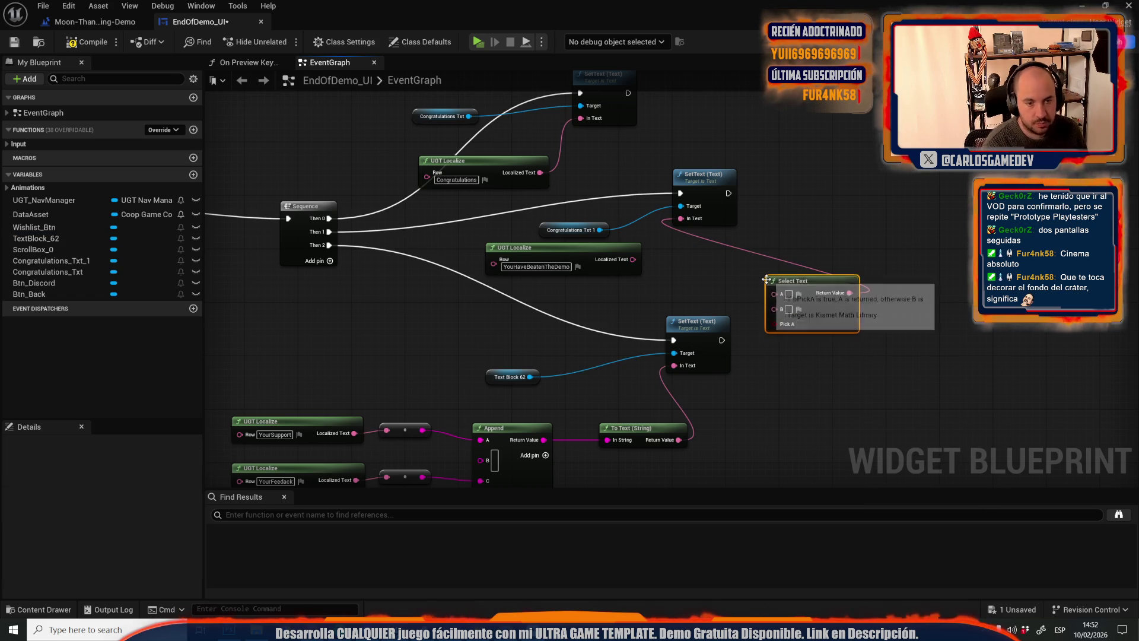
scroll(709, 259, "up", 1)
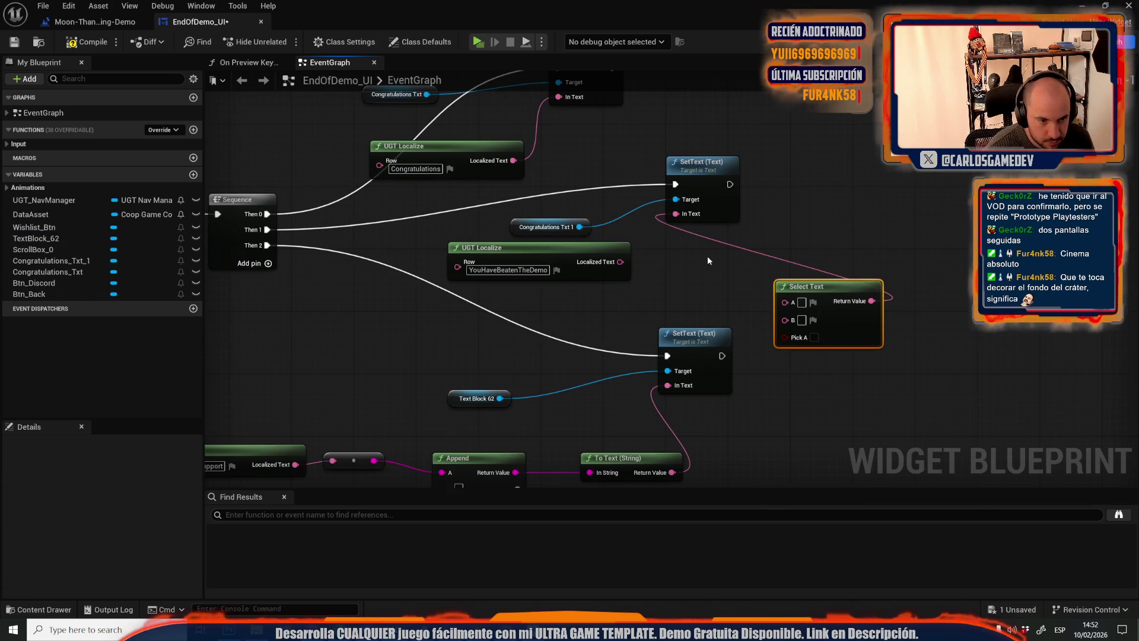
left_click_drag(809, 289, 708, 242)
left_click_drag(705, 167, 838, 143)
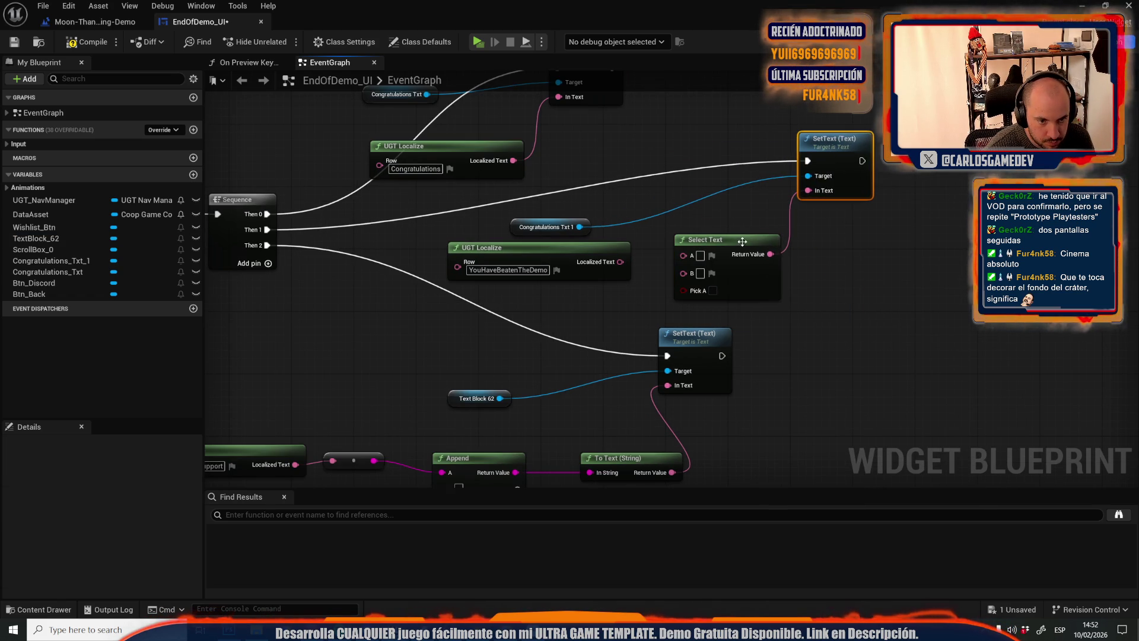
Wire the YouHaveBeatenTheDemo localized text into Select Text input A and compile
left_click_drag(620, 261, 685, 256)
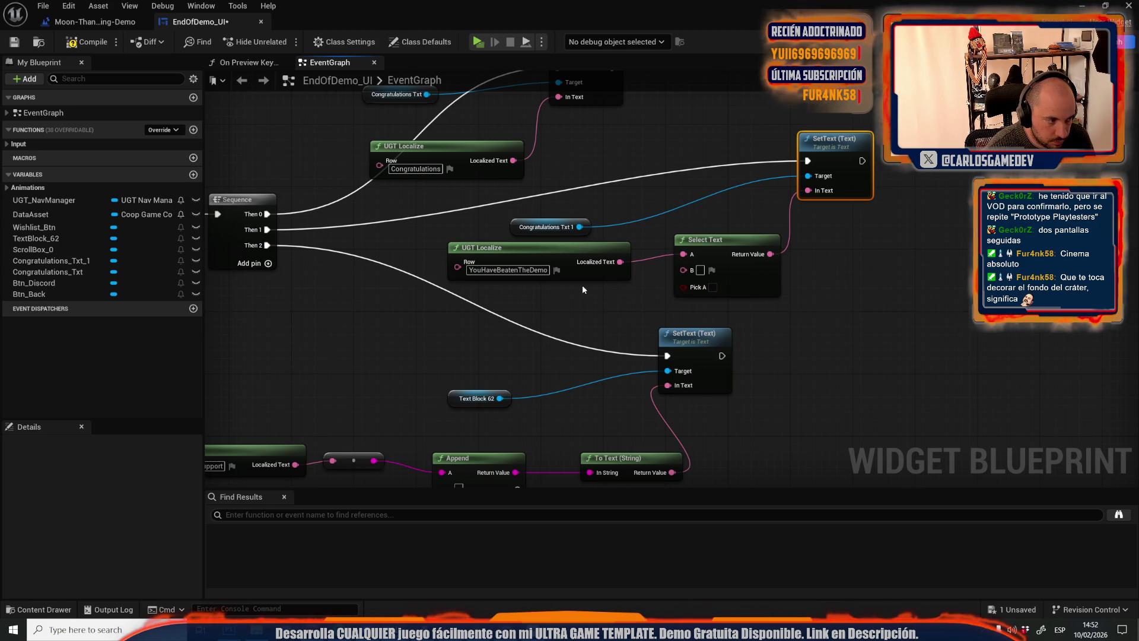
left_click(618, 202)
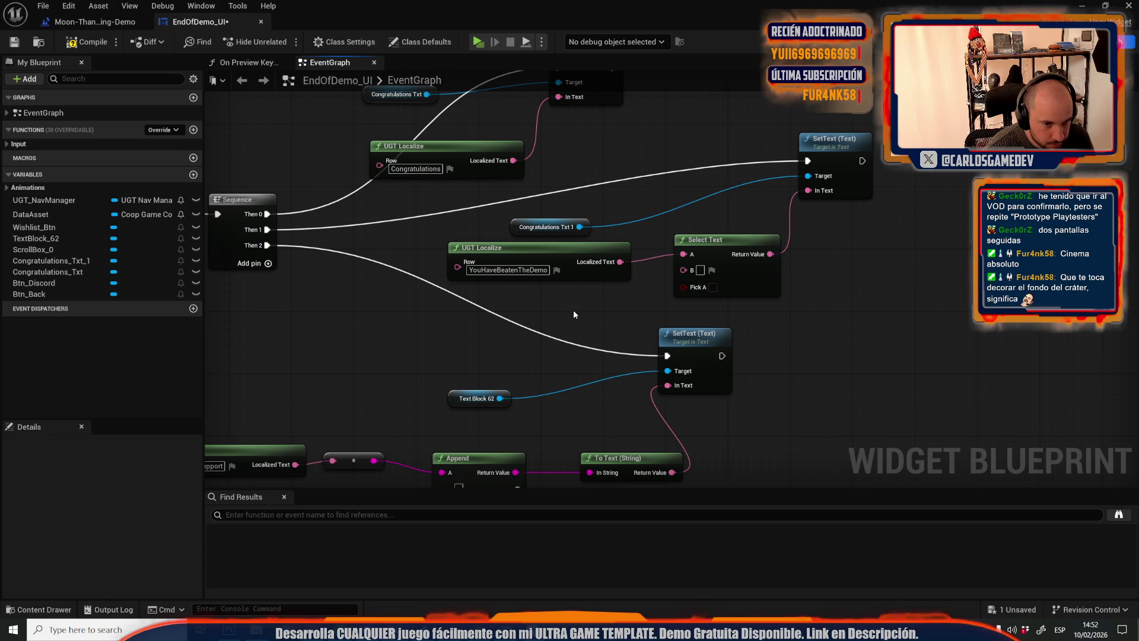
left_click(88, 42)
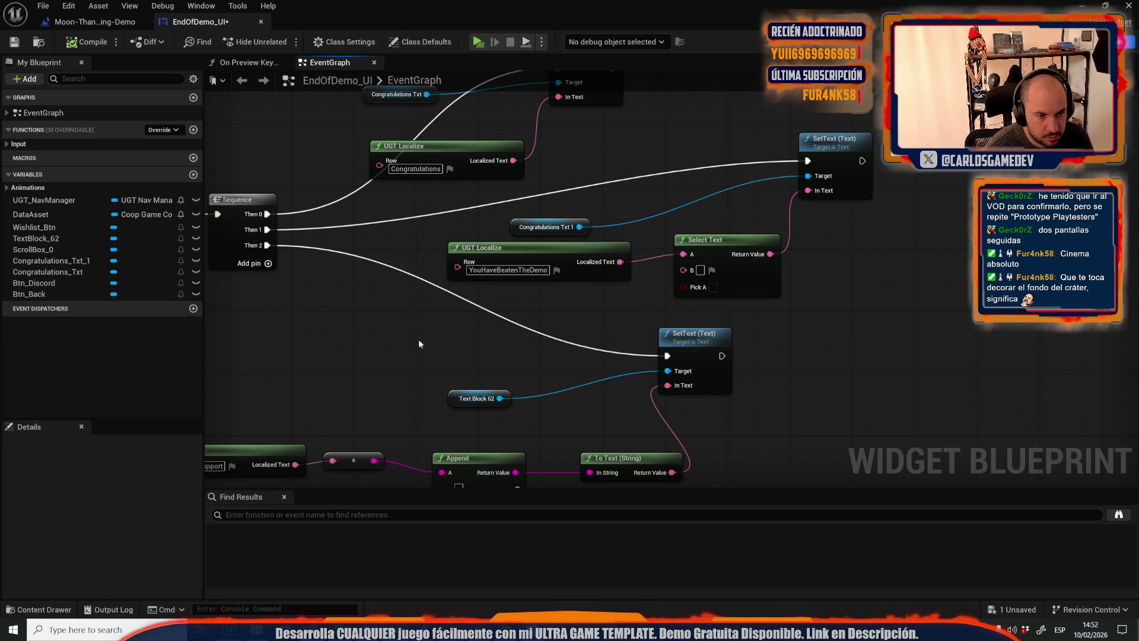
Duplicate the localize node, wiring the copy to Select Text A and the YouHaveBeatenTheDemo original to B
left_click(475, 261)
key("ctrl+c")
key("ctrl+v")
left_click_drag(629, 312, 526, 304)
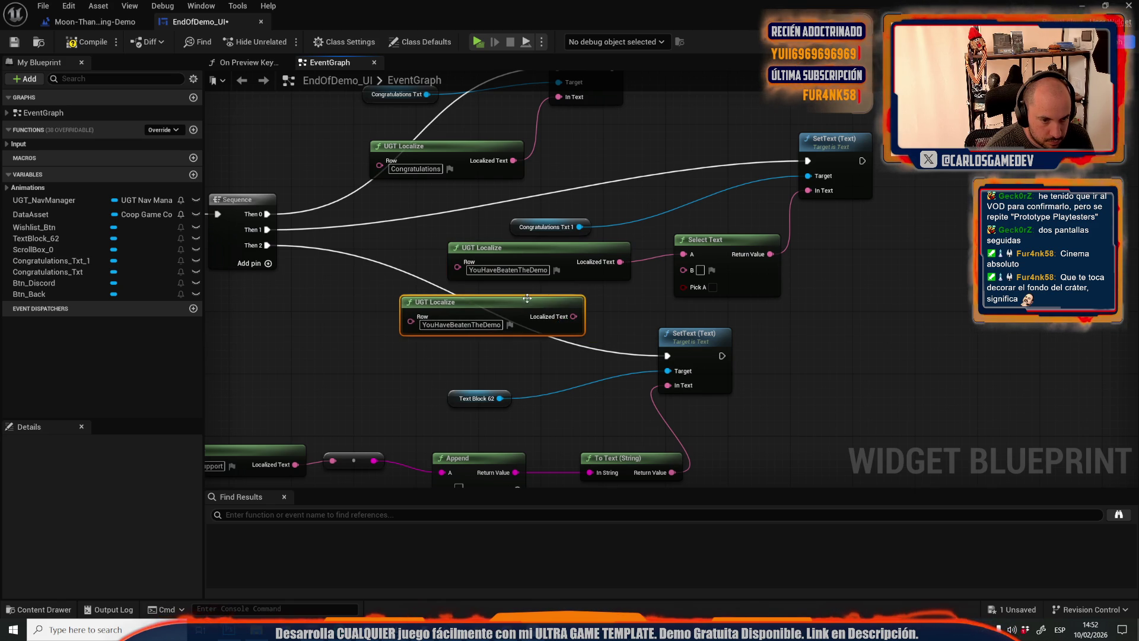
left_click_drag(682, 253, 683, 271)
mouse_move(519, 279)
left_mouse_down()
mouse_move(488, 303)
mouse_move(434, 225)
left_mouse_up()
left_click_drag(484, 270, 428, 301)
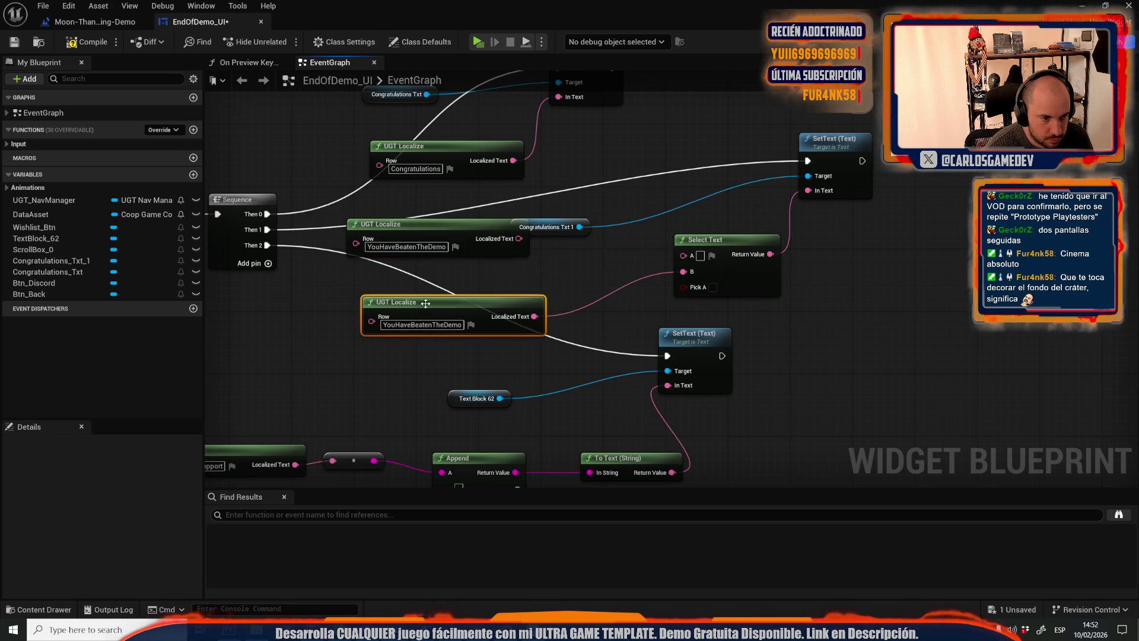
left_click_drag(440, 227, 449, 252)
left_click_drag(526, 262, 684, 253)
Set the copy's row name to YouHaveBeatenTheGame, compile, and open the content drawer
left_click(416, 270)
type("YouHaveBeatenTheGame")
key("Return")
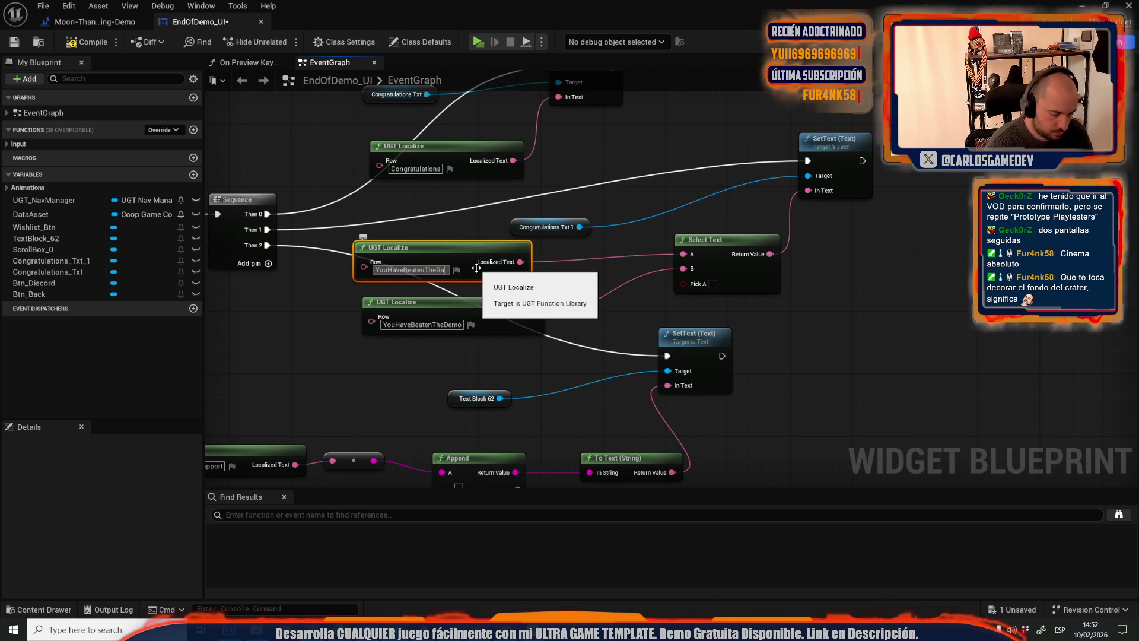
type("ç")
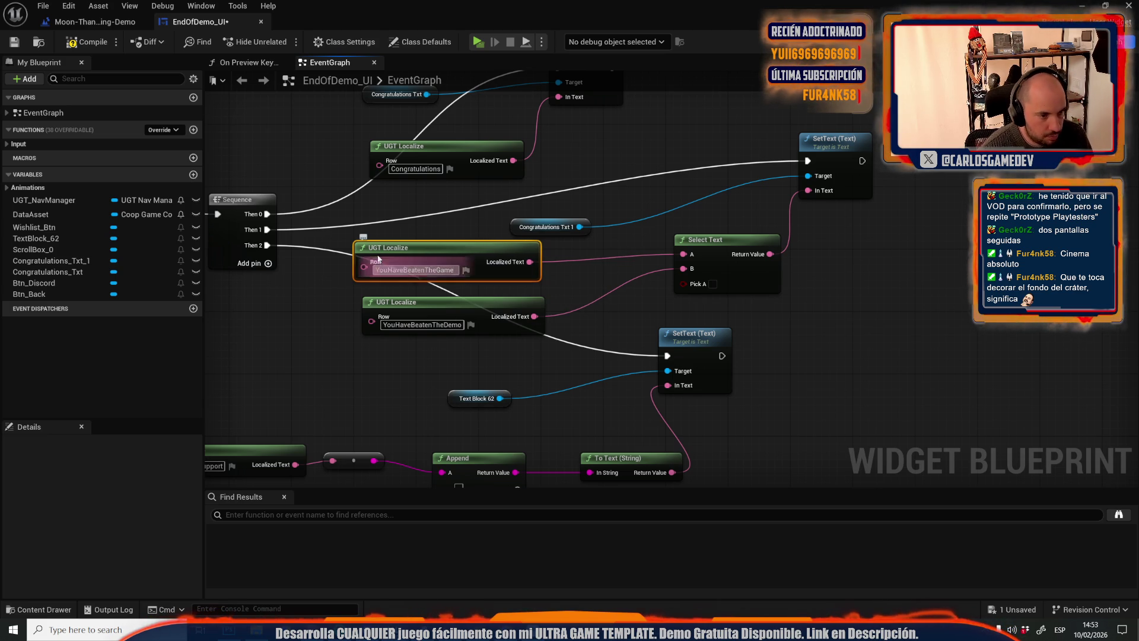
left_click(89, 42)
left_click(308, 382)
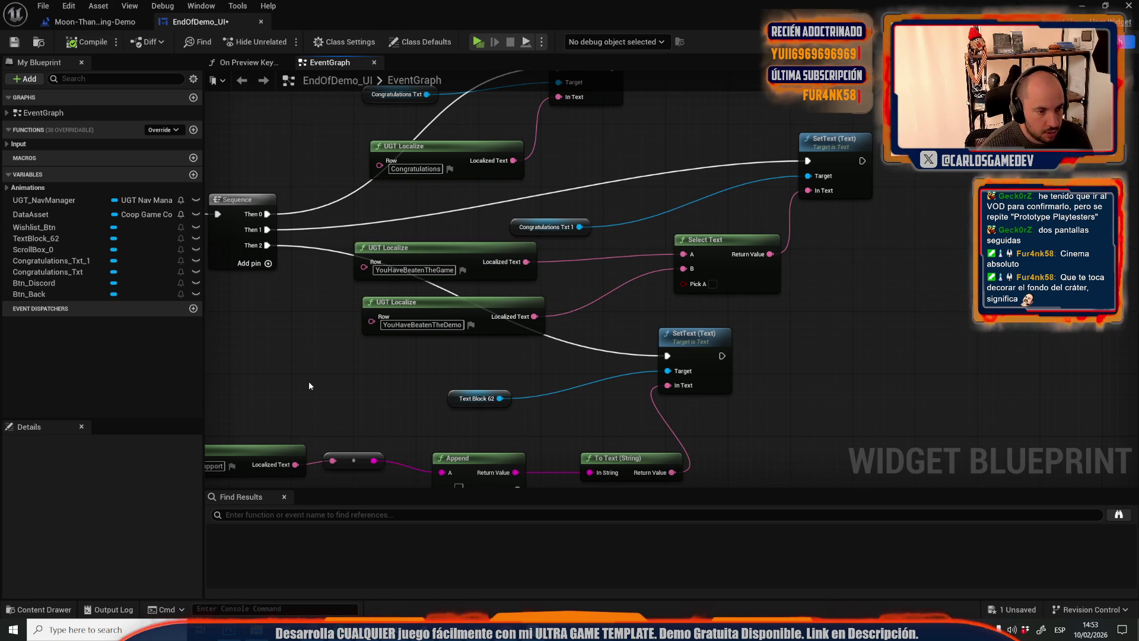
key("ctrl+space")
scroll(92, 380, "up", 3)
scroll(91, 385, "up", 1)
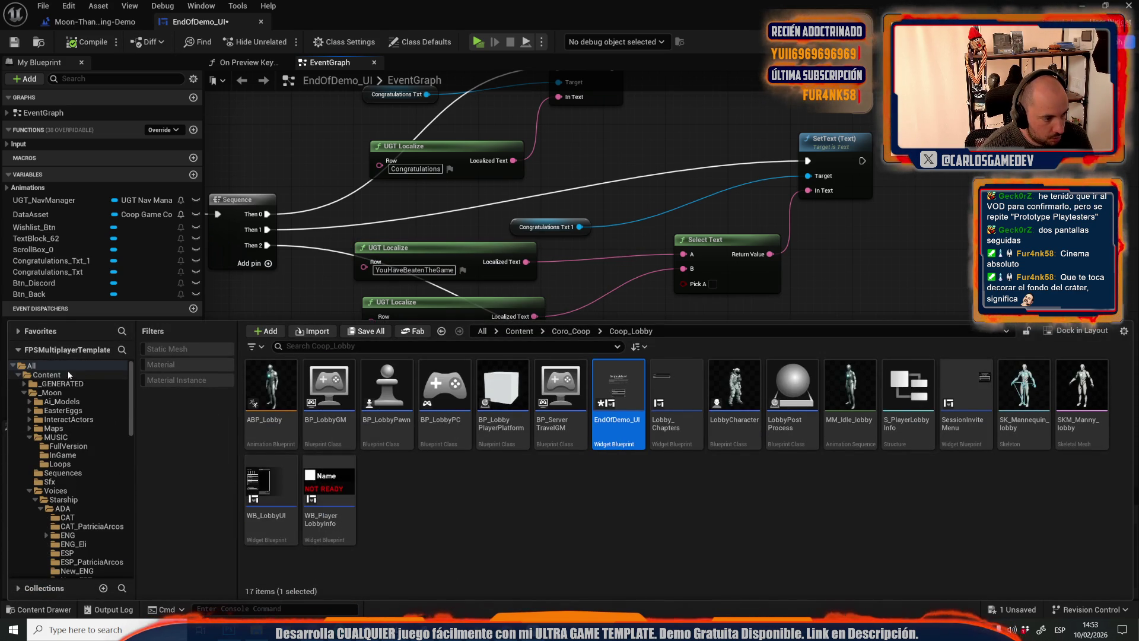
Search the Content folder for 'coop inst' and open BP_Coro_CoopGameInstance
left_click(70, 373)
left_click(299, 346)
type("oop inst")
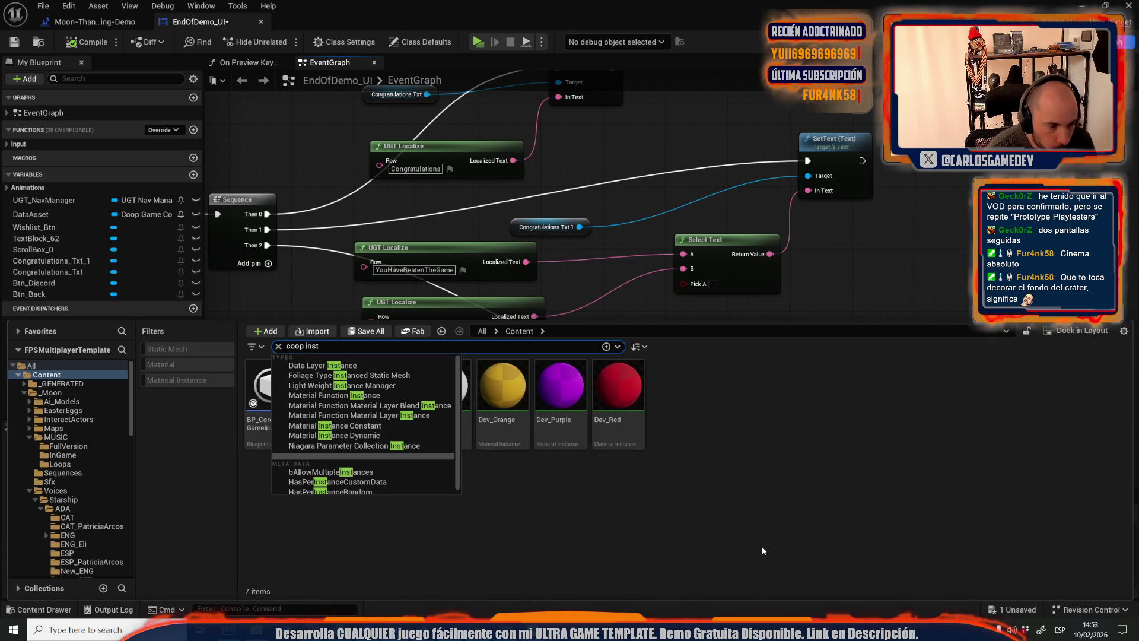
left_click(757, 560)
left_click(273, 421)
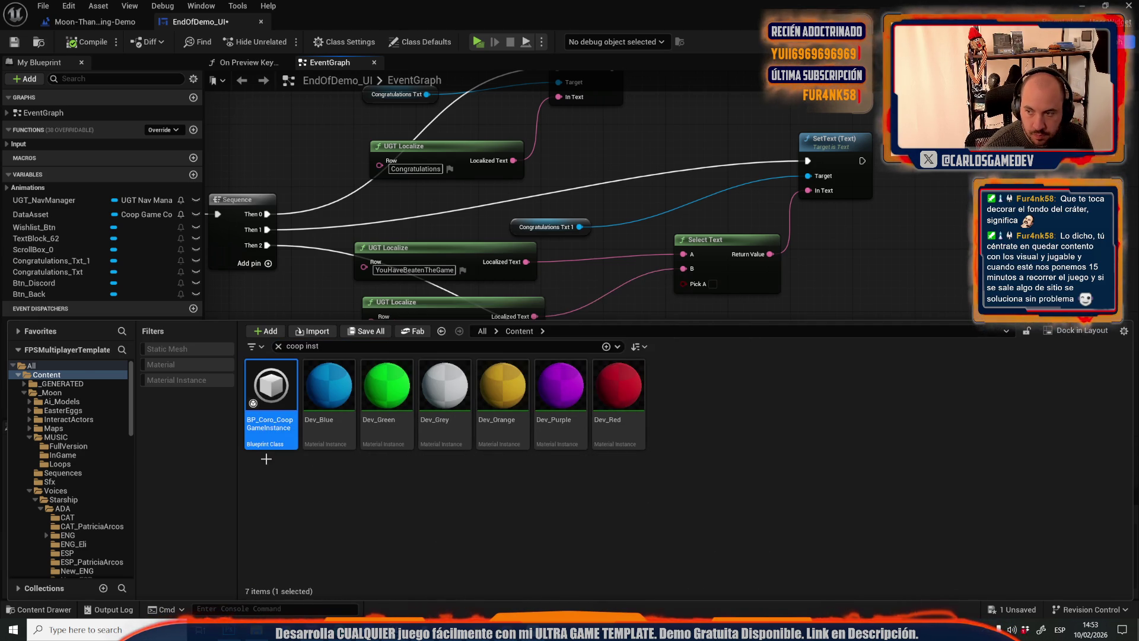
double_click(255, 439)
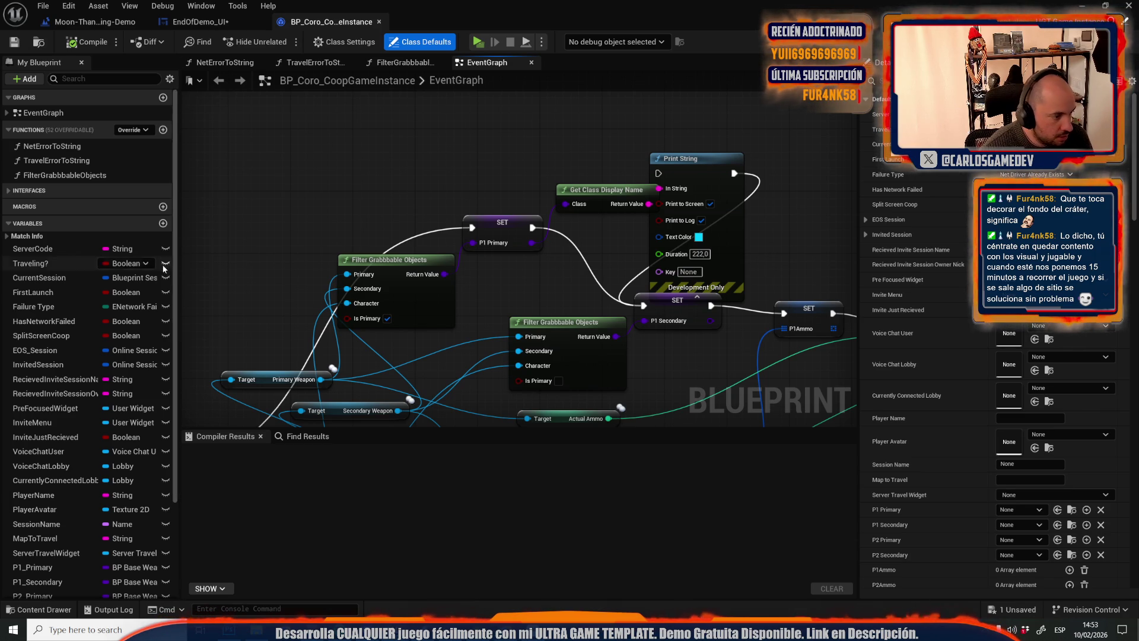
Add a Boolean variable named GameBeated, then go back to the EndOfDemo_UI tab
left_click(163, 224)
left_click(162, 224)
type("GameBeated")
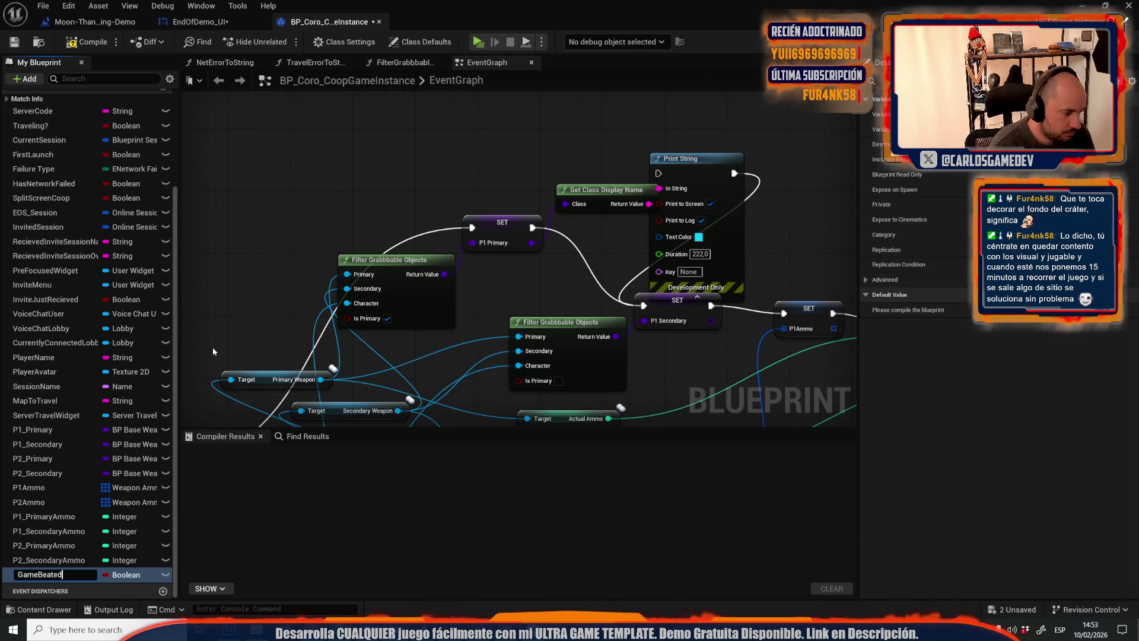
key("Return")
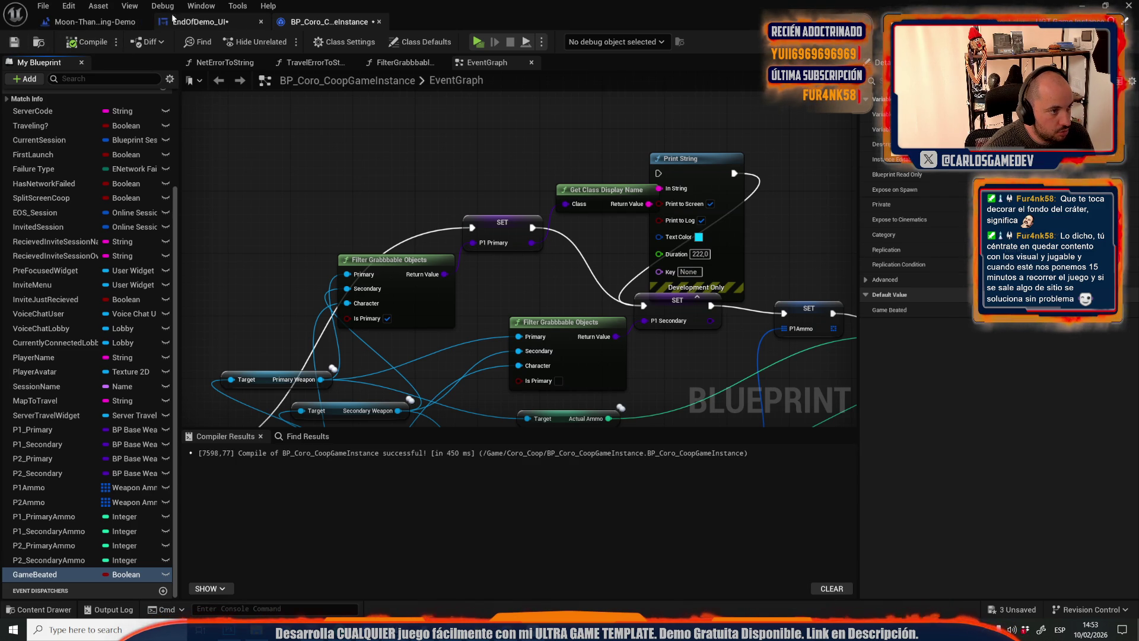
left_click(205, 23)
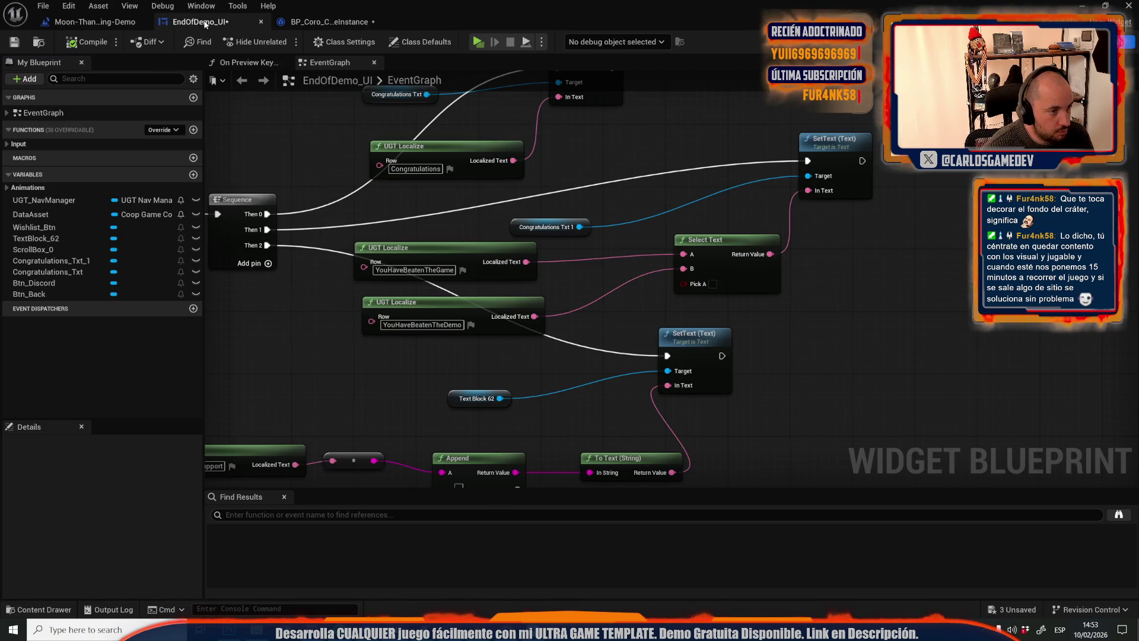
Add Get Game Instance feeding a pure Cast To BP_Coro_CoopGameInstance node
right_click(835, 404)
type("get game insta")
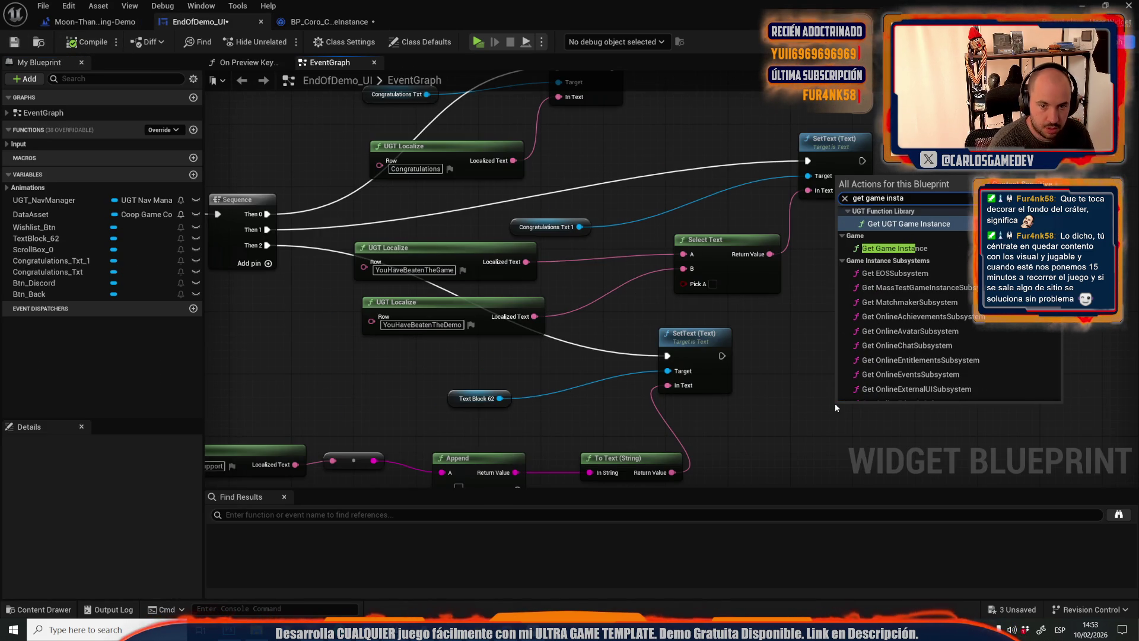
key("Down")
key("Return")
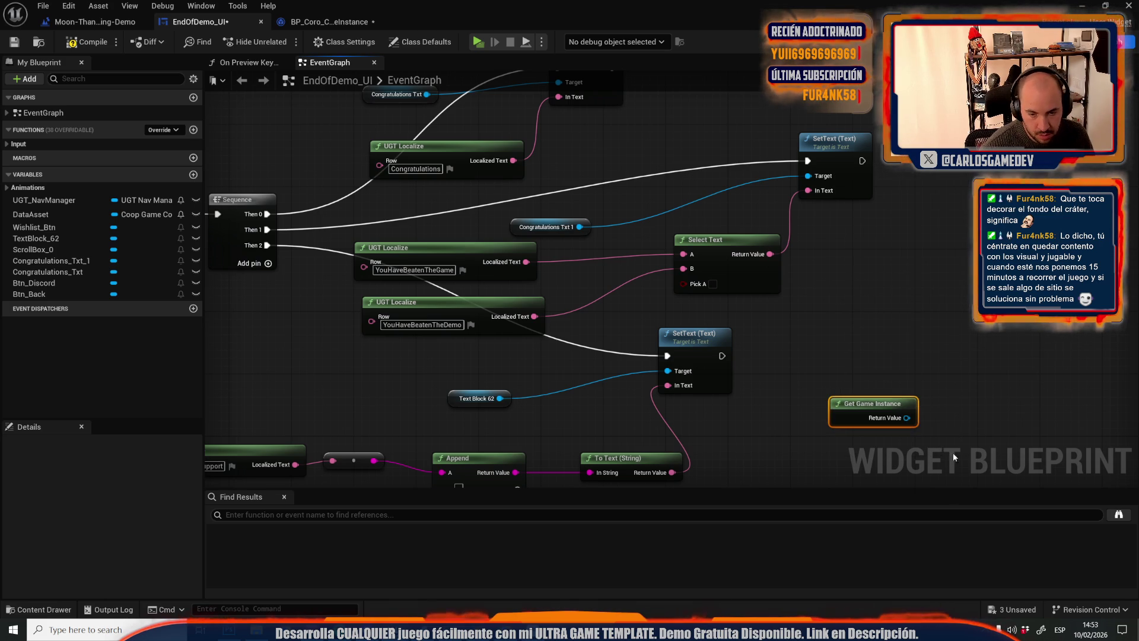
mouse_move(906, 418)
left_mouse_down()
mouse_move(926, 399)
mouse_move(917, 386)
left_mouse_up()
type("cast to co")
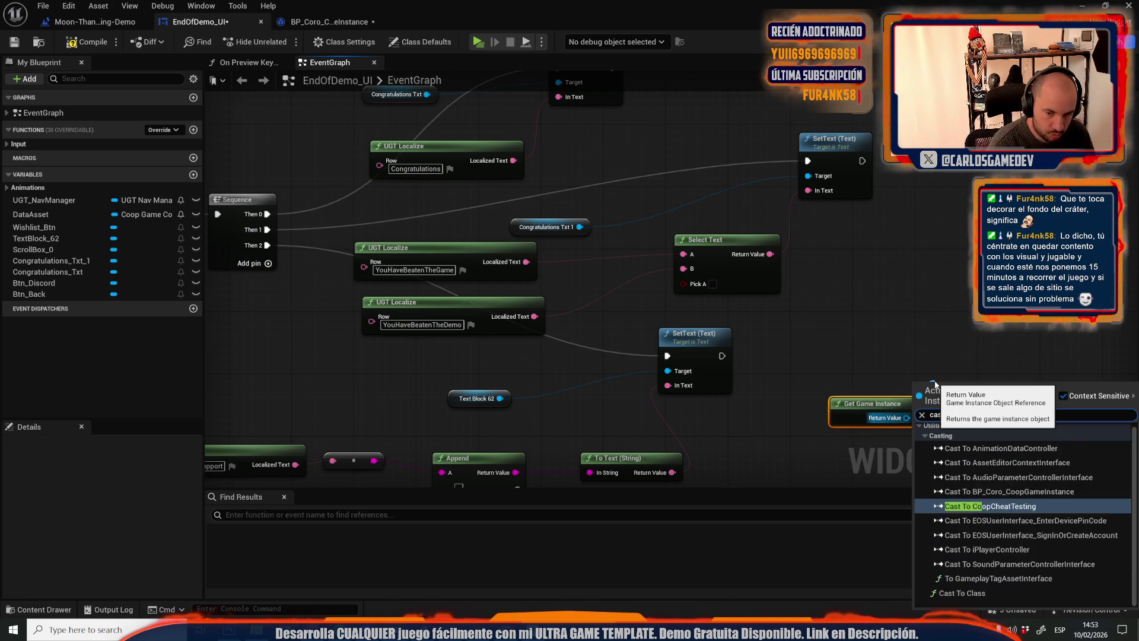
type("p")
key("Up")
key("Return")
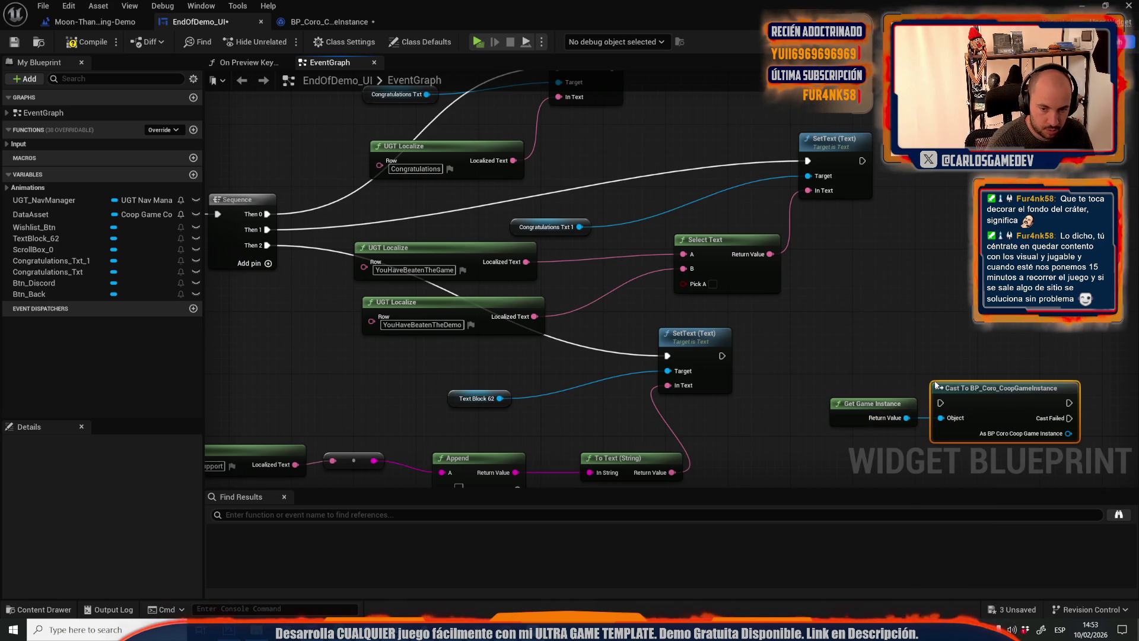
right_click(942, 386)
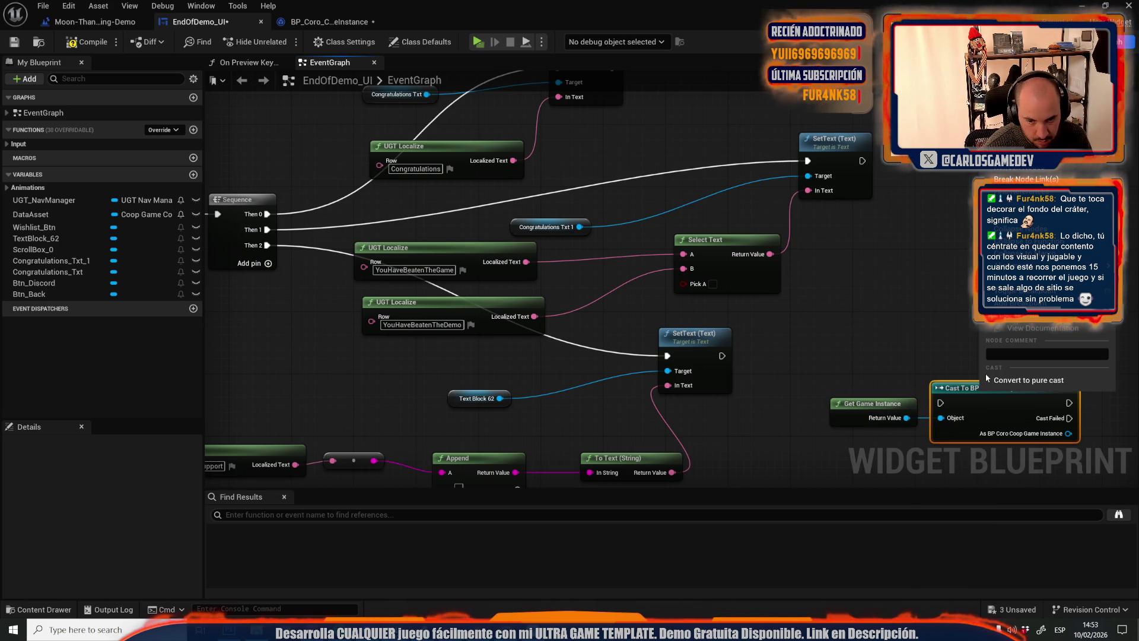
left_click(1009, 380)
Get Game Beated from the cast and wire it into Select Text's Pick A
mouse_move(1019, 394)
left_mouse_down()
mouse_move(893, 347)
mouse_move(966, 318)
mouse_move(974, 291)
left_mouse_up()
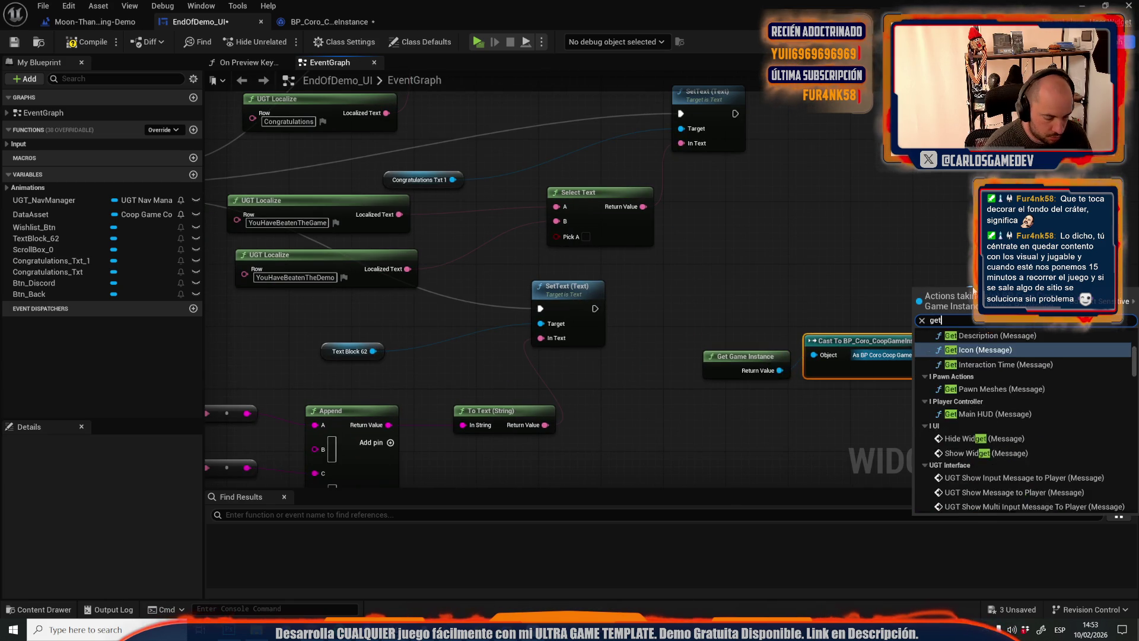
type("get game")
key("Down")
key("Down")
key("Down")
key("Return")
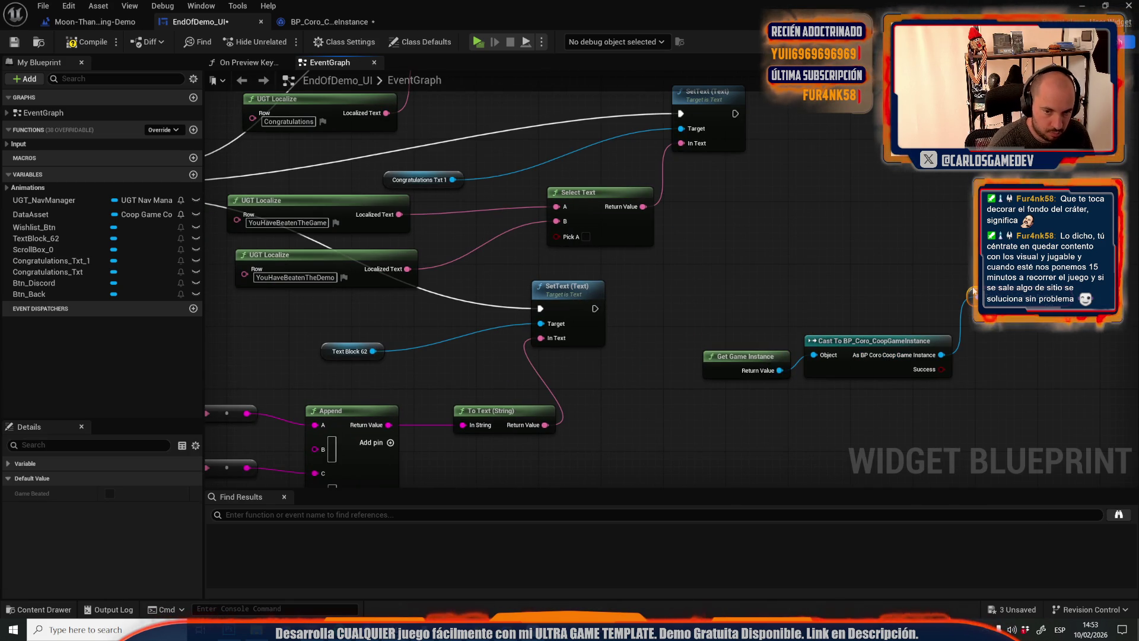
mouse_move(568, 239)
left_mouse_down()
mouse_move(973, 284)
mouse_move(919, 311)
mouse_move(855, 318)
left_mouse_up()
Tidy the three game-instance nodes below the cast and start a play test
mouse_move(731, 370)
left_mouse_down()
mouse_move(781, 411)
mouse_move(829, 402)
left_mouse_up()
left_click(740, 294)
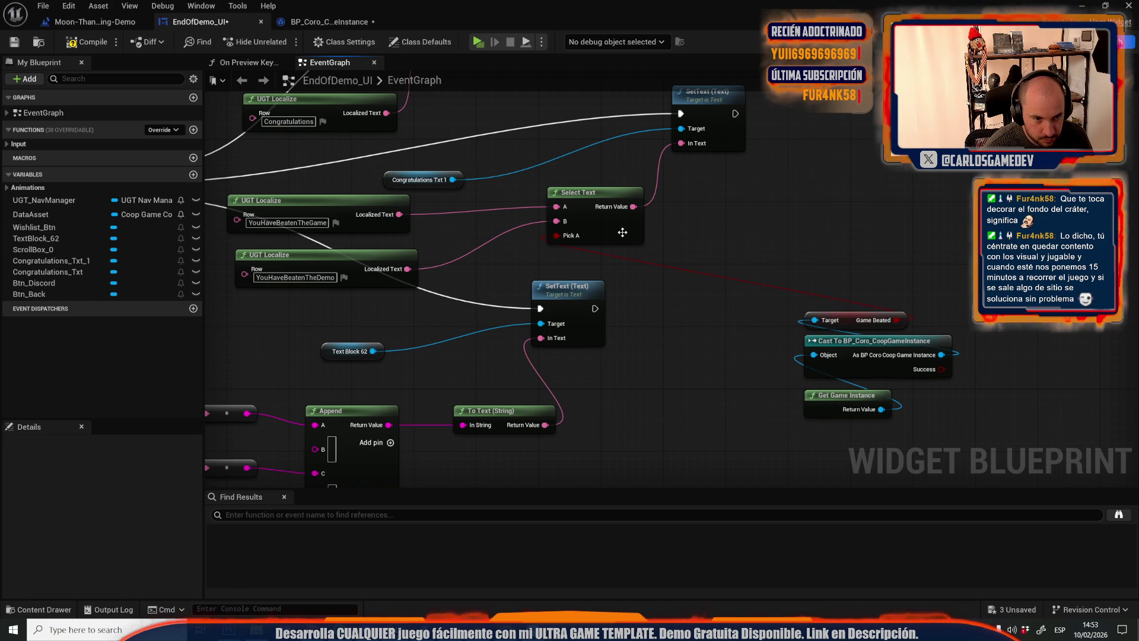
left_click_drag(764, 243, 949, 462)
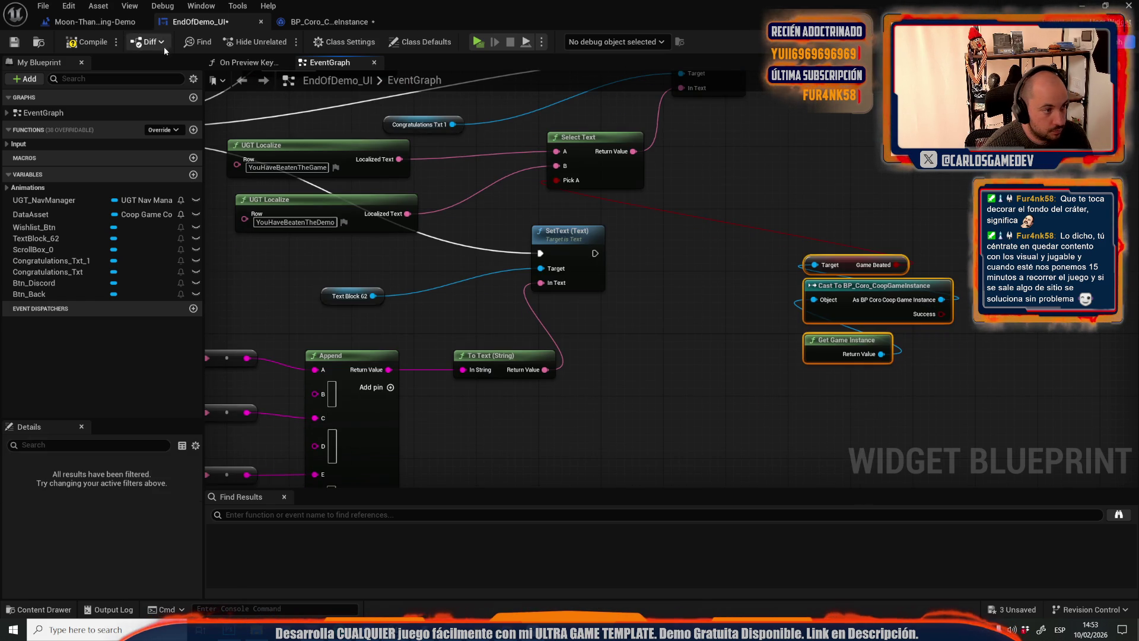
left_click(482, 45)
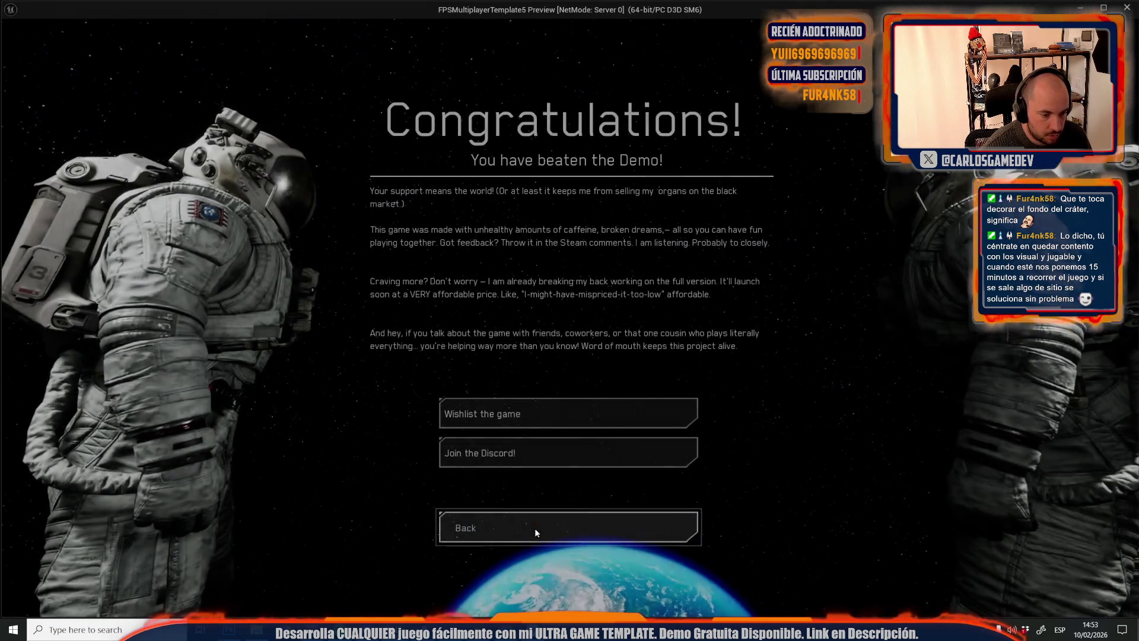
Go Back from the Congratulations screen, open Credits from the main menu, then stop play
left_click(535, 528)
left_click(108, 257)
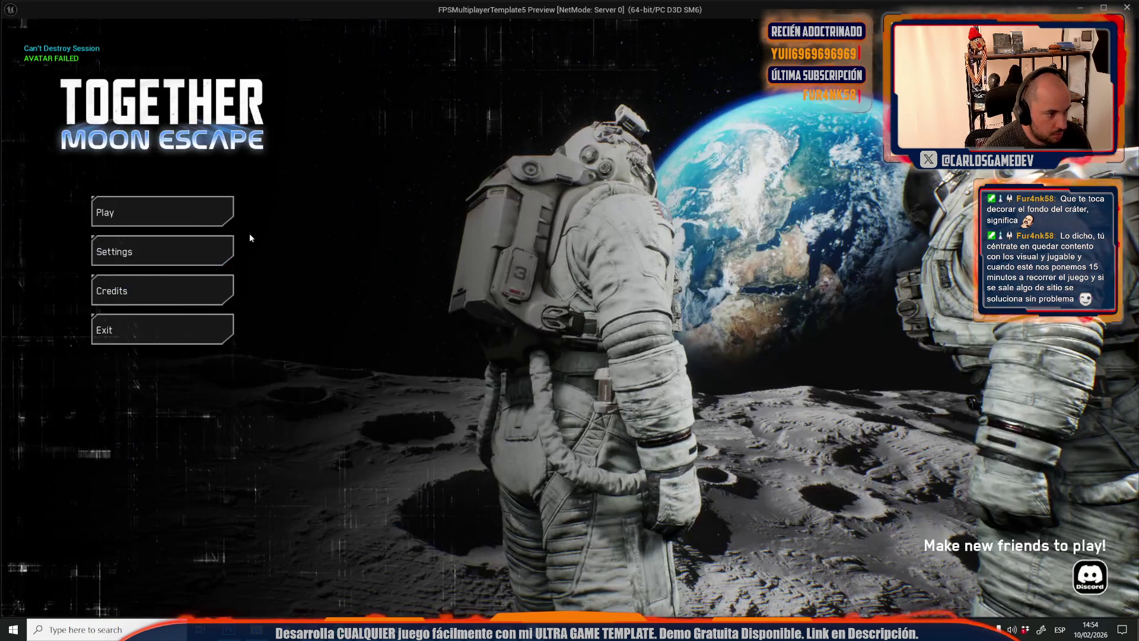
left_click(118, 238)
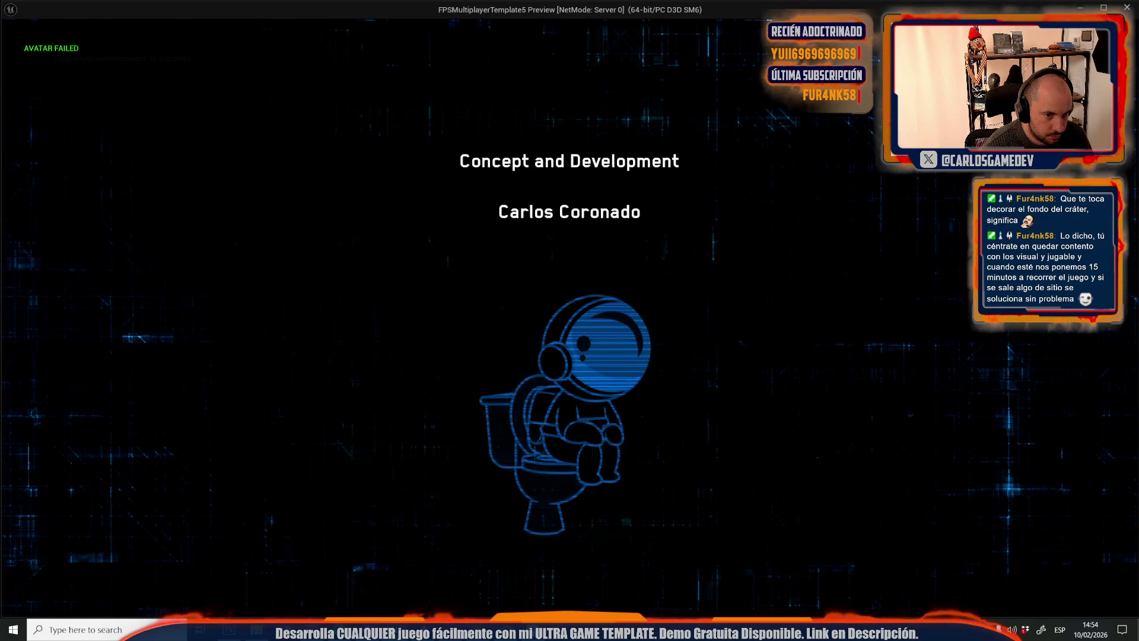
key("Escape")
Open the UGT_MainAndPauseMenu widget blueprint from the Content Drawer
left_click(656, 358)
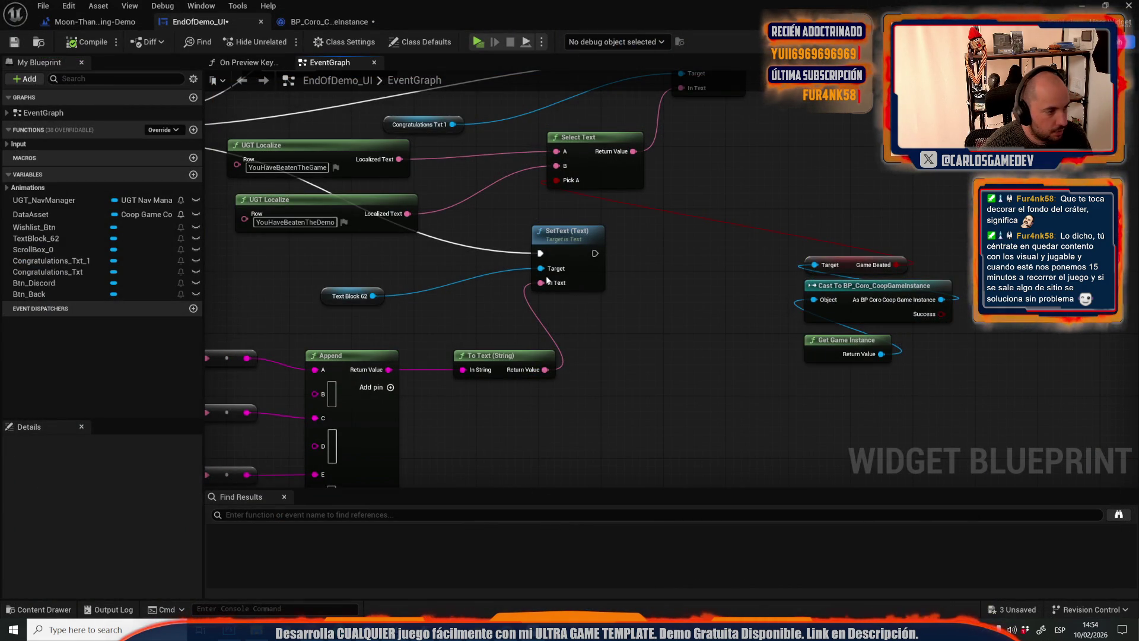
scroll(576, 298, "down", 2)
scroll(606, 164, "up", 1)
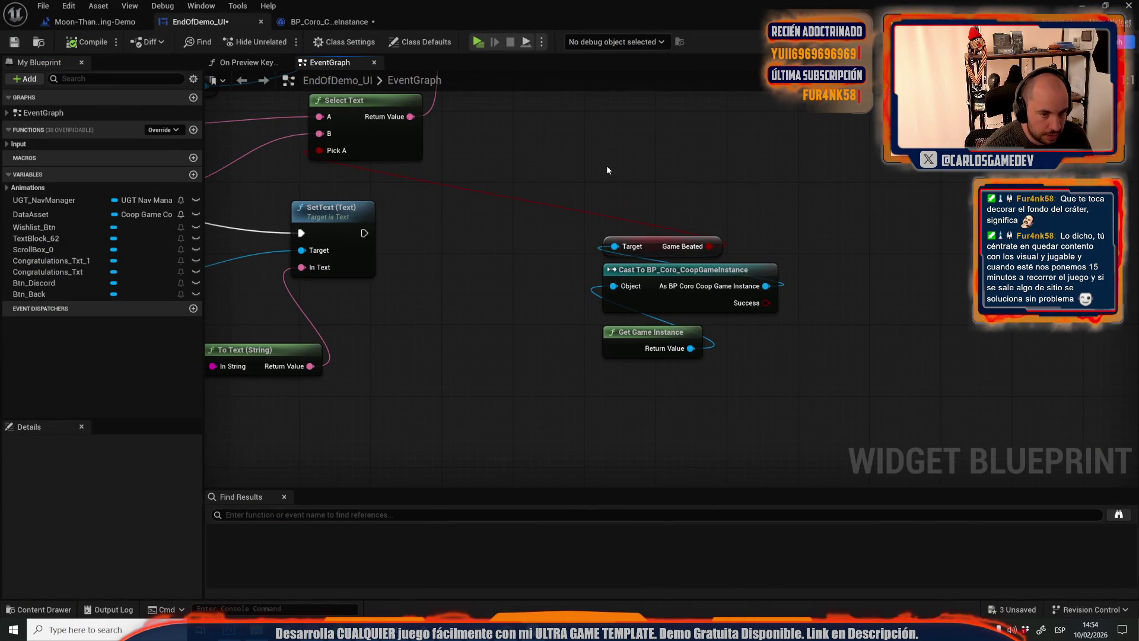
key("ctrl+space")
left_click(325, 347)
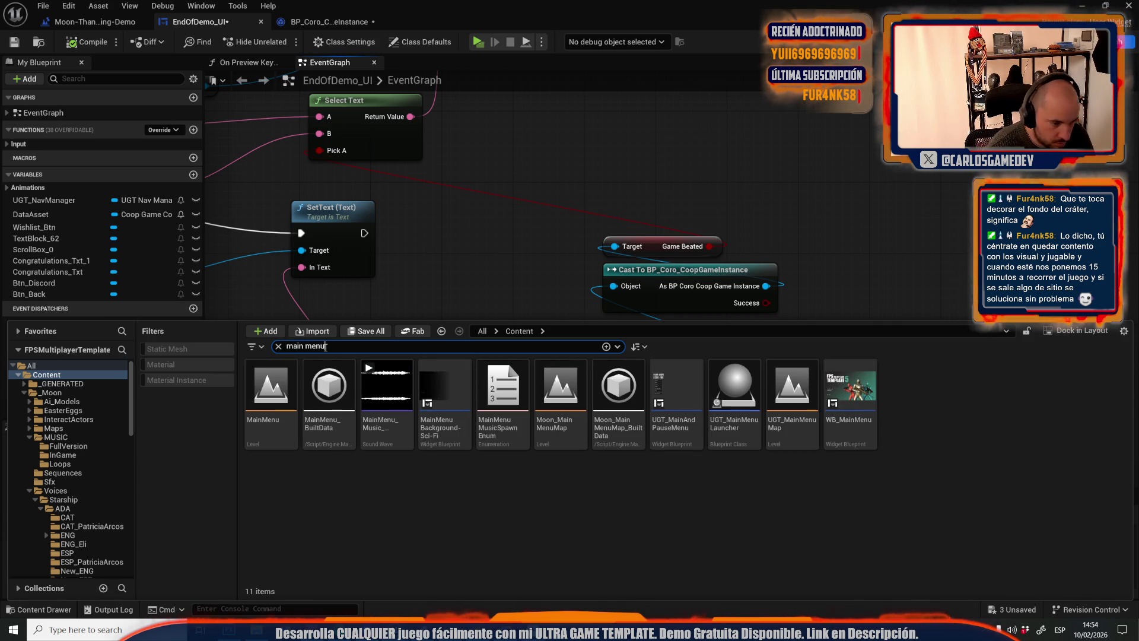
left_click(471, 553)
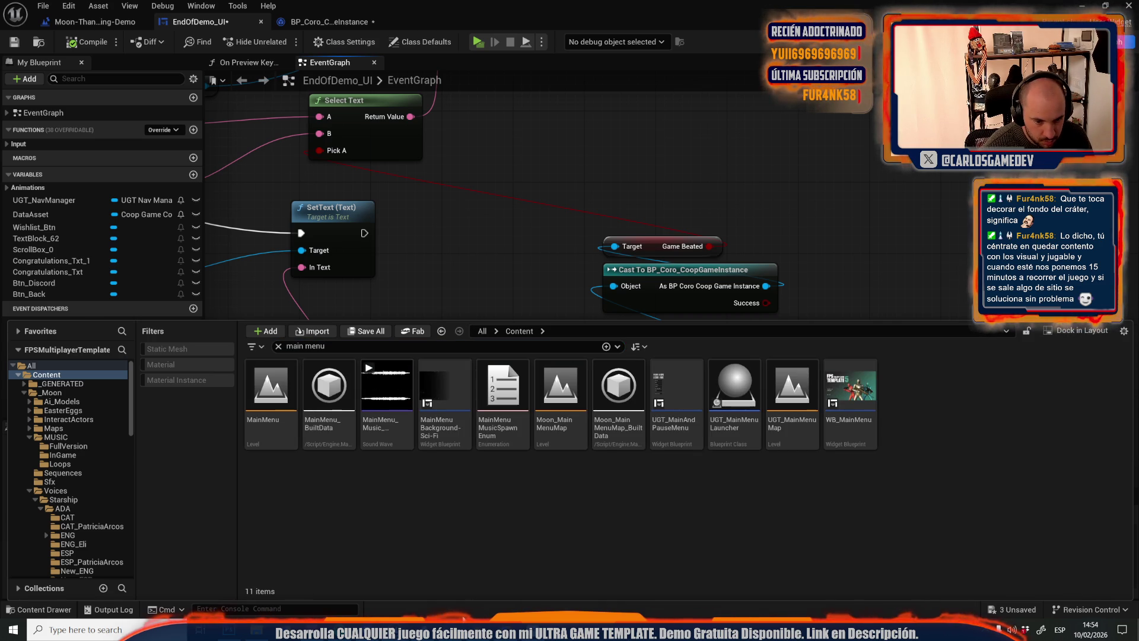
double_click(679, 427)
Select the Credits button and jump to its UGT Button Dispatcher click event
left_click(330, 339)
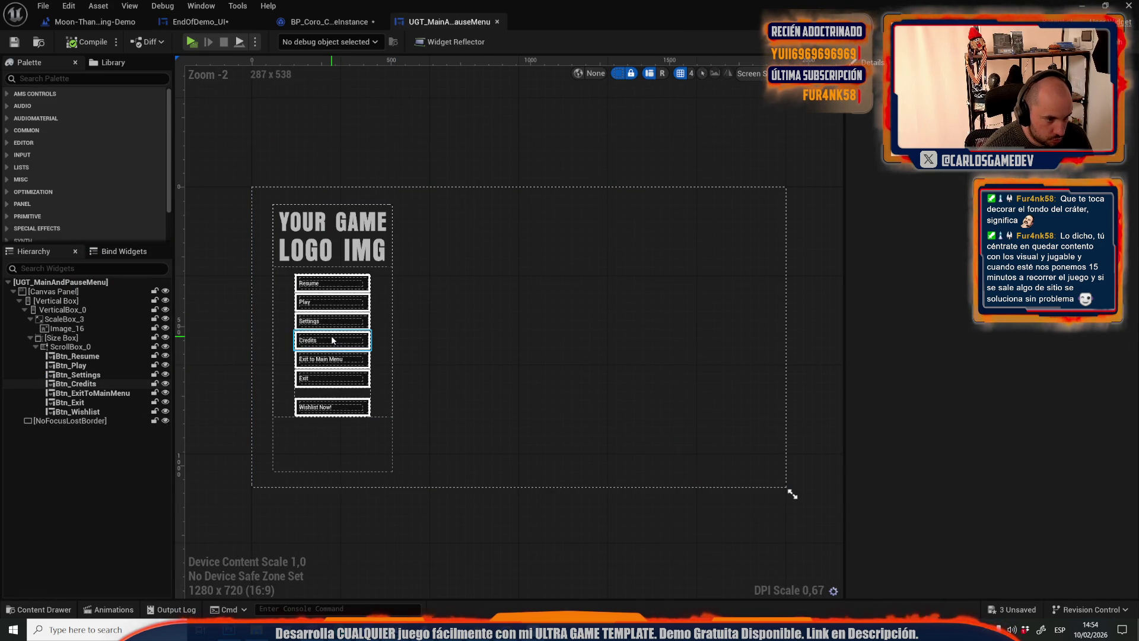
scroll(959, 403, "down", 10)
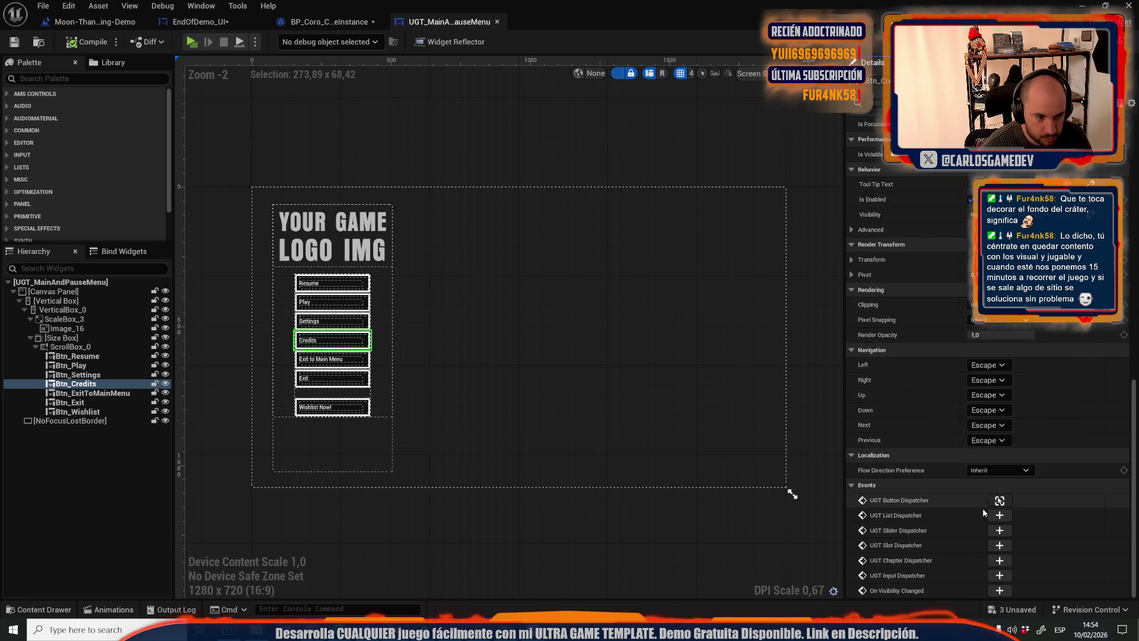
left_click(999, 500)
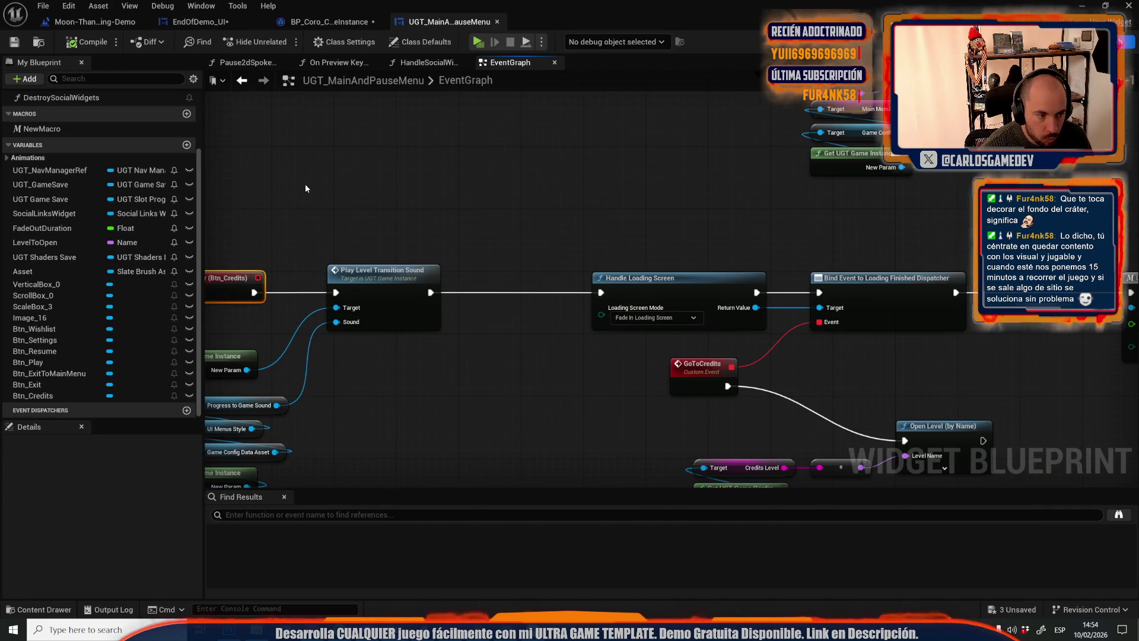
Paste Fade Pause Menu Music and Get UGT Game Instance between Play Level Transition Sound and Handle Loading Screen
scroll(305, 188, "down", 2)
left_click_drag(364, 227, 503, 244)
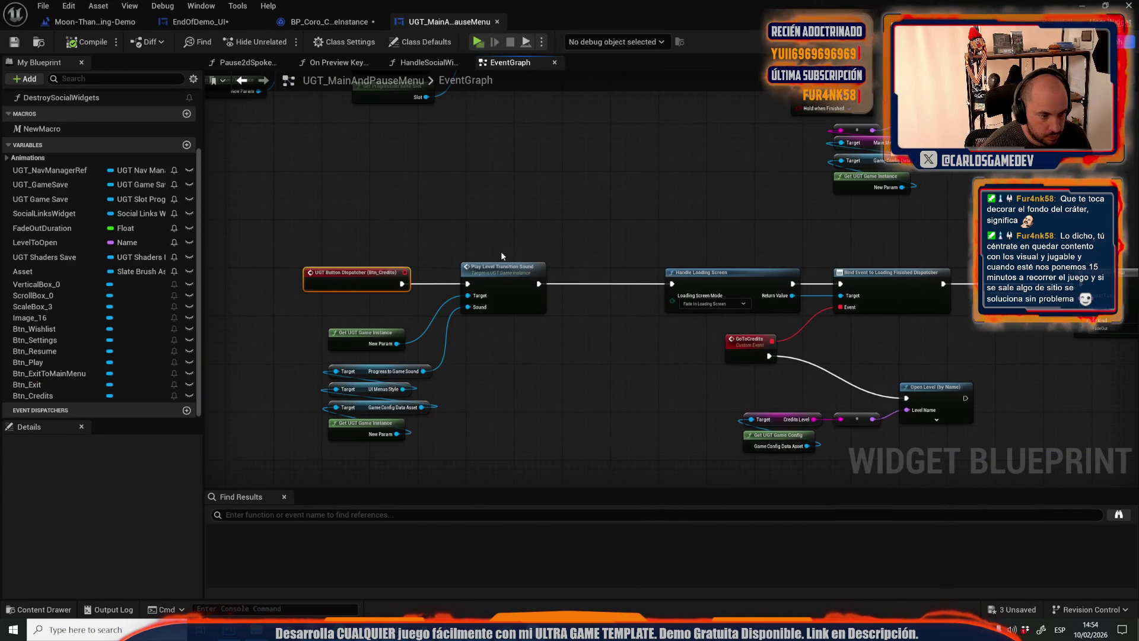
mouse_move(466, 184)
left_mouse_down()
mouse_move(465, 331)
mouse_move(818, 378)
left_mouse_up()
scroll(465, 331, "down", 3)
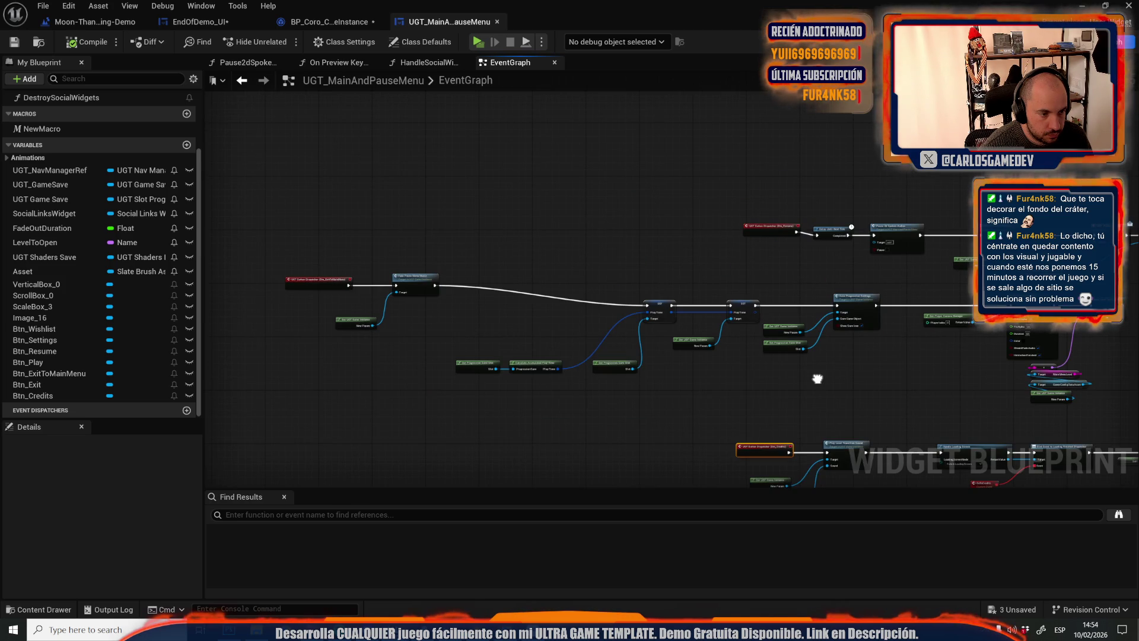
scroll(401, 324, "up", 3)
mouse_move(314, 207)
left_mouse_down()
mouse_move(380, 355)
mouse_move(585, 315)
left_mouse_up()
scroll(379, 350, "down", 2)
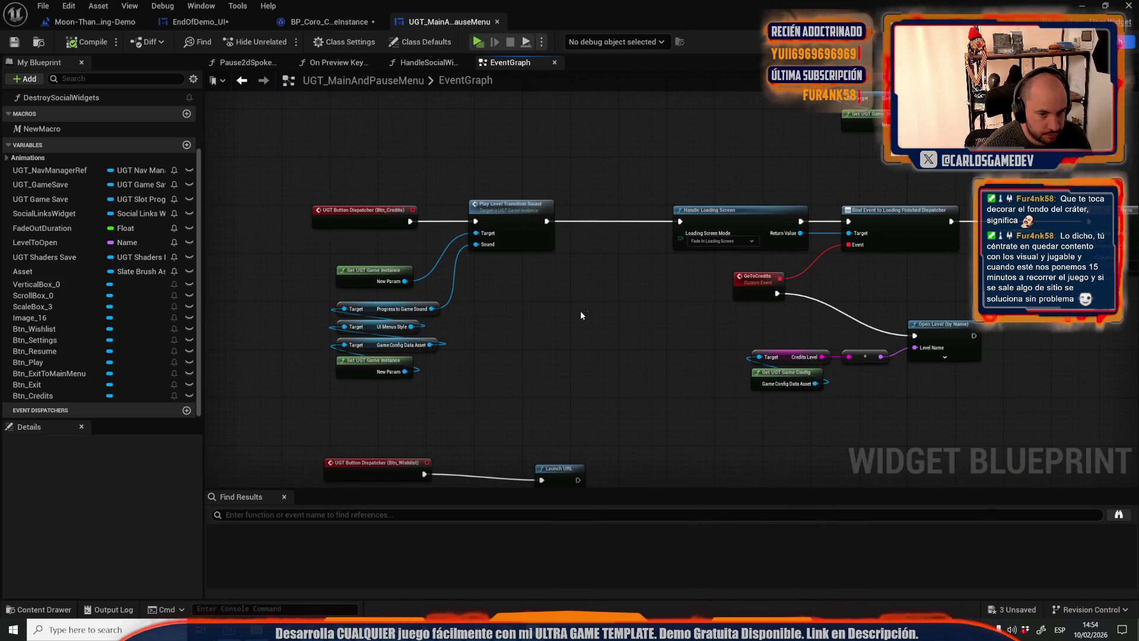
scroll(587, 264, "up", 1)
key("ctrl+v")
left_click_drag(691, 217, 624, 284)
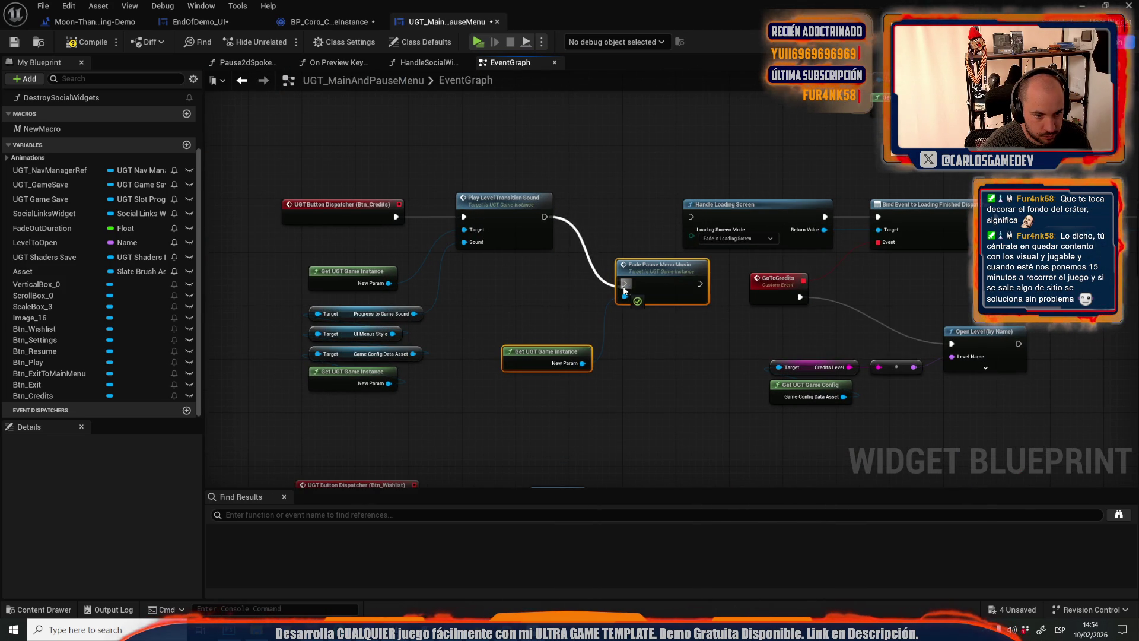
left_click_drag(700, 283, 691, 216)
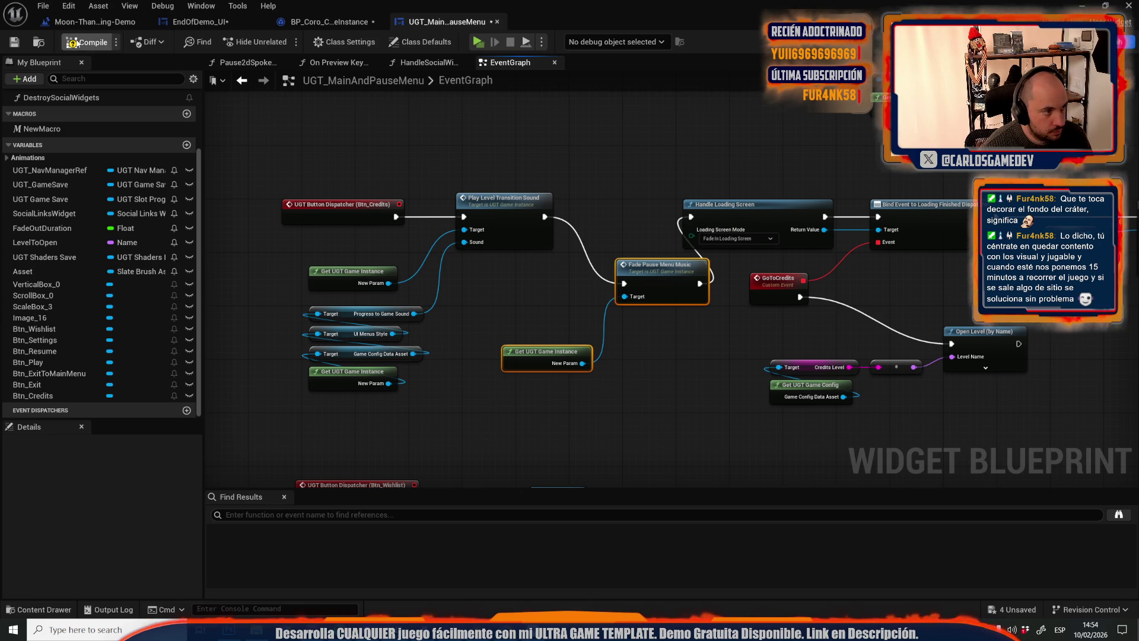
Tidy the Credits chain by shifting the loading nodes right and aligning the fade nodes
mouse_move(747, 175)
left_mouse_down()
mouse_move(370, 160)
mouse_move(656, 381)
mouse_move(831, 403)
left_mouse_up()
left_click_drag(356, 217, 456, 217)
left_click_drag(210, 212, 432, 230)
left_click_drag(496, 269, 496, 209)
left_click_drag(425, 338, 389, 266)
left_click(444, 370)
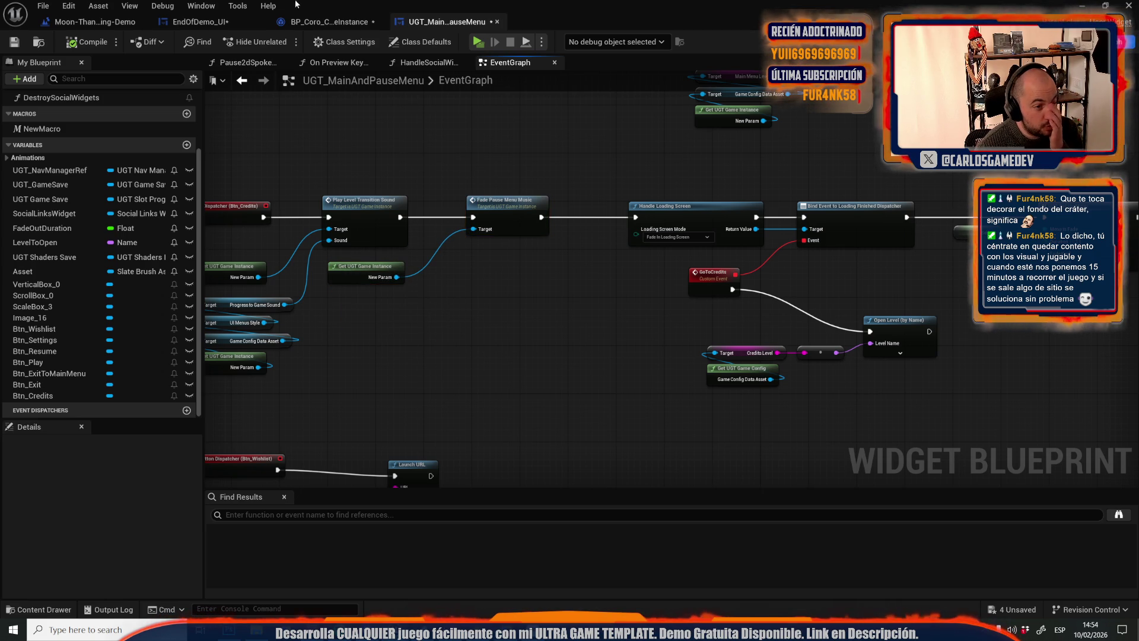
left_click(321, 21)
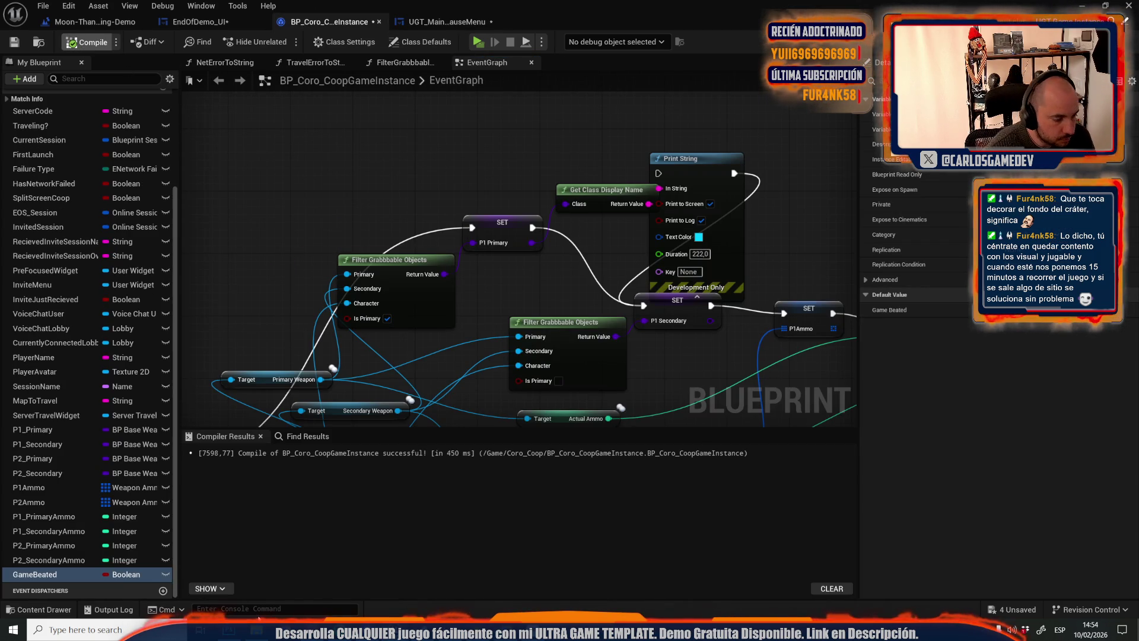
Compile BP_Coro_CoopGameInstance and duplicate GameBeated into a new Boolean named ComesToCreditsFromMenu
key("F7")
left_click(34, 574)
right_click(35, 574)
left_click(71, 540)
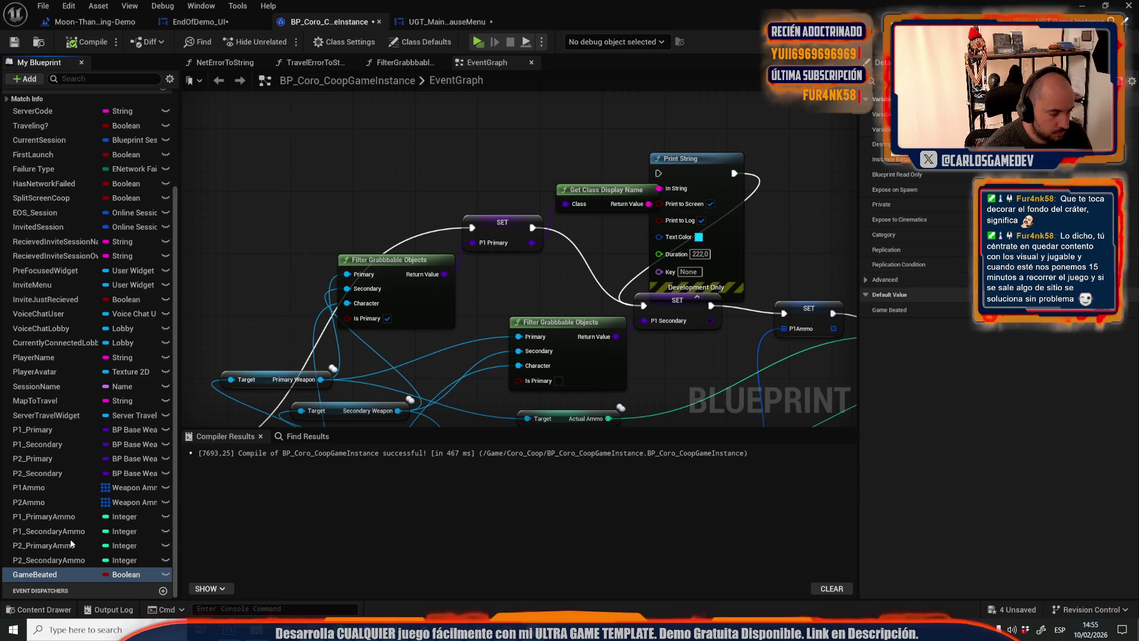
type("ComesToCredit")
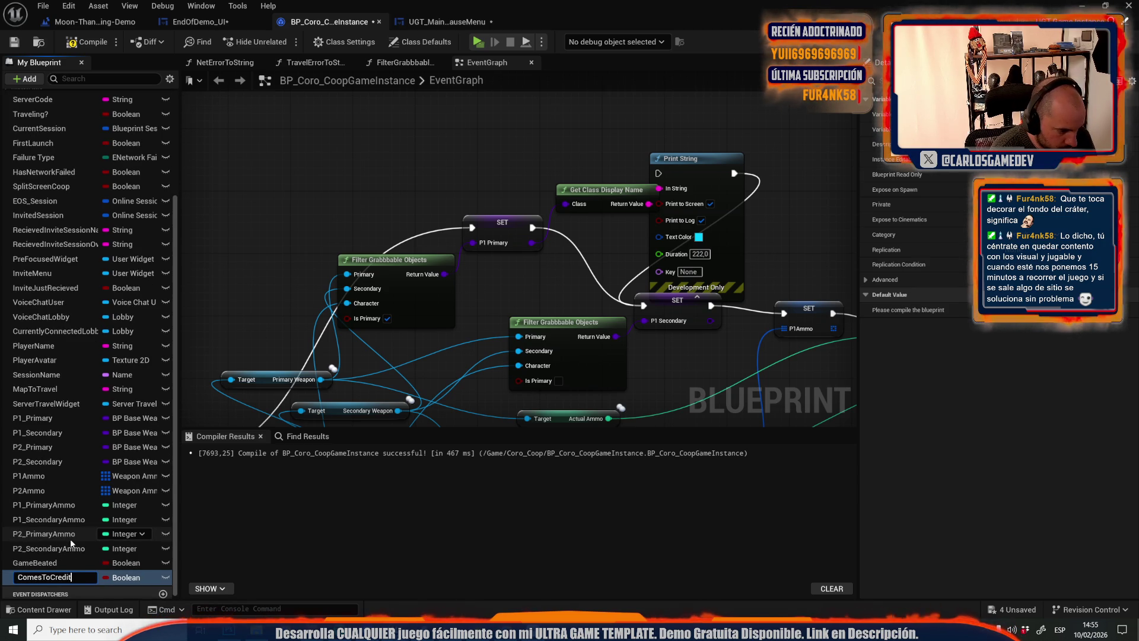
type("Menu")
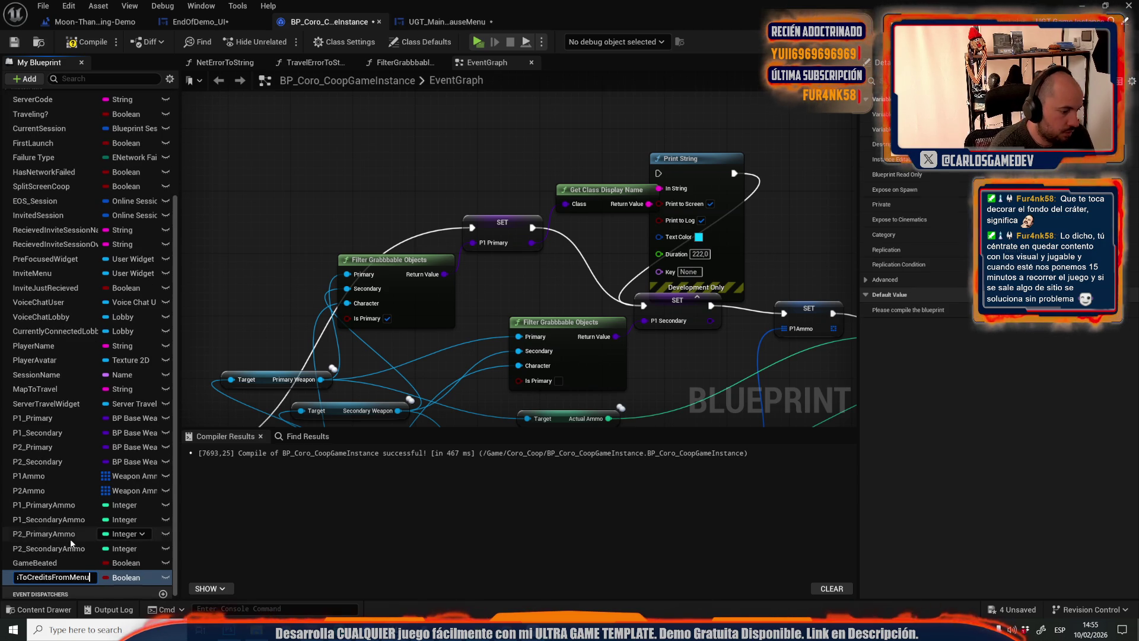
key("Return")
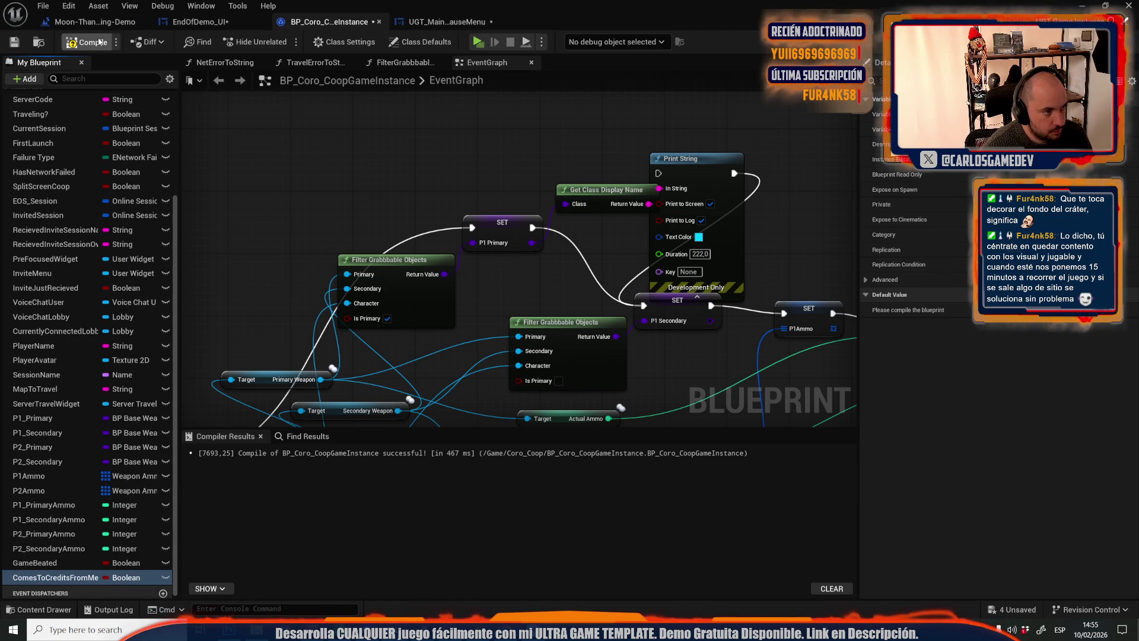
left_click(94, 22)
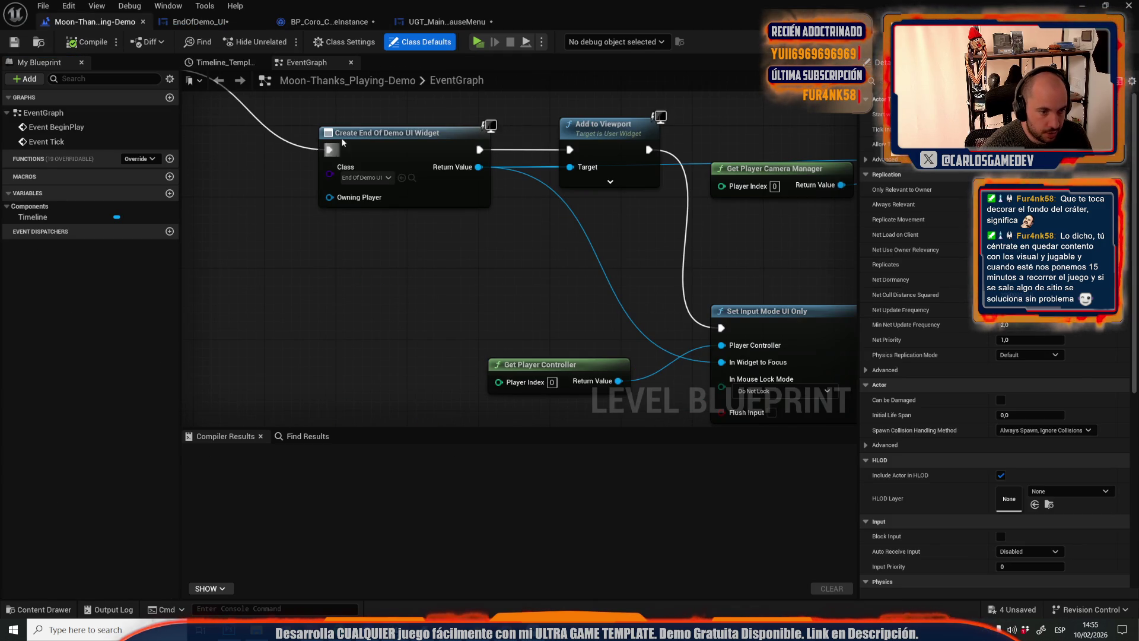
Copy the Cast and Get Game Instance nodes from EndOfDemo_UI into the UGT_MainAndPauseMenu Credits chain
scroll(505, 265, "down", 4)
left_click(194, 24)
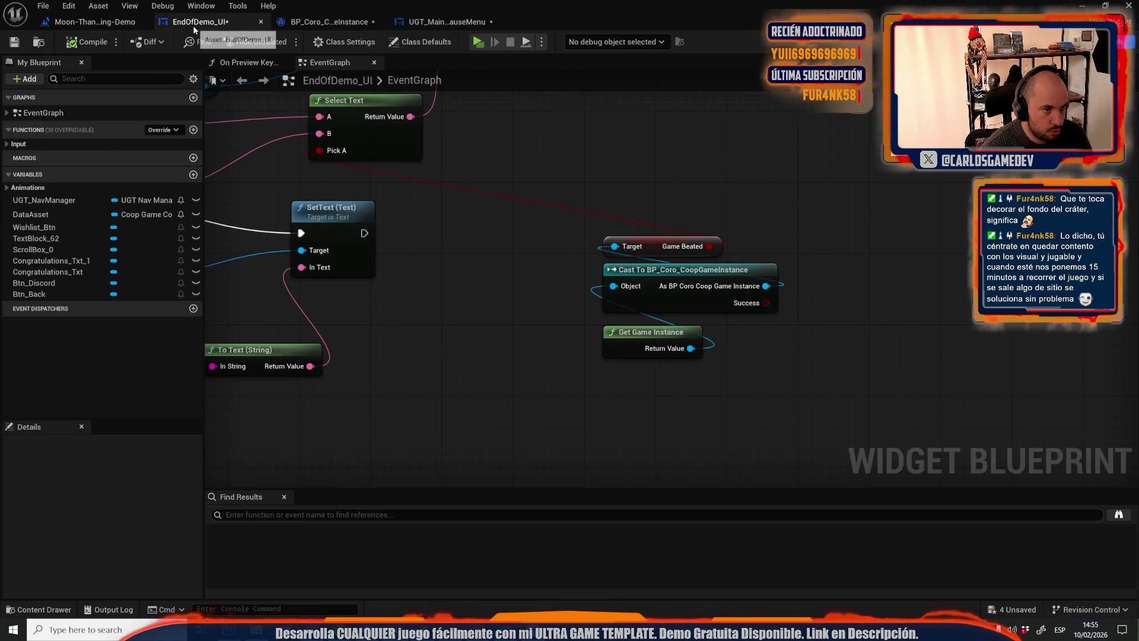
left_click_drag(569, 372, 629, 283)
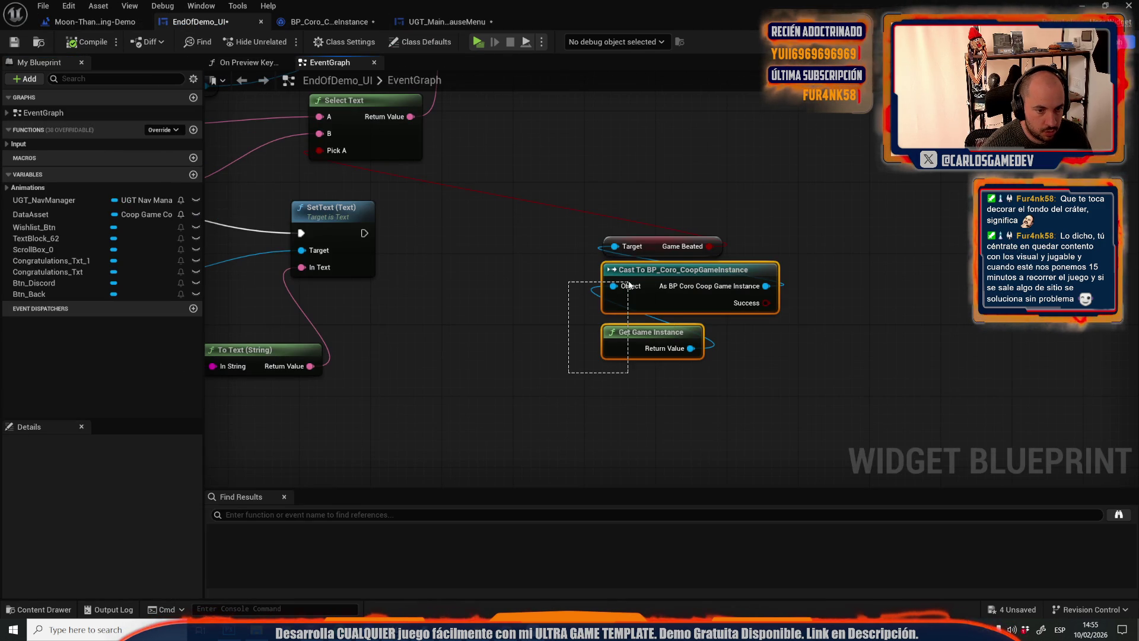
left_click(451, 22)
scroll(435, 286, "down", 3)
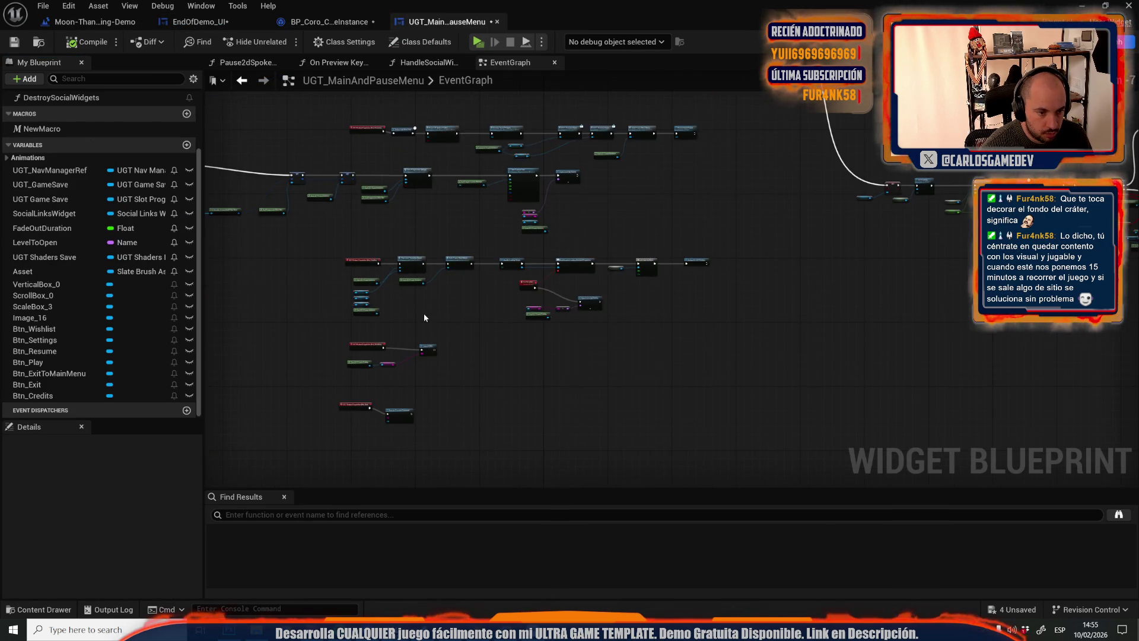
scroll(424, 318, "up", 3)
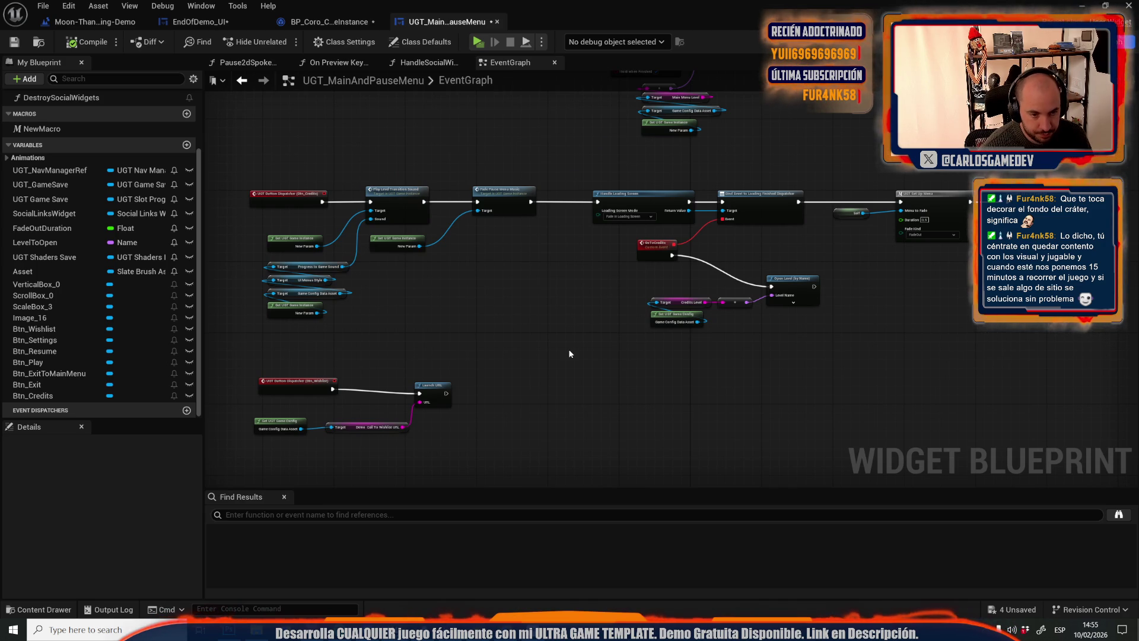
left_click_drag(568, 349, 725, 287)
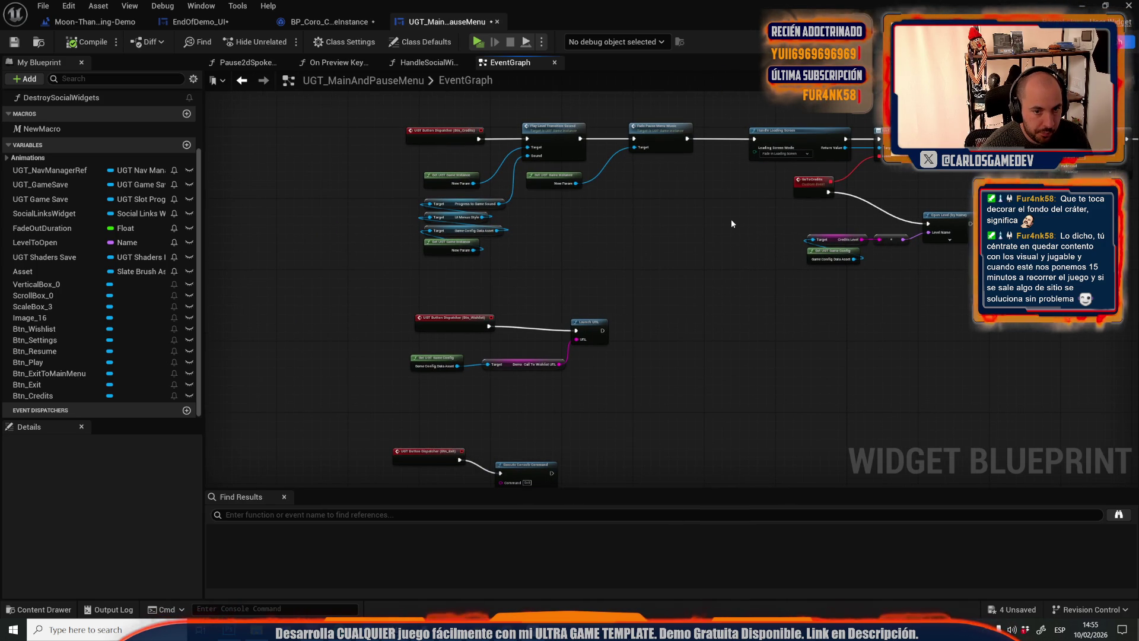
key("ctrl+v")
Make the cast pure and insert a SET Comes to Credits from Menu (true) after Fade Pause Menu Music
scroll(502, 304, "up", 4)
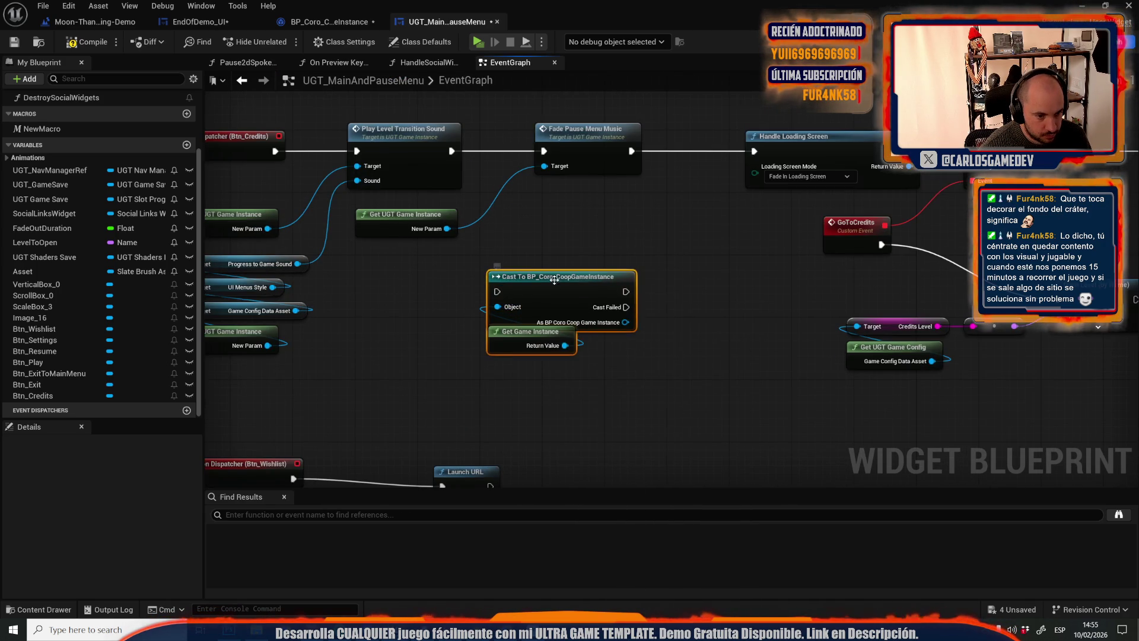
right_click(556, 284)
mouse_move(617, 465)
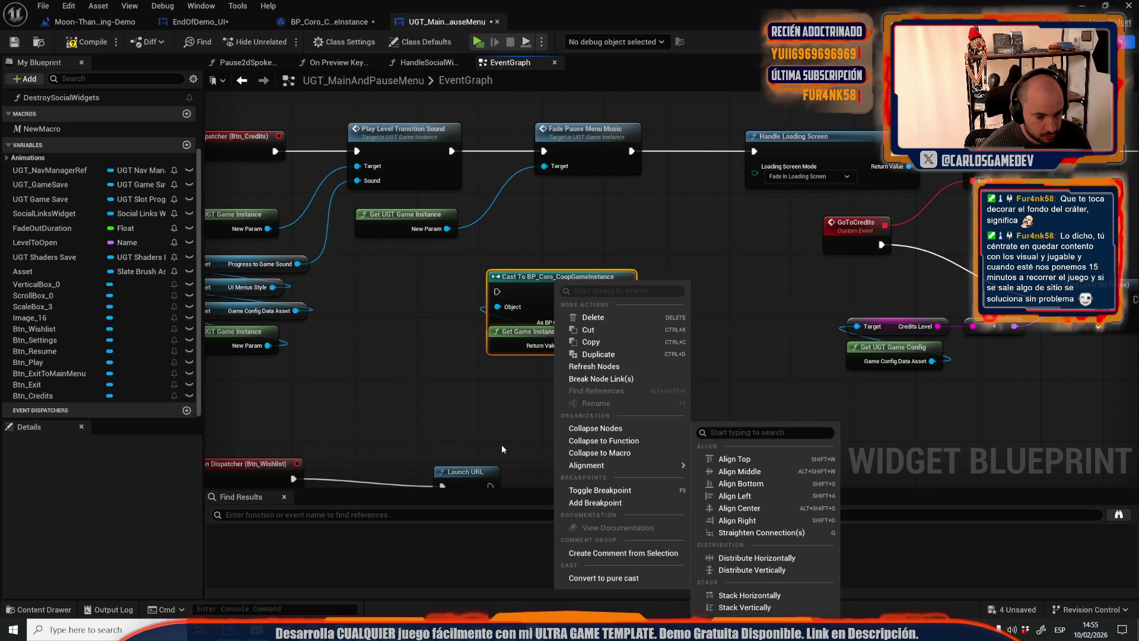
left_click(618, 578)
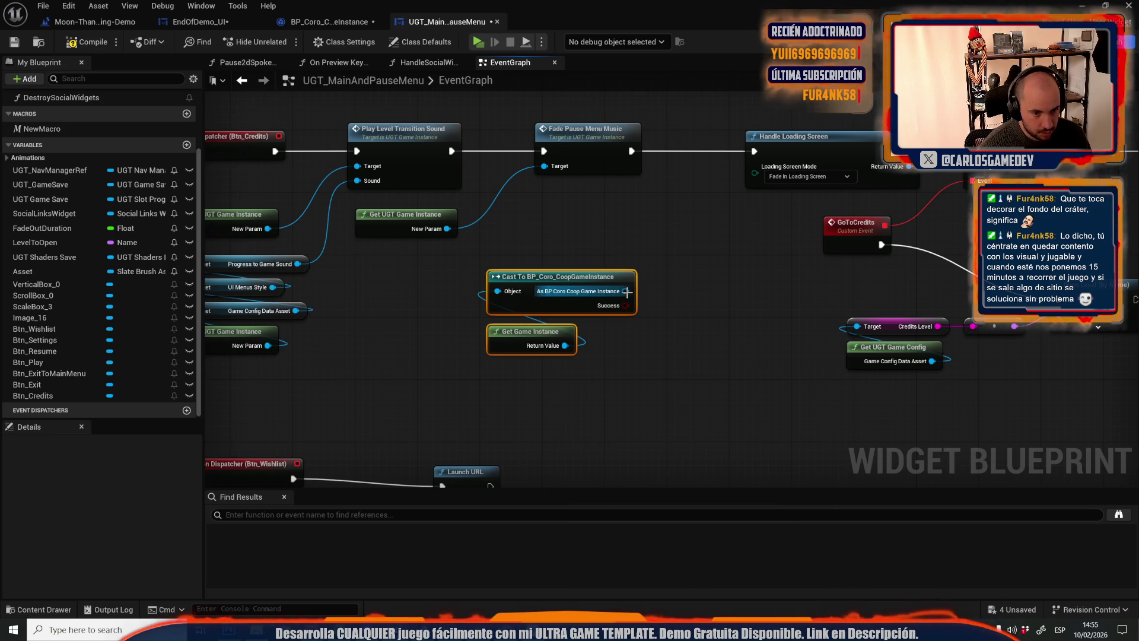
left_click_drag(626, 292, 676, 264)
type("set come to")
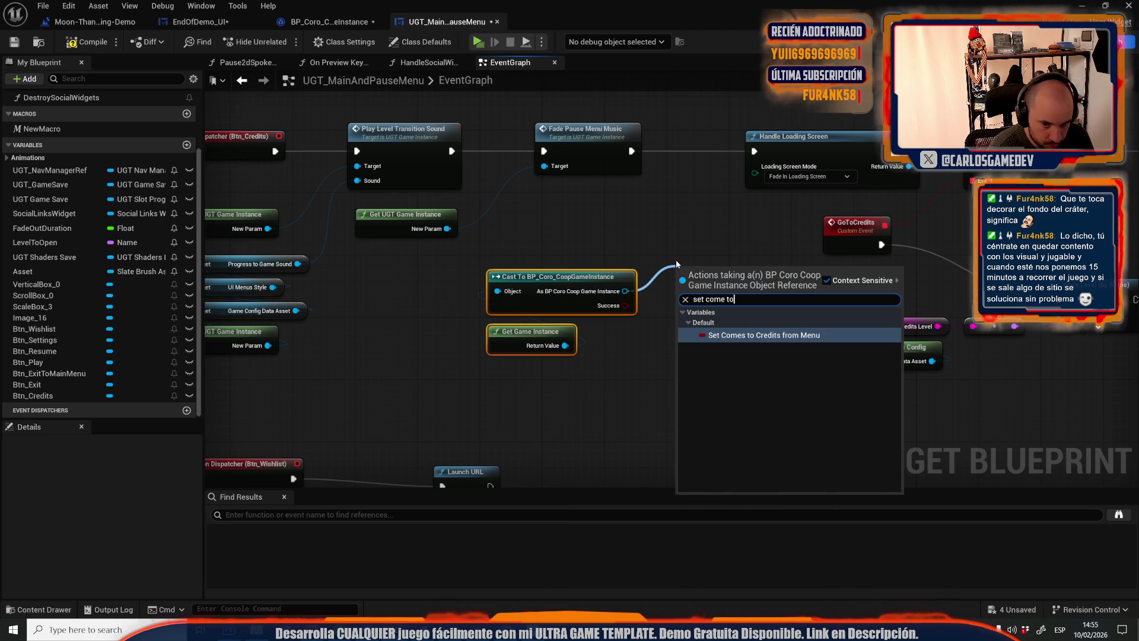
key("Return")
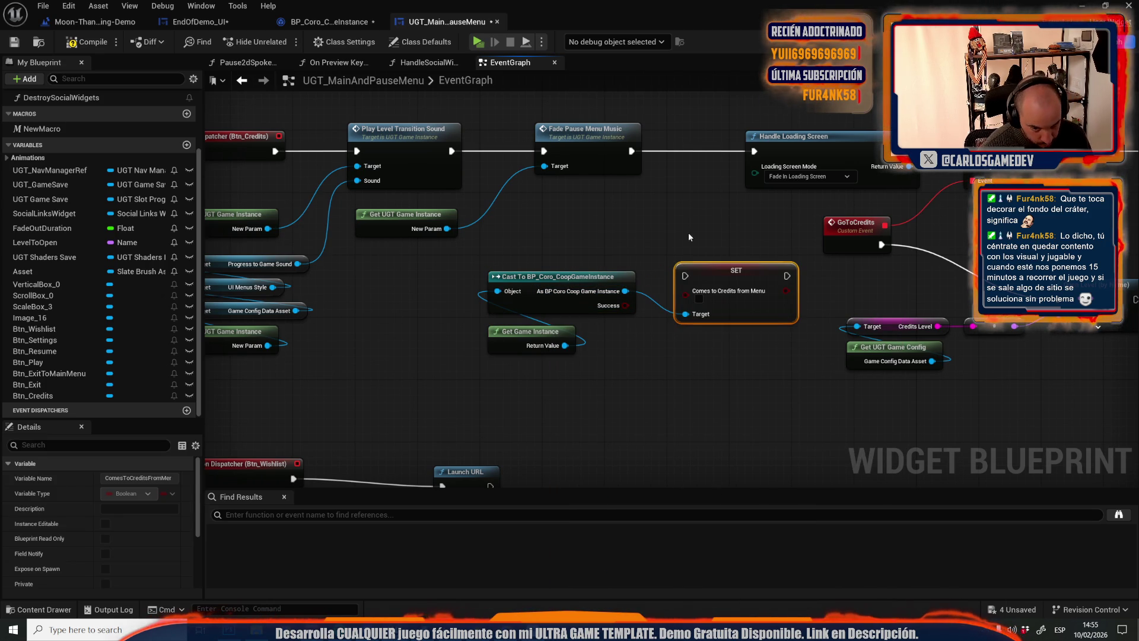
left_click_drag(598, 132, 558, 137)
mouse_move(730, 292)
left_mouse_down()
mouse_move(670, 169)
mouse_move(652, 169)
mouse_move(660, 180)
left_mouse_up()
left_click(629, 166)
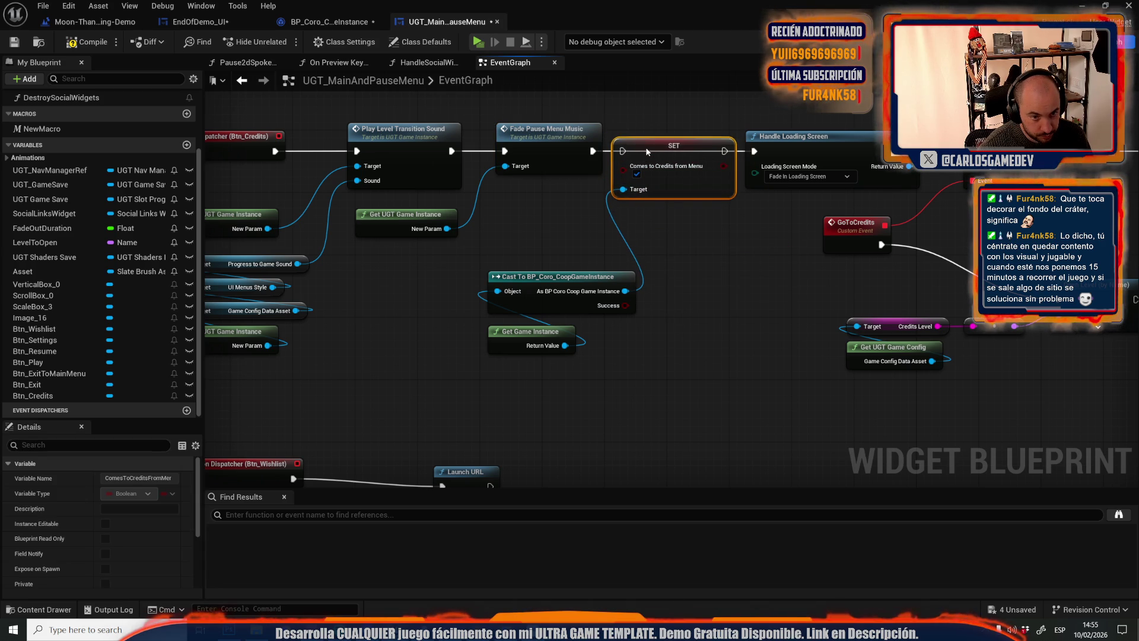
left_click_drag(765, 157, 724, 151)
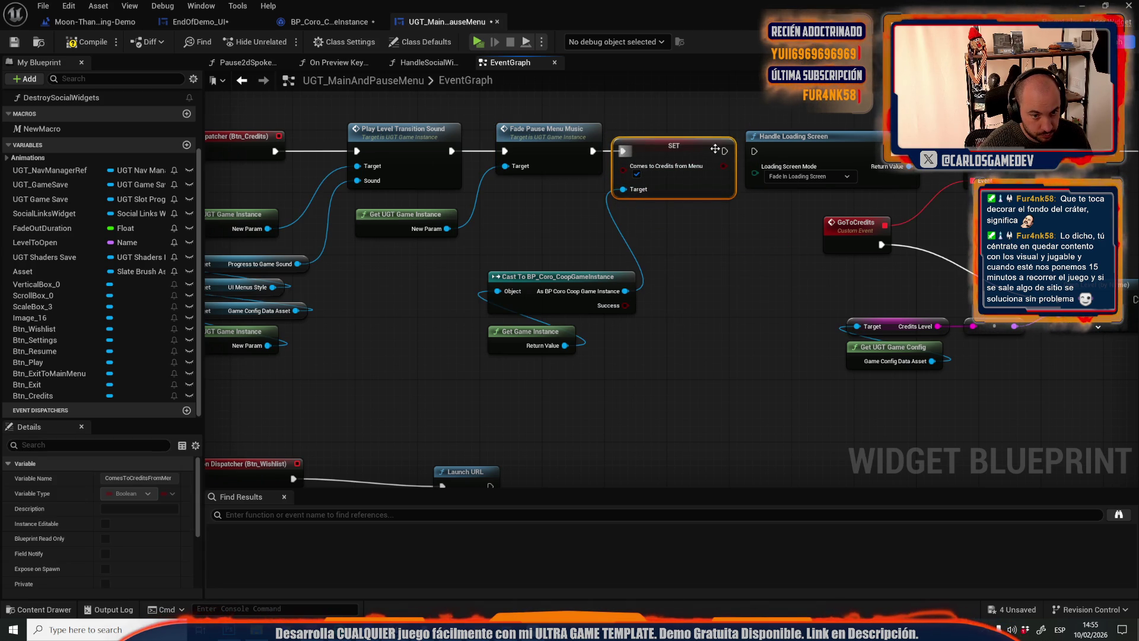
Move the cast nodes under the SET node and compile the menu widget blueprint
mouse_move(485, 411)
left_mouse_down()
mouse_move(621, 318)
mouse_move(639, 267)
left_mouse_up()
left_click_drag(539, 277, 664, 215)
left_click(632, 167, "shift")
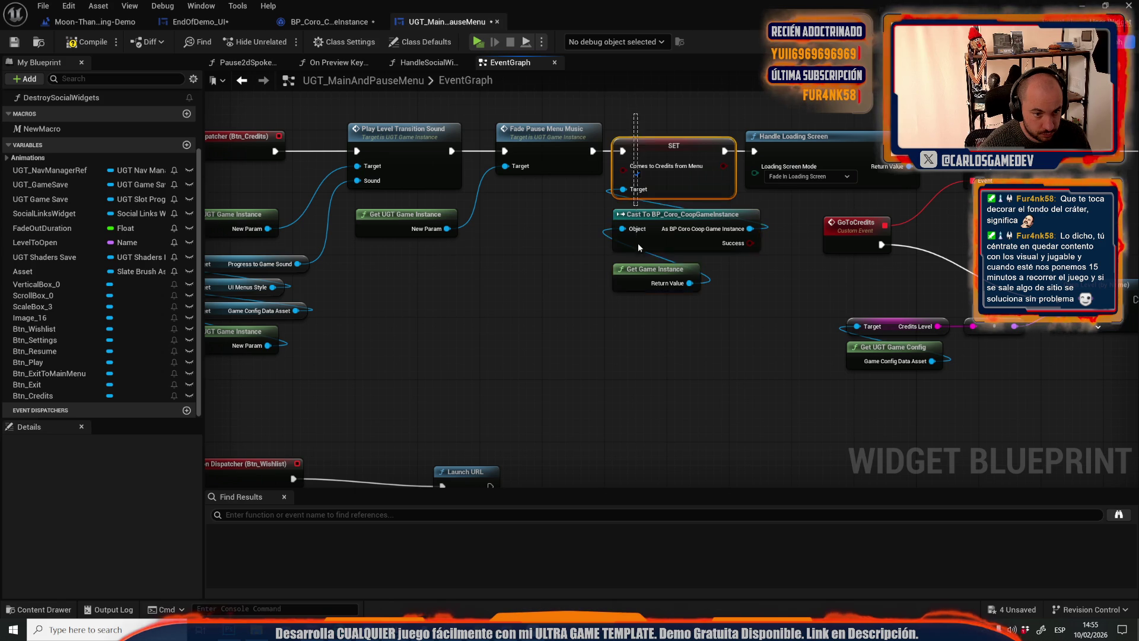
left_click(86, 42)
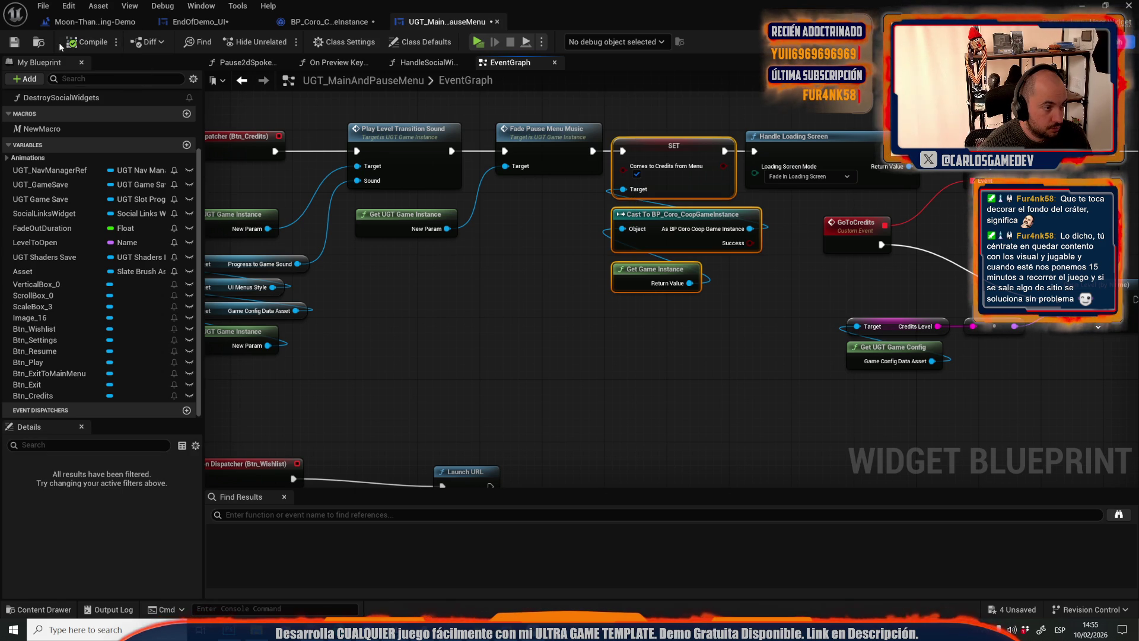
double_click(629, 16)
Save the pending content, open the Moon-05-Lab level, and open its level blueprint
left_click(44, 6)
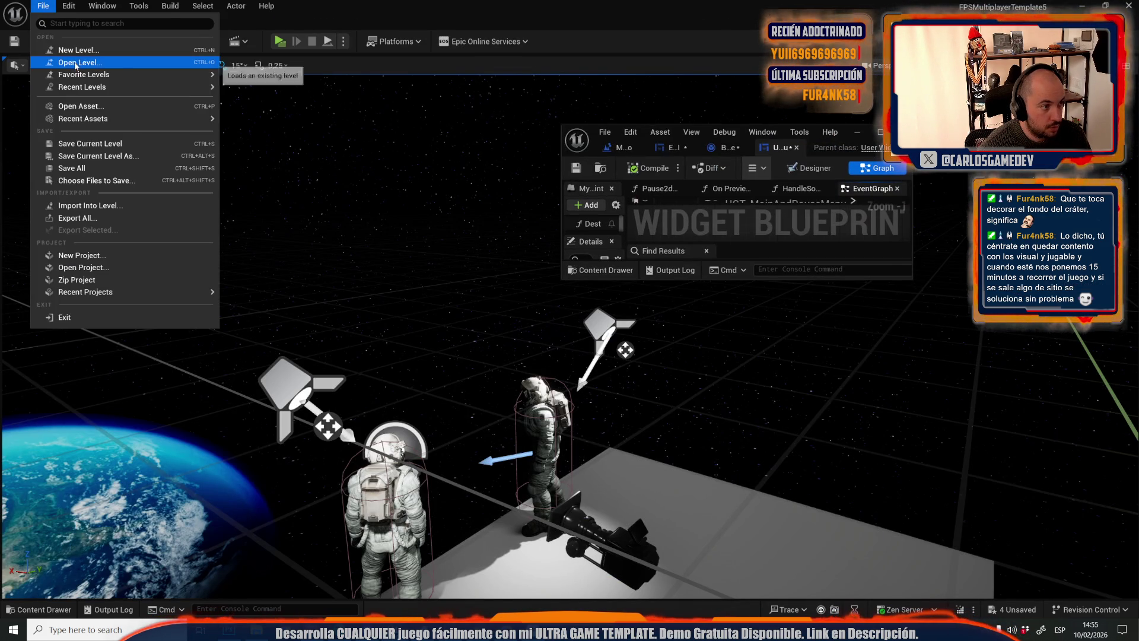
left_click(66, 64)
scroll(677, 351, "down", 2)
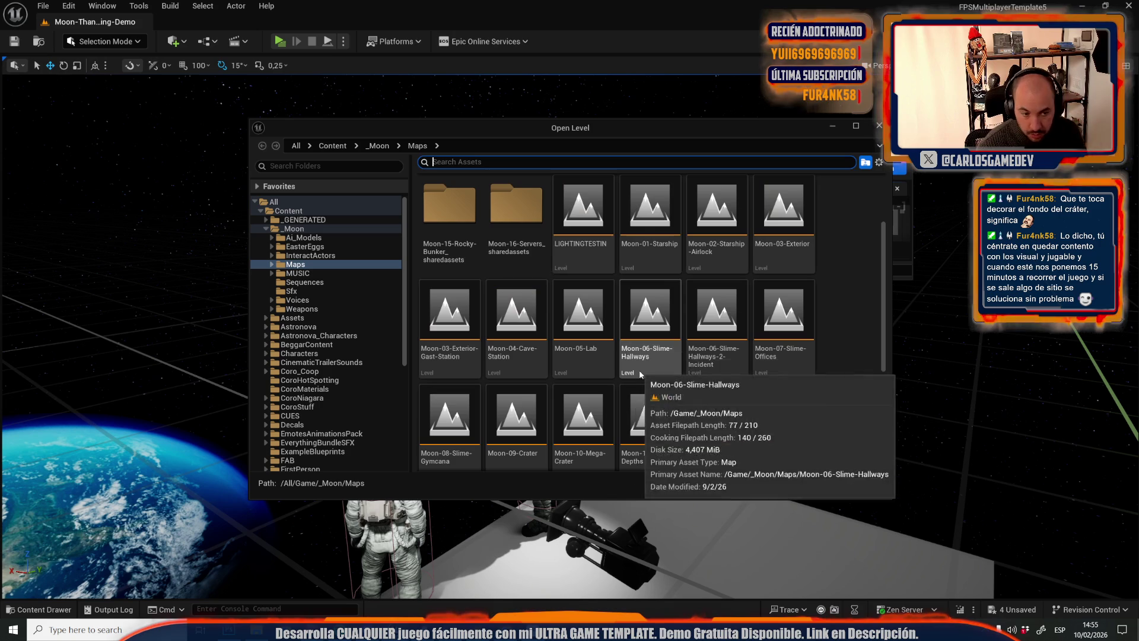
double_click(581, 327)
left_click(584, 440)
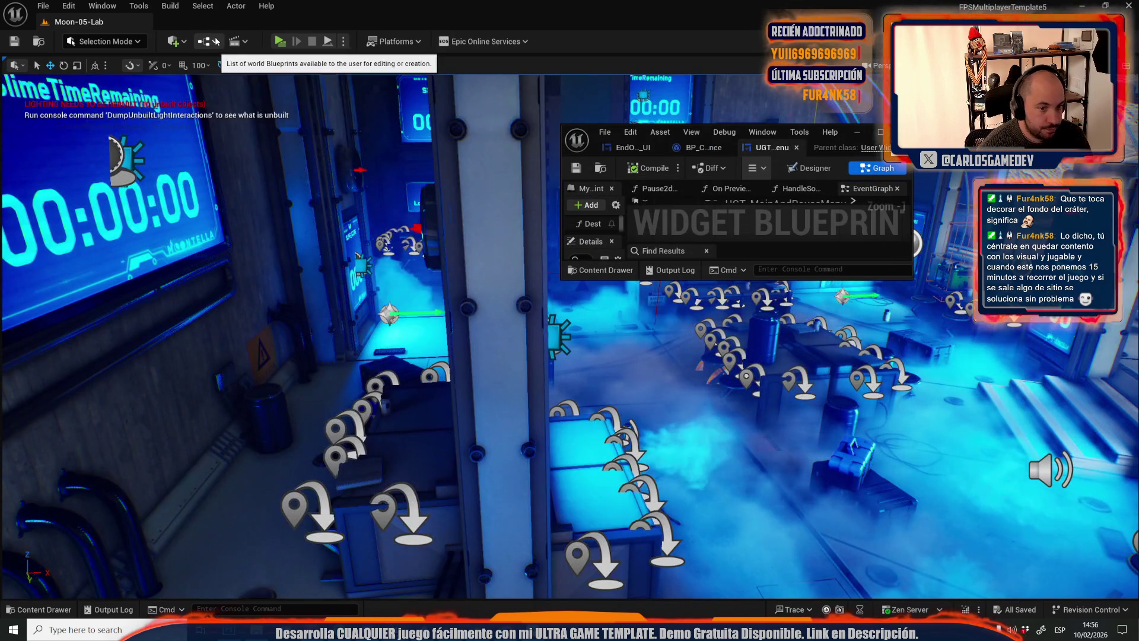
left_click(206, 40)
left_click(235, 125)
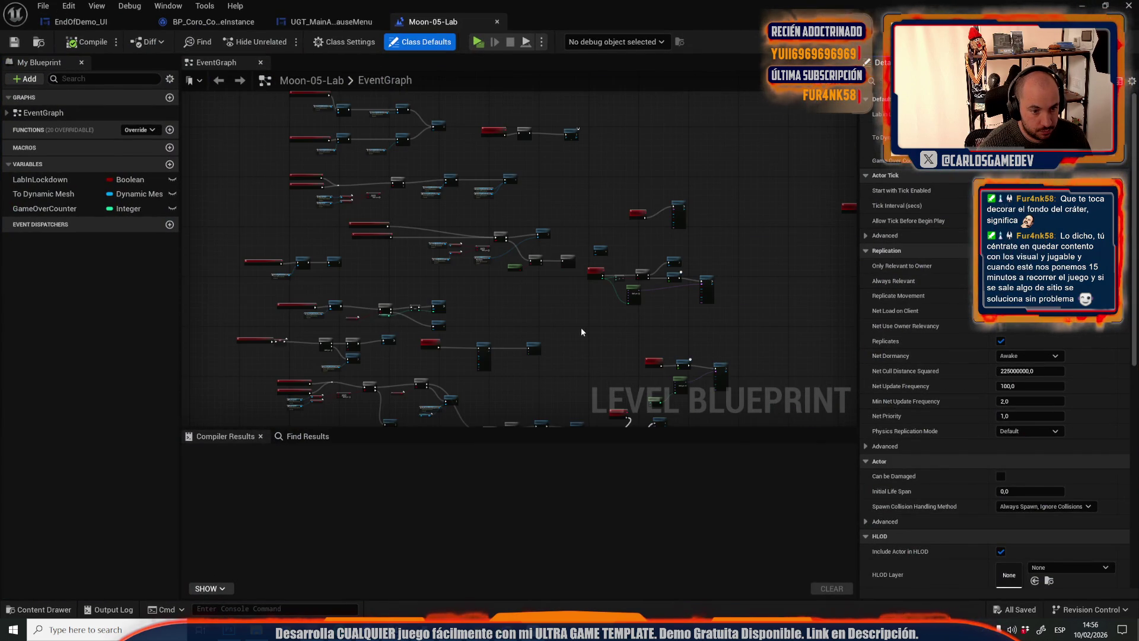
Paste the SET, Cast and Get Game Instance nodes near MC Fade Players and make the cast pure
scroll(670, 261, "up", 8)
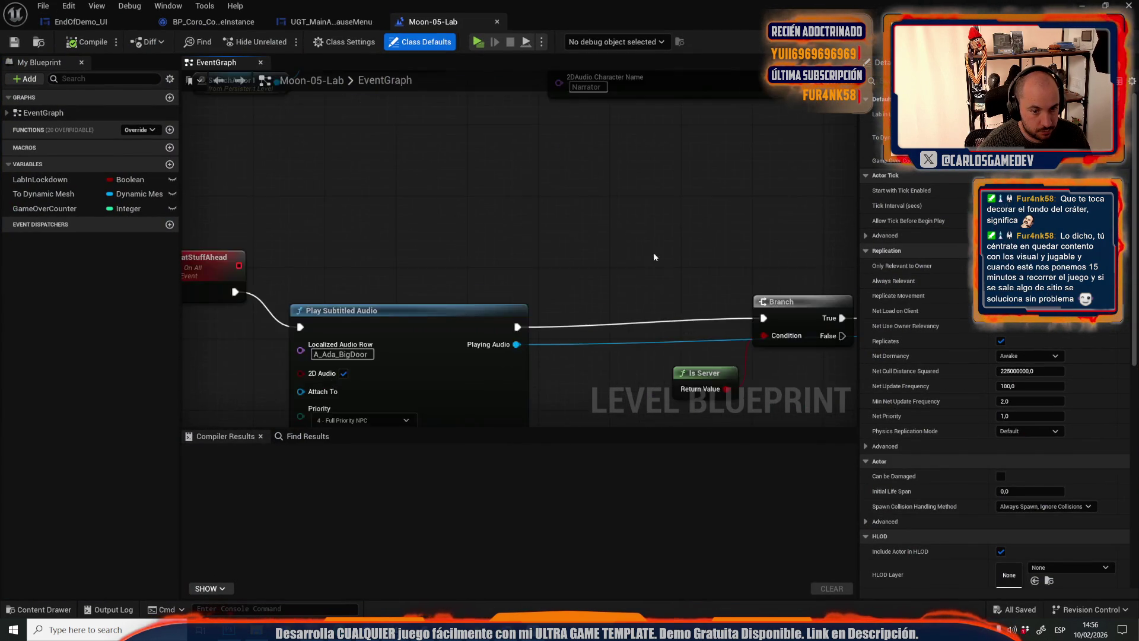
left_click_drag(669, 261, 283, 199)
scroll(437, 242, "down", 2)
left_click_drag(436, 242, 773, 258)
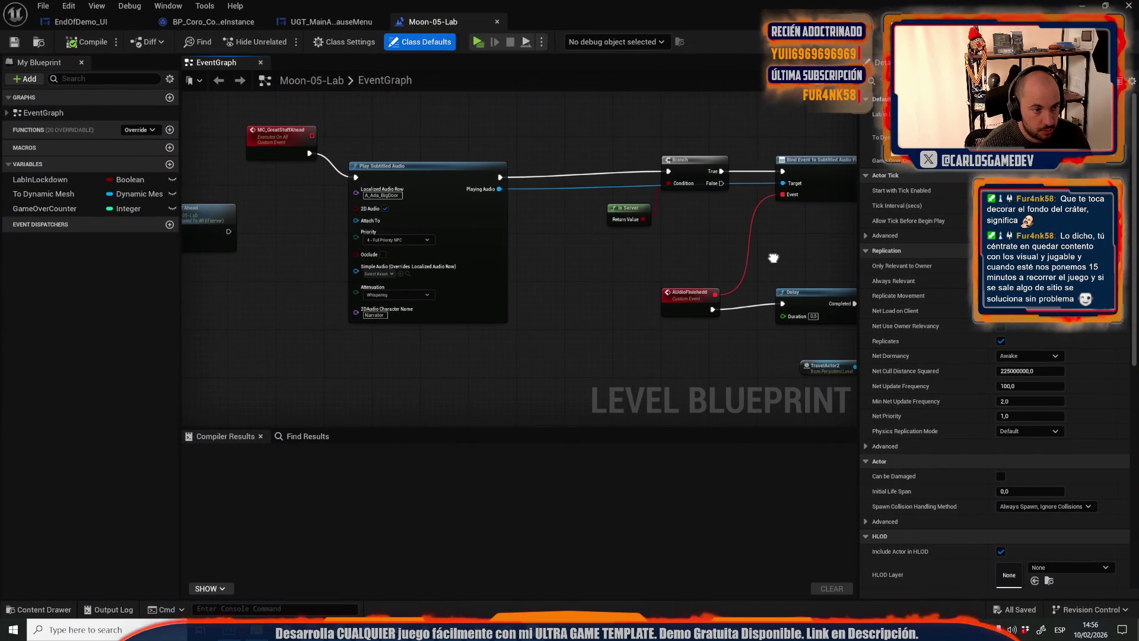
left_click_drag(202, 261, 544, 256)
left_click_drag(427, 291, 435, 213)
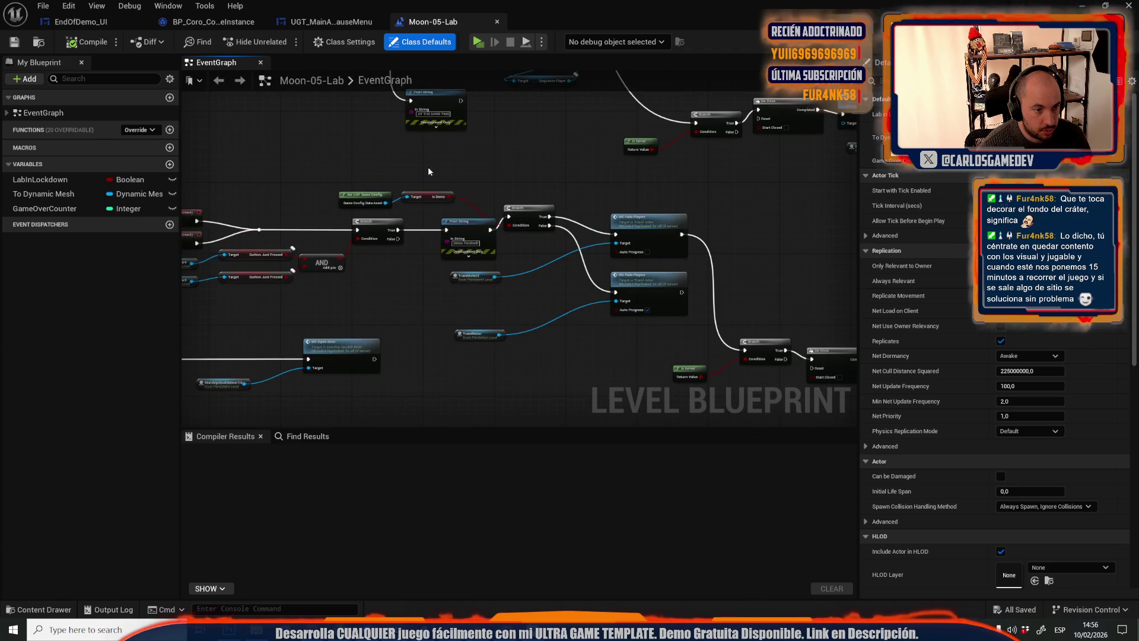
scroll(435, 213, "up", 2)
mouse_move(601, 185)
left_mouse_down()
mouse_move(722, 183)
mouse_move(656, 259)
left_mouse_up()
key("ctrl+v")
mouse_move(750, 268)
left_mouse_down()
mouse_move(487, 241)
mouse_move(475, 251)
left_mouse_up()
right_click(481, 252)
left_click(512, 547)
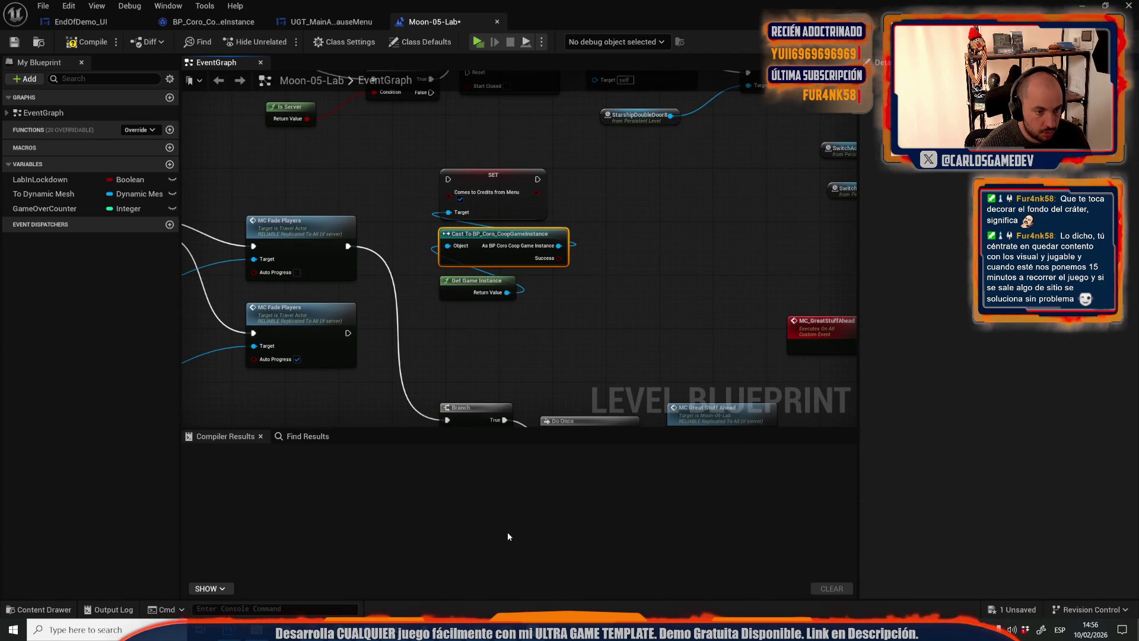
Wire MC Fade Players → SET → Branch, arrange the new nodes, and compile
mouse_move(351, 251)
left_mouse_down()
mouse_move(486, 237)
mouse_move(537, 179)
left_mouse_up()
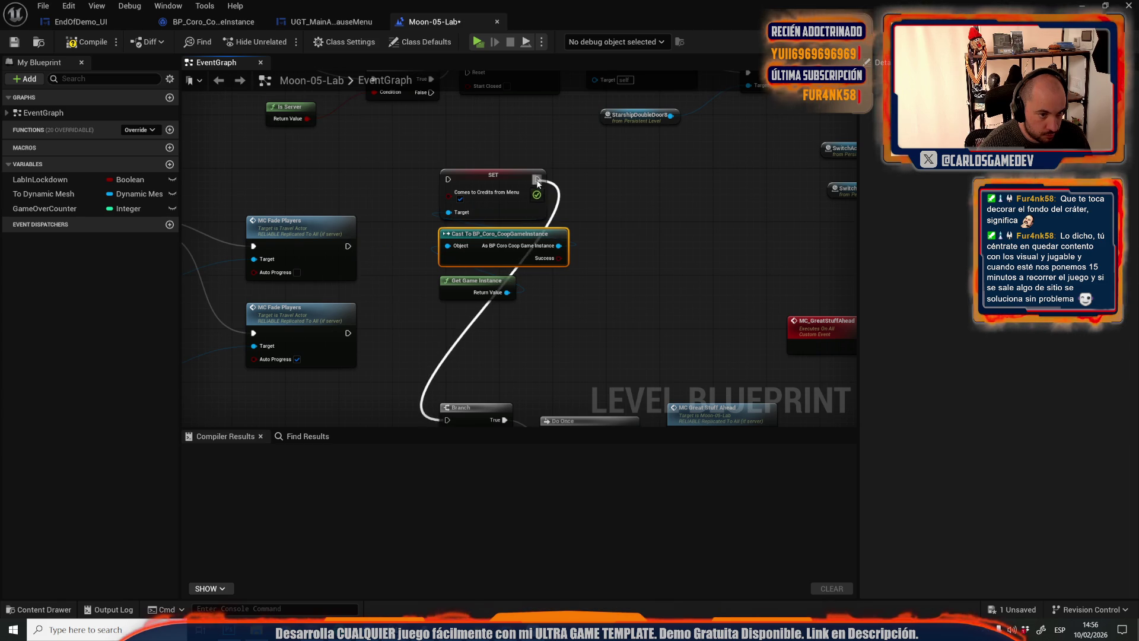
mouse_move(447, 179)
left_mouse_down()
mouse_move(376, 246)
mouse_move(349, 246)
left_mouse_up()
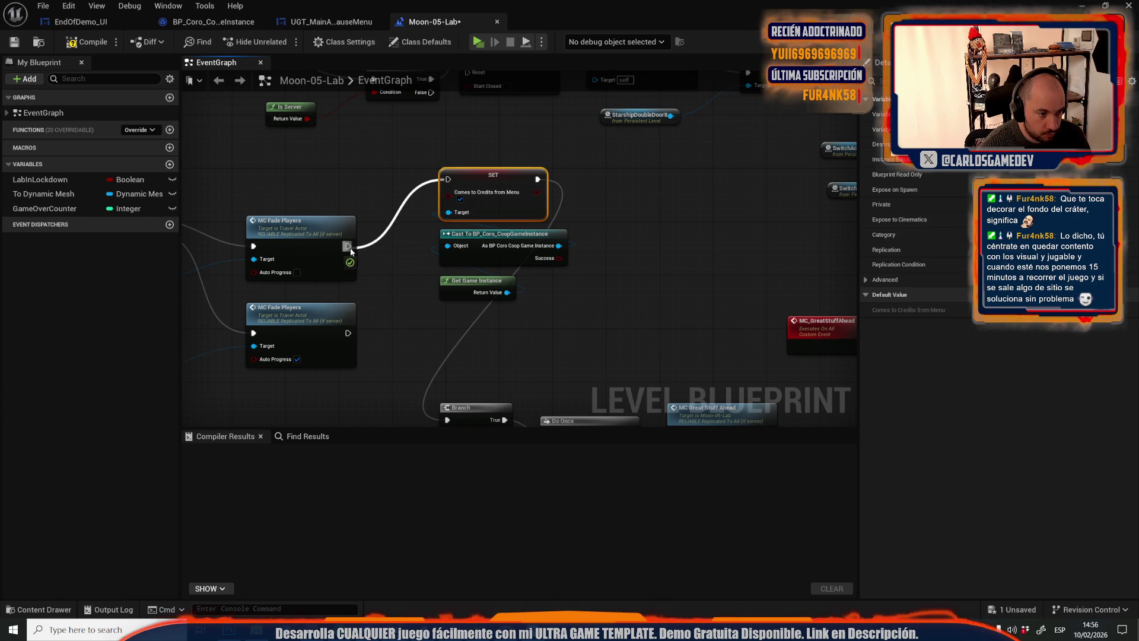
left_click_drag(428, 297, 572, 202)
left_click_drag(504, 233, 467, 293)
scroll(445, 222, "down", 6)
scroll(422, 197, "up", 6)
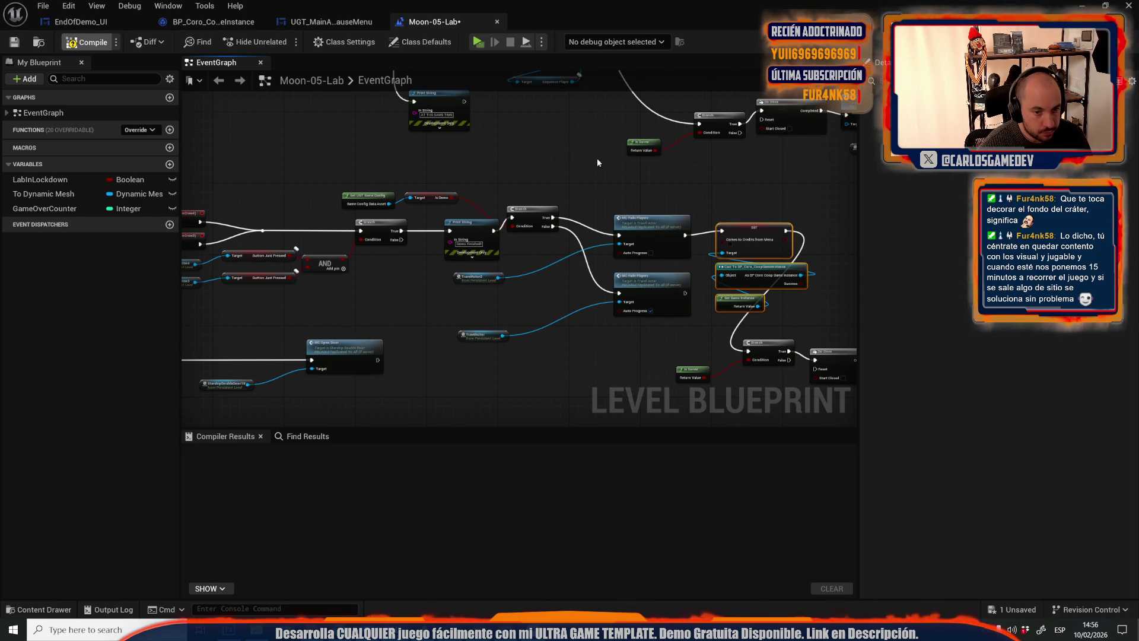
left_click(87, 41)
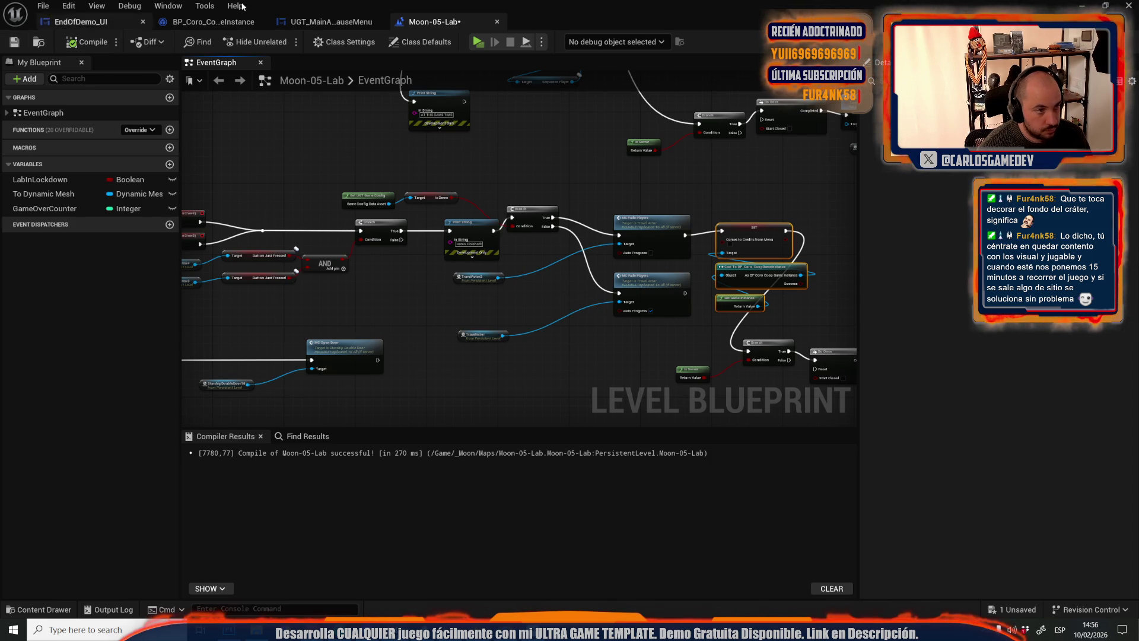
double_click(760, 11)
left_click(42, 5)
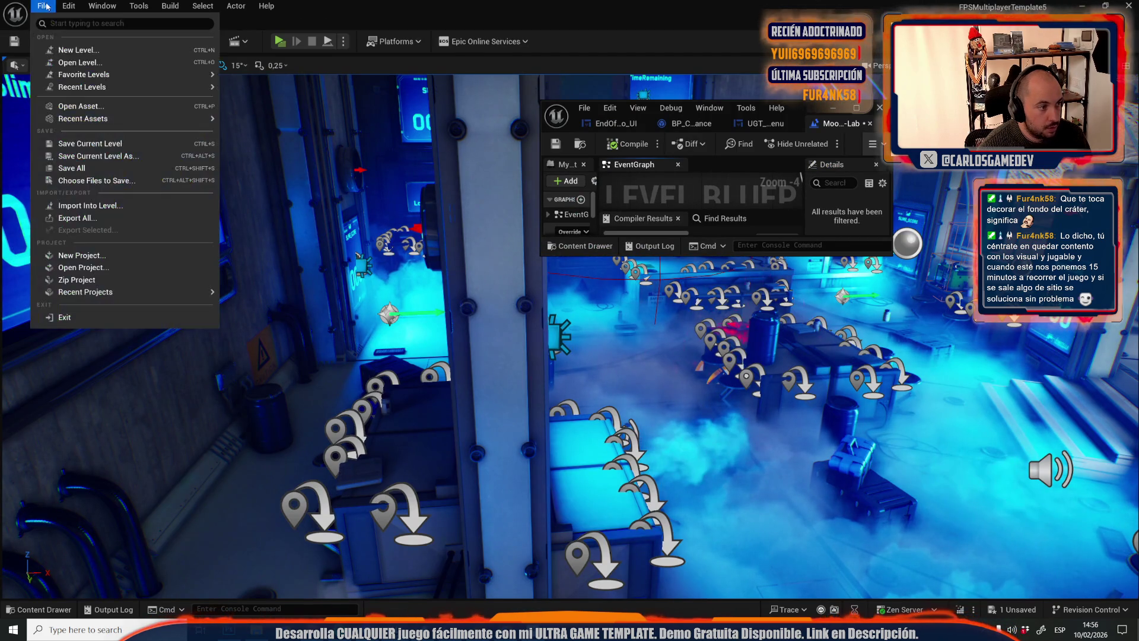
Save Moon-05-Lab and load Moon-16-Servers from the recent levels list
mouse_move(146, 90)
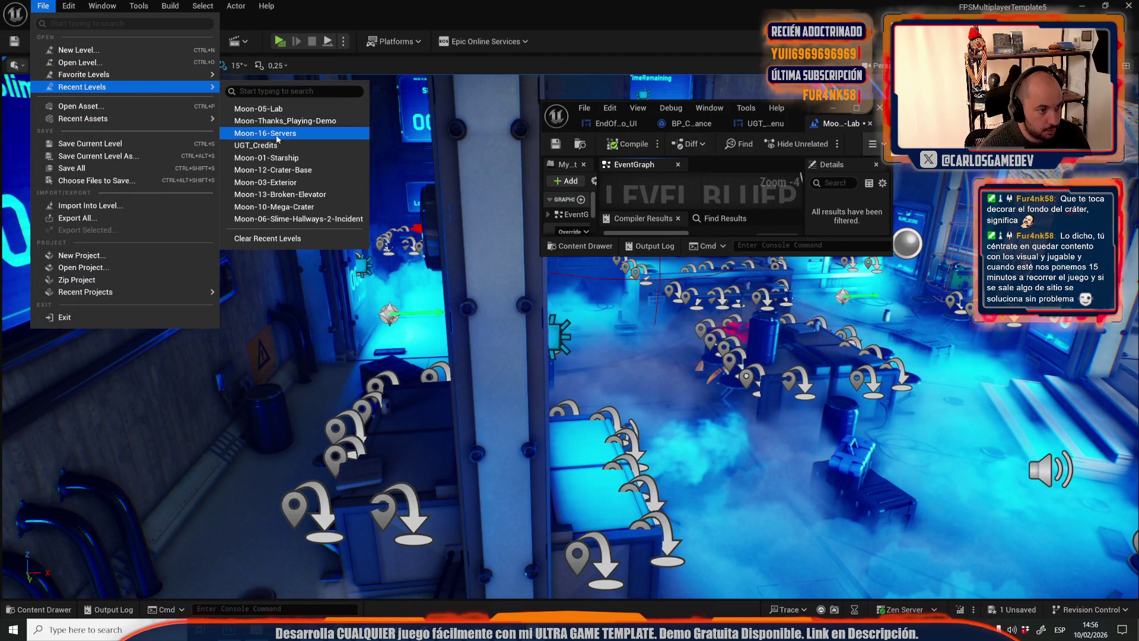
left_click(285, 121)
left_click(596, 439)
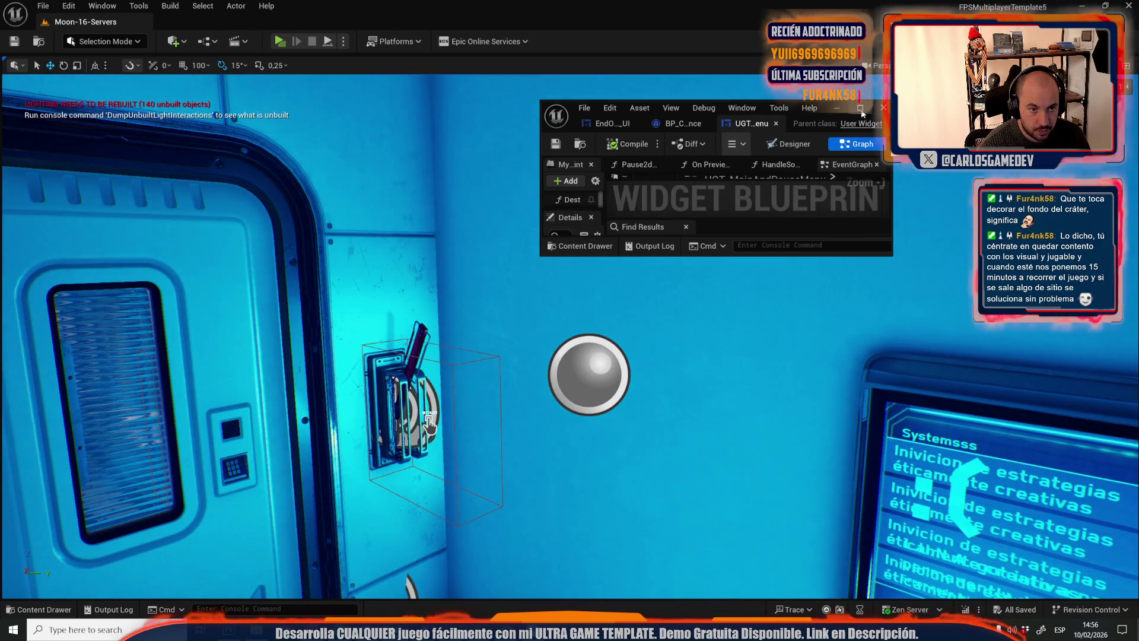
Review the menu widget graph, then open the Moon-16-Servers level blueprint maximized
left_click(859, 108)
scroll(652, 284, "down", 4)
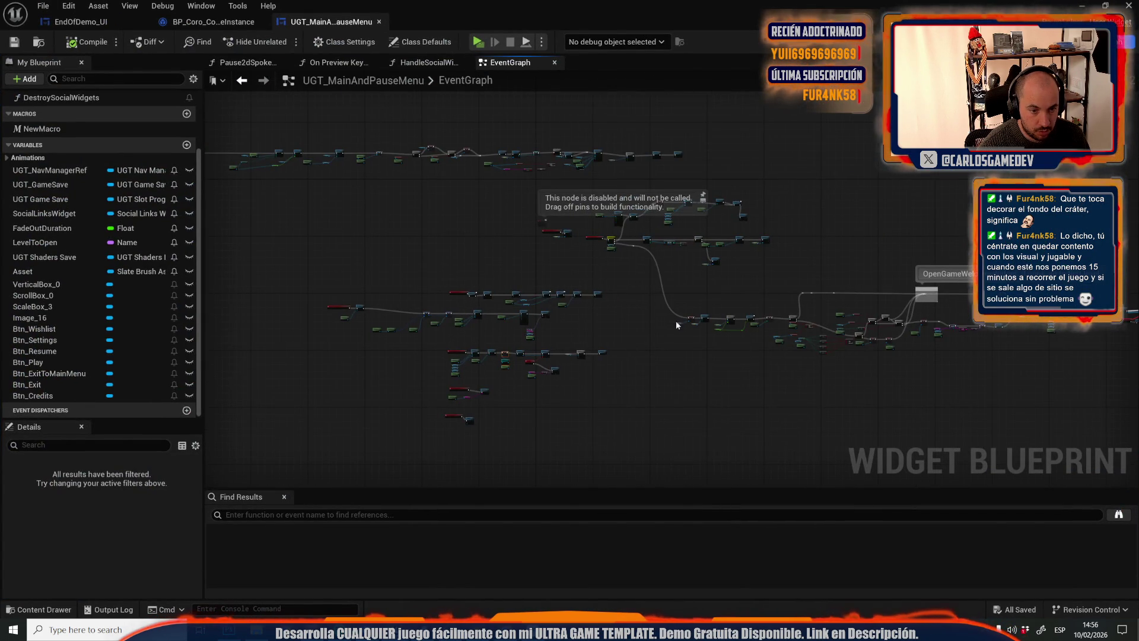
scroll(578, 202, "up", 3)
scroll(636, 203, "down", 3)
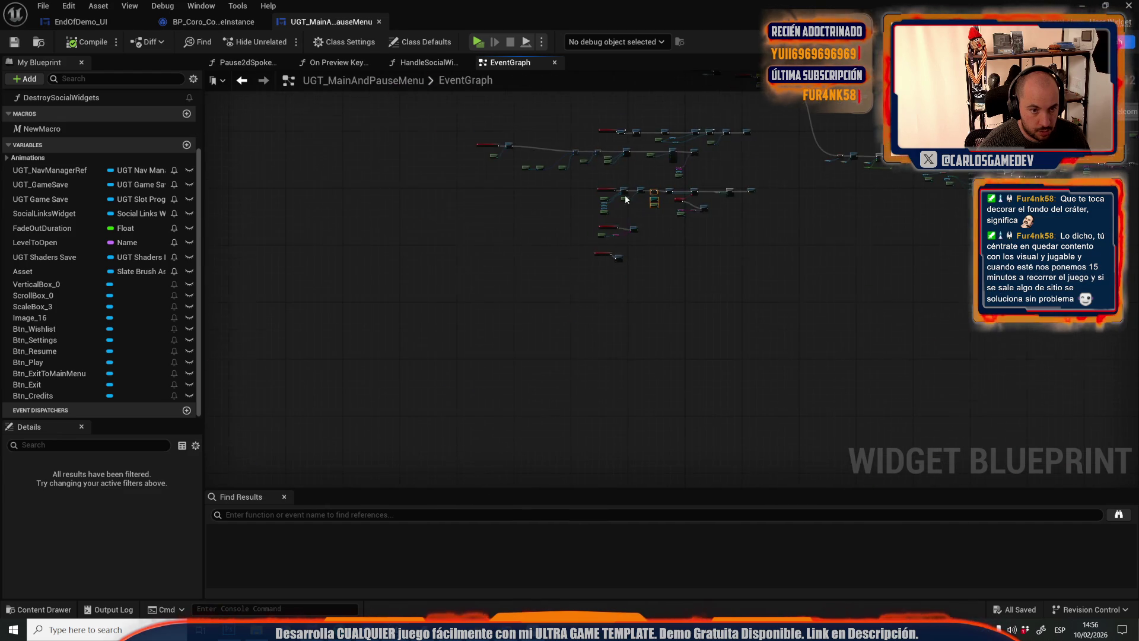
scroll(626, 193, "up", 3)
scroll(735, 310, "up", 1)
scroll(299, 319, "down", 2)
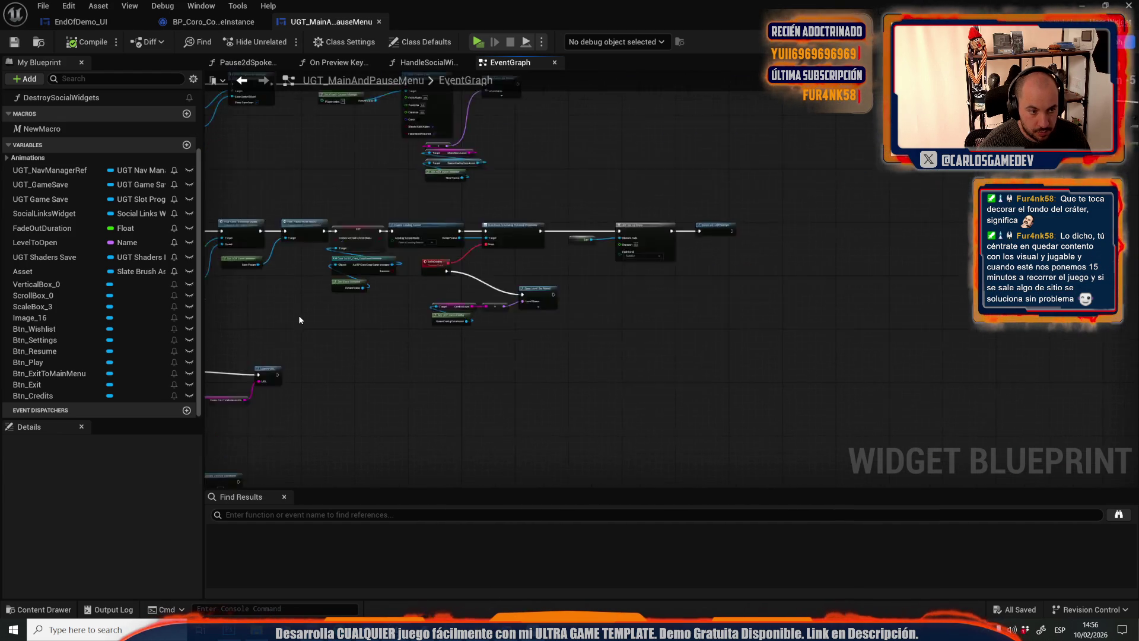
key("super+Down")
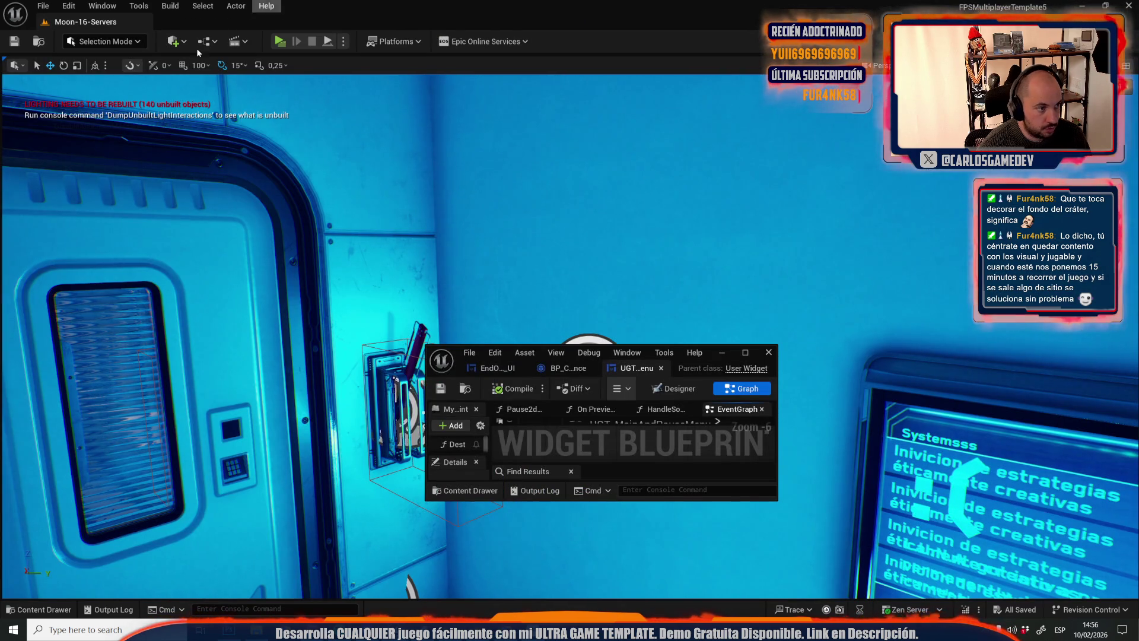
left_click(204, 42)
left_click(251, 122)
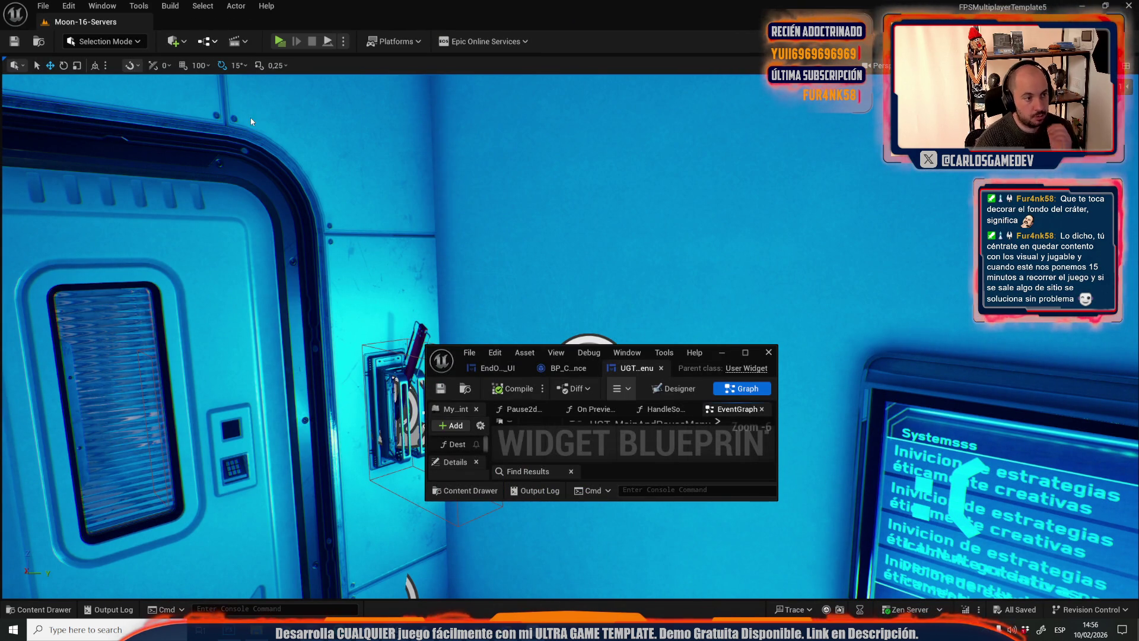
left_click(741, 353)
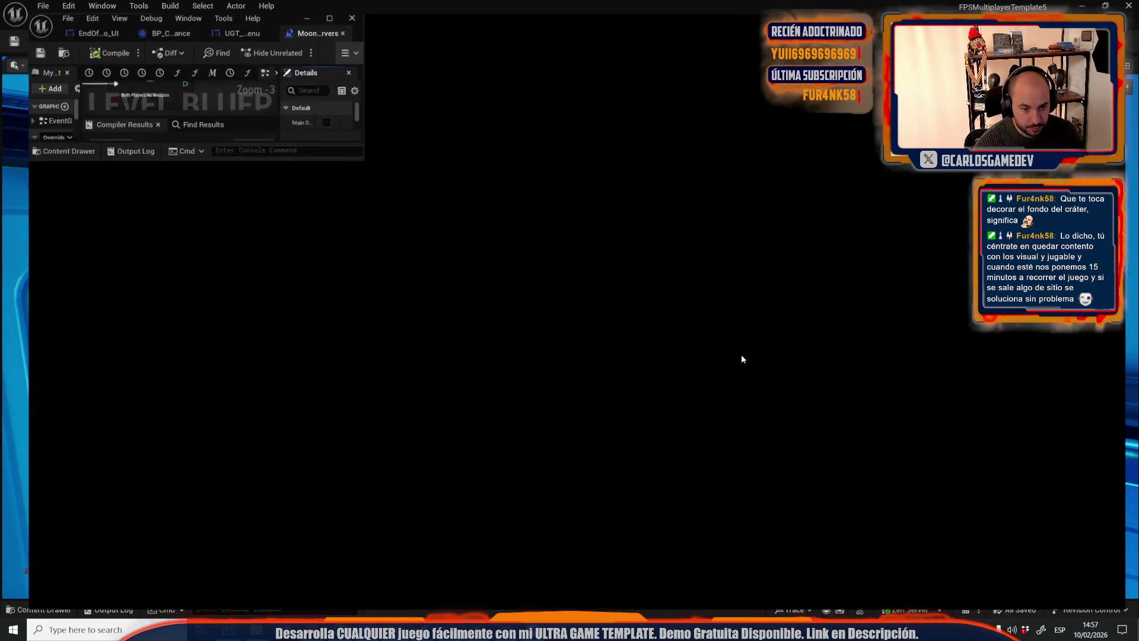
Survey the Moon-16-Servers EventGraph, including the Get All Widgets and For Each Loop nodes
scroll(501, 349, "up", 1)
scroll(324, 242, "up", 2)
scroll(324, 242, "down", 8)
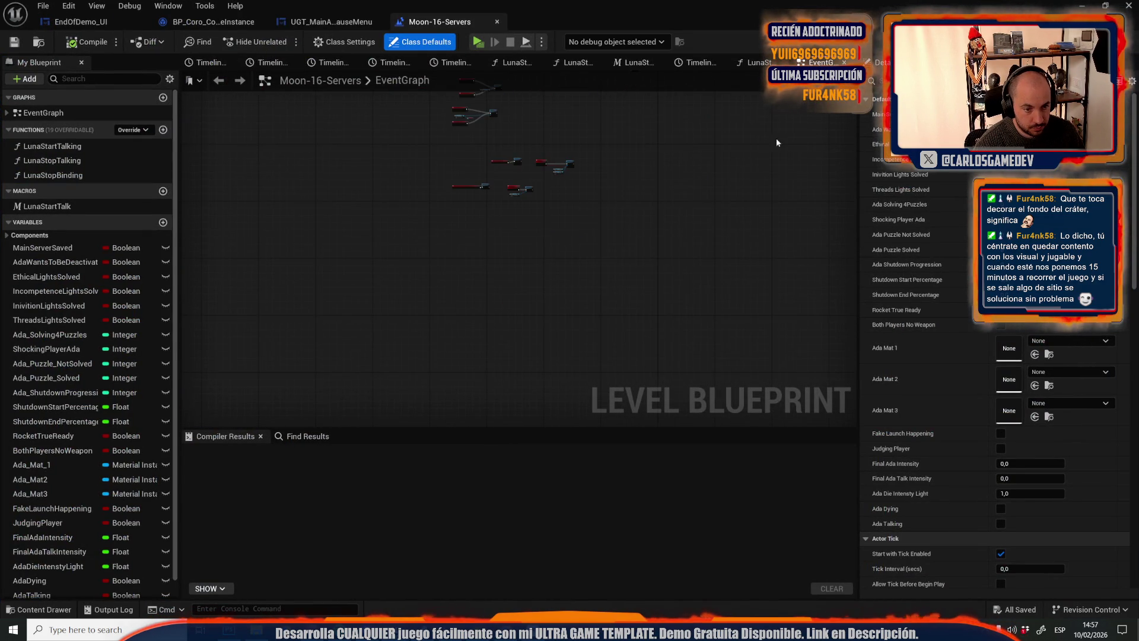
scroll(432, 136, "up", 8)
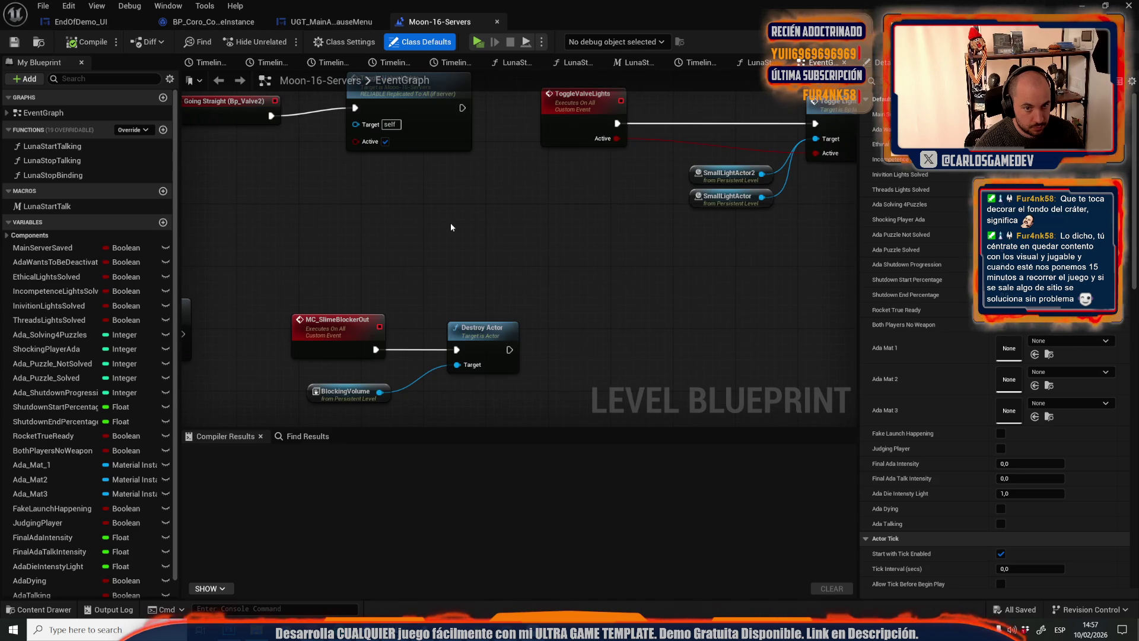
scroll(450, 223, "down", 6)
scroll(641, 255, "down", 4)
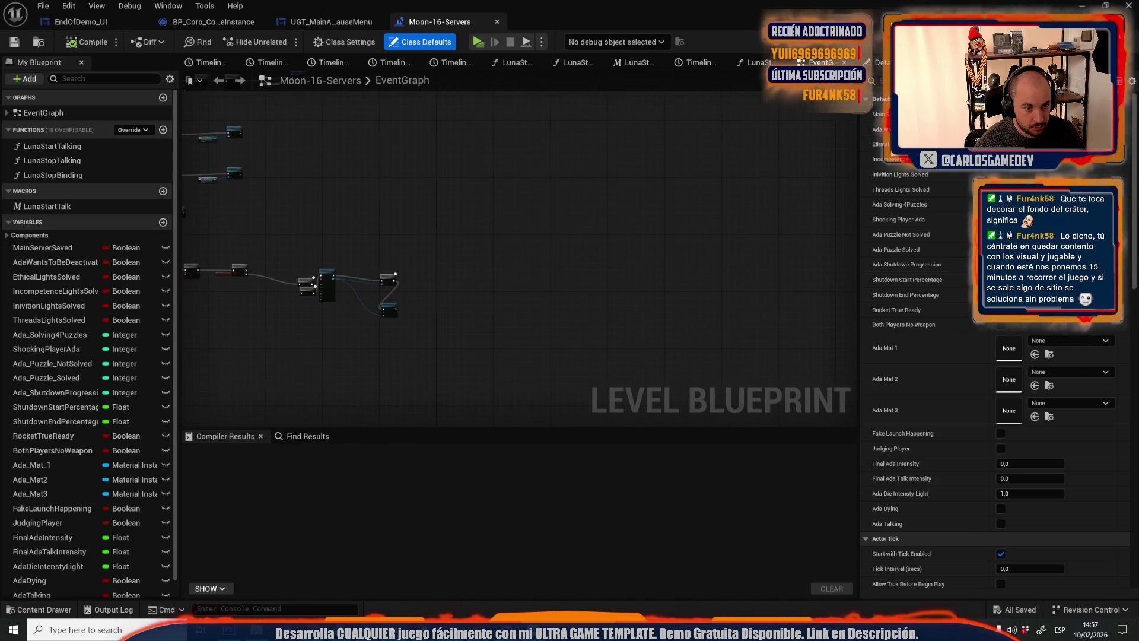
left_click_drag(488, 593, 499, 423)
scroll(623, 376, "up", 8)
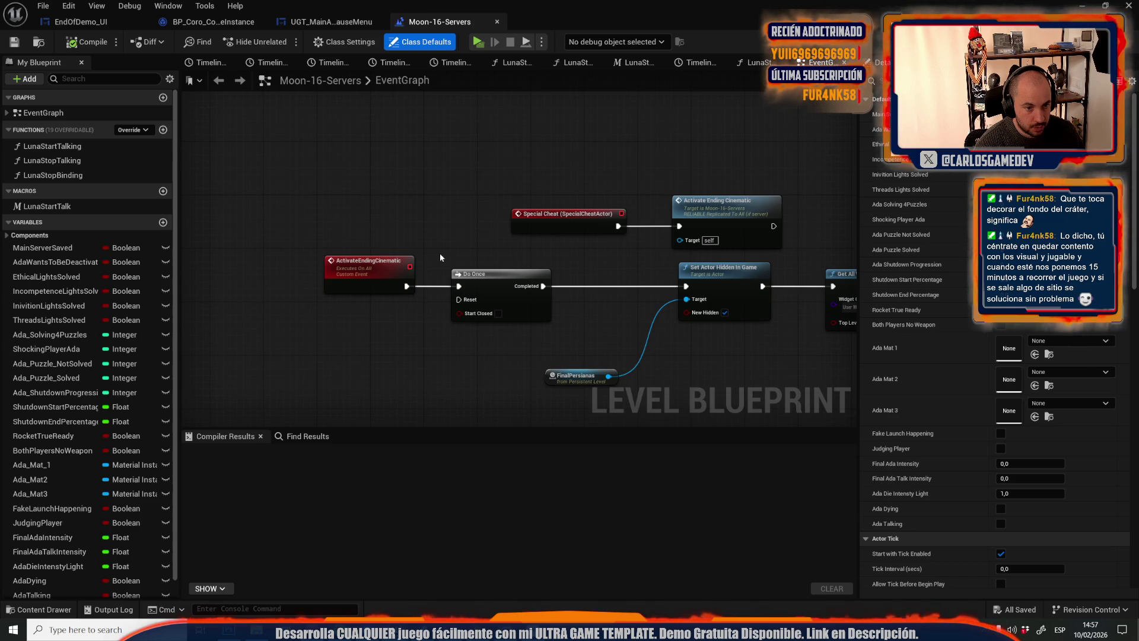
mouse_move(572, 215)
left_mouse_down()
mouse_move(540, 205)
mouse_move(485, 315)
mouse_move(533, 342)
mouse_move(494, 289)
mouse_move(700, 326)
mouse_move(622, 238)
mouse_move(545, 272)
left_mouse_up()
scroll(485, 314, "down", 1)
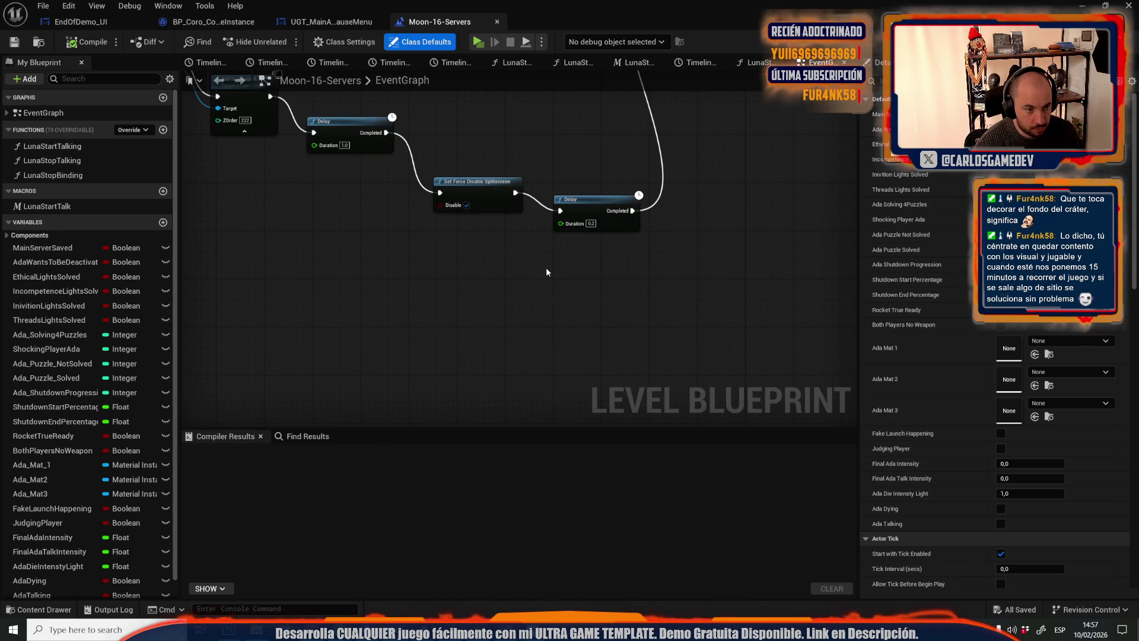
scroll(554, 282, "down", 3)
scroll(668, 204, "up", 6)
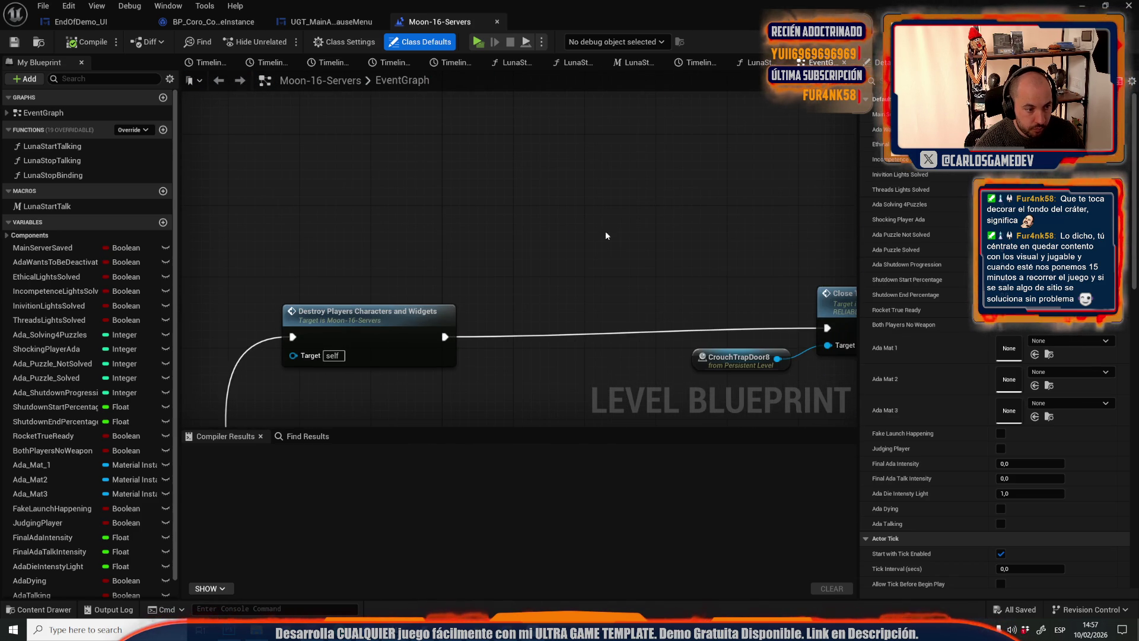
Frame the Set Actor Hidden in Game chain and paste the SET, Cast and Get Game Instance nodes
mouse_move(600, 247)
left_mouse_down()
mouse_move(540, 259)
mouse_move(268, 172)
left_mouse_up()
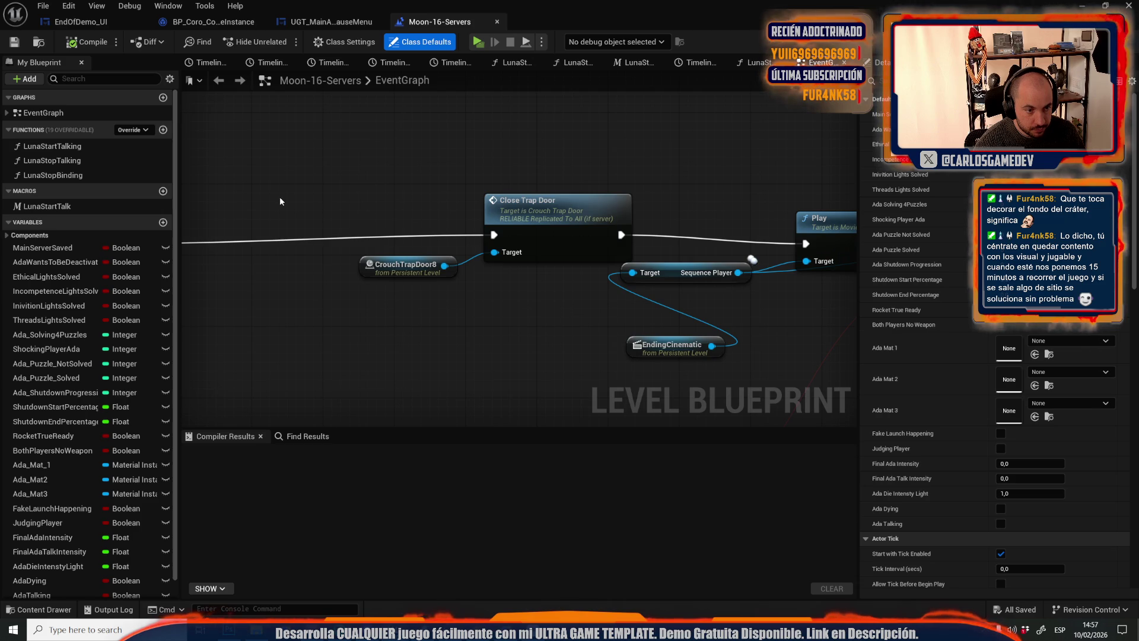
scroll(280, 195, "down", 2)
left_click_drag(275, 310, 561, 222)
scroll(476, 241, "up", 2)
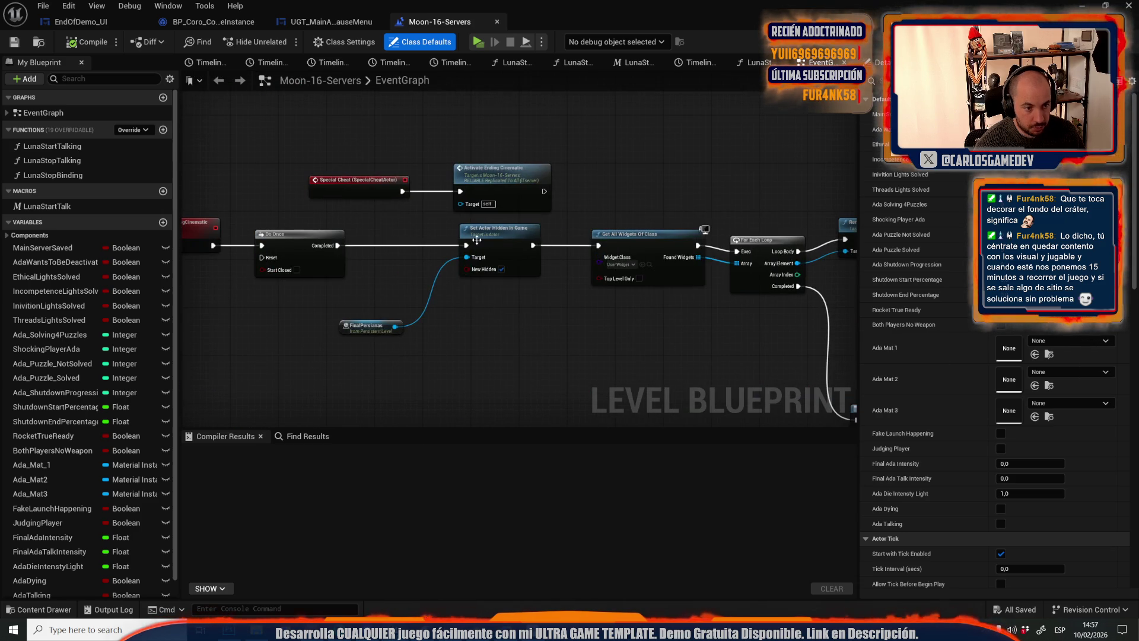
mouse_move(259, 242)
left_mouse_down()
mouse_move(409, 238)
mouse_move(276, 252)
left_mouse_up()
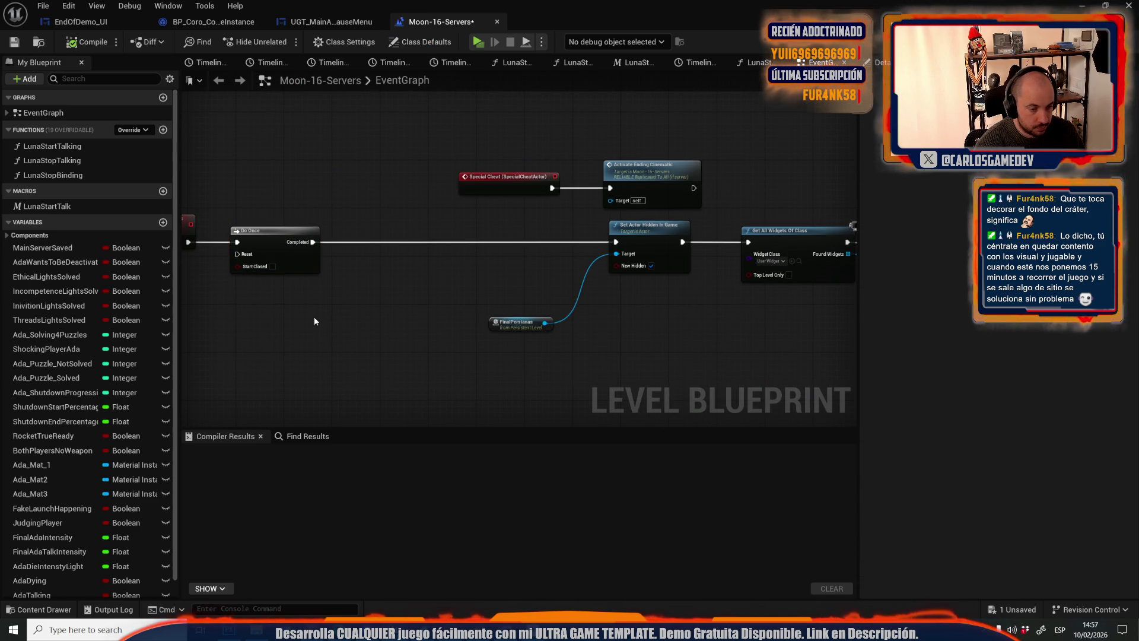
key("ctrl+v")
Make the cast pure and add a Set Game Beated (true) after the Comes to Credits SET
scroll(334, 340, "up", 2)
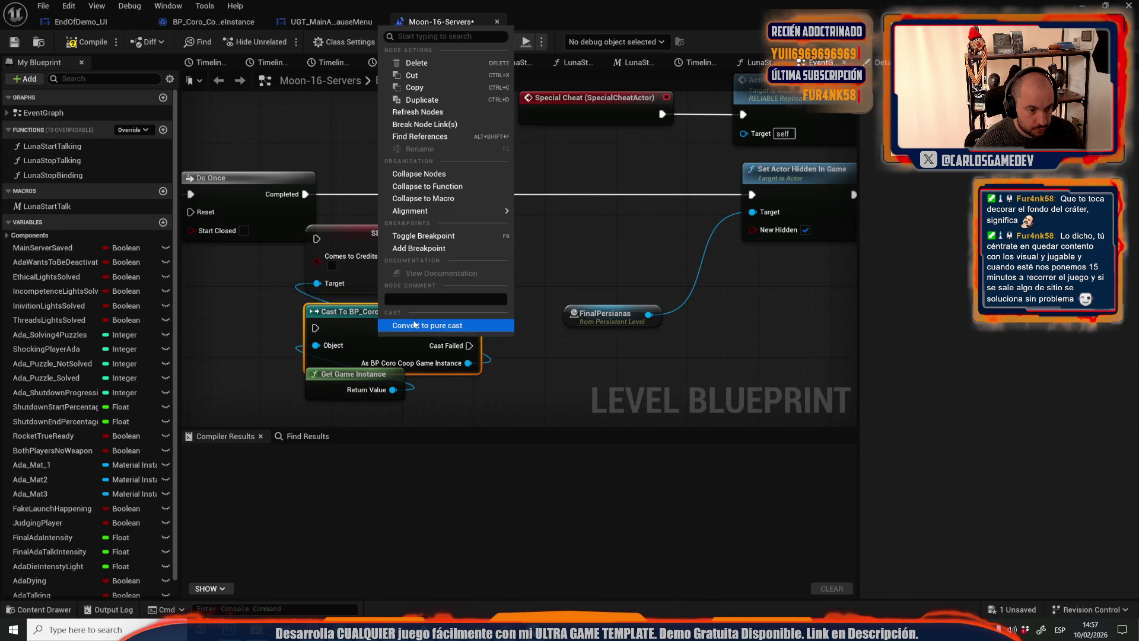
left_click(403, 326)
left_click_drag(468, 328, 507, 284)
type("set beat")
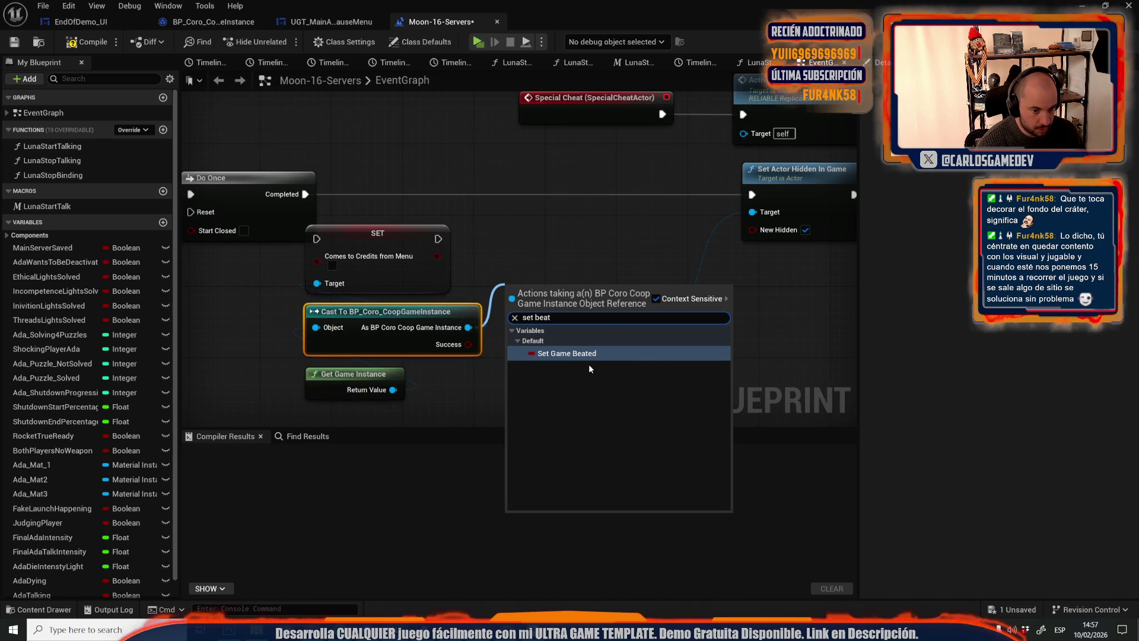
left_click(586, 355)
left_click_drag(527, 222, 538, 241)
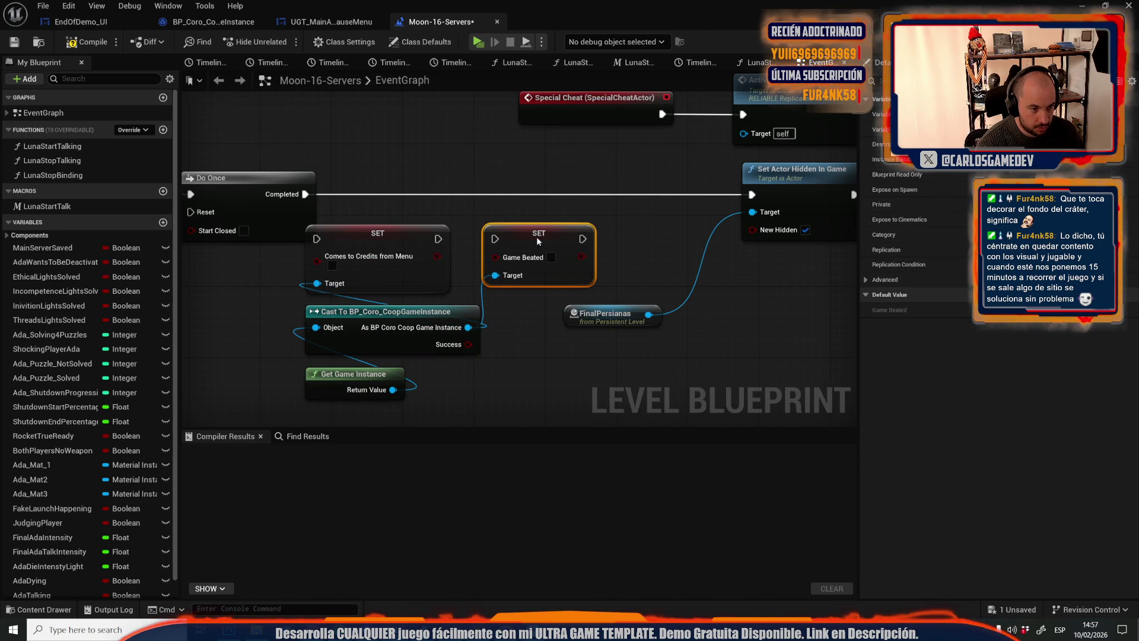
left_click_drag(438, 238, 495, 238)
left_click(551, 257)
Wire Do Once → SET nodes → Set Actor Hidden in Game, then compile and save
left_click_drag(541, 392, 412, 210)
left_click_drag(317, 228, 379, 175)
mouse_move(305, 194)
left_mouse_down()
mouse_move(510, 202)
mouse_move(645, 186)
left_mouse_up()
left_click_drag(389, 190, 305, 194)
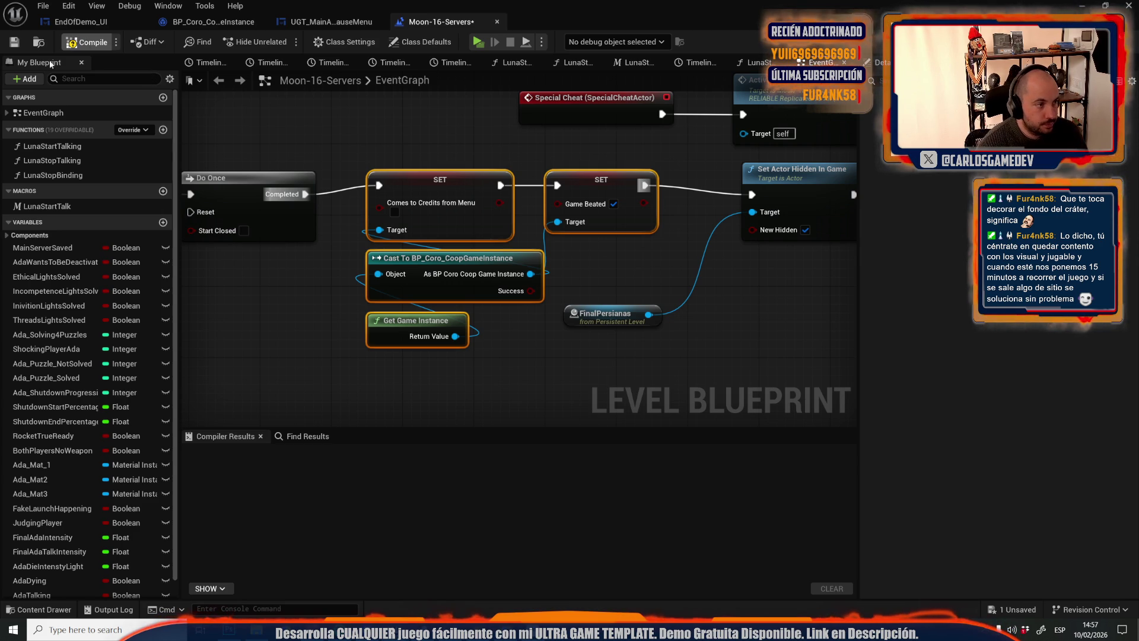
left_click(18, 44)
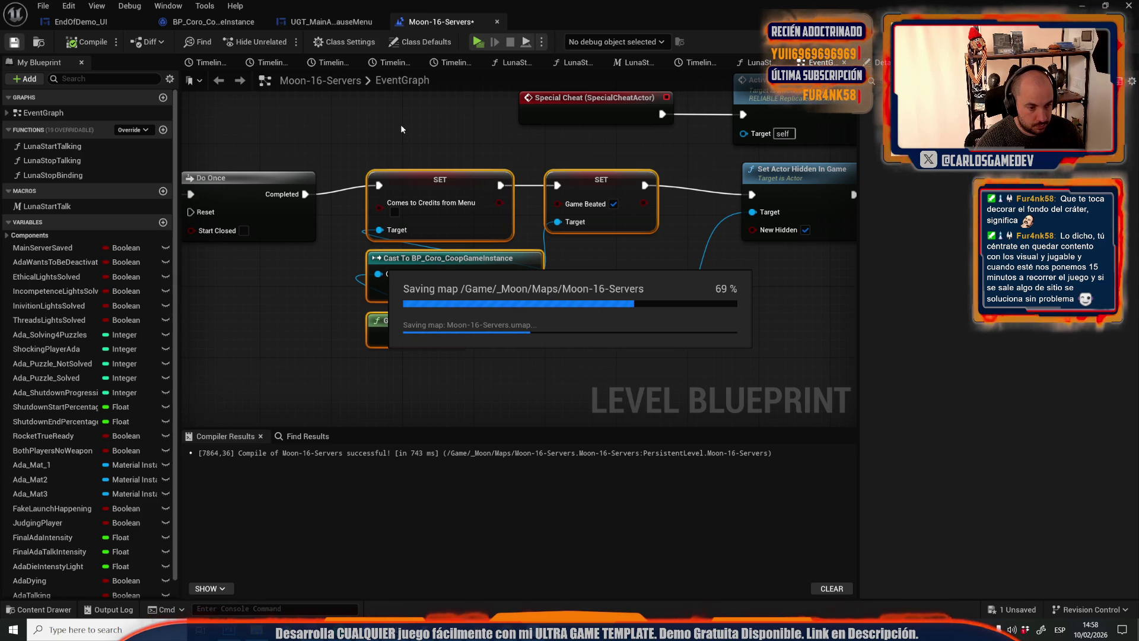
key("super+Down")
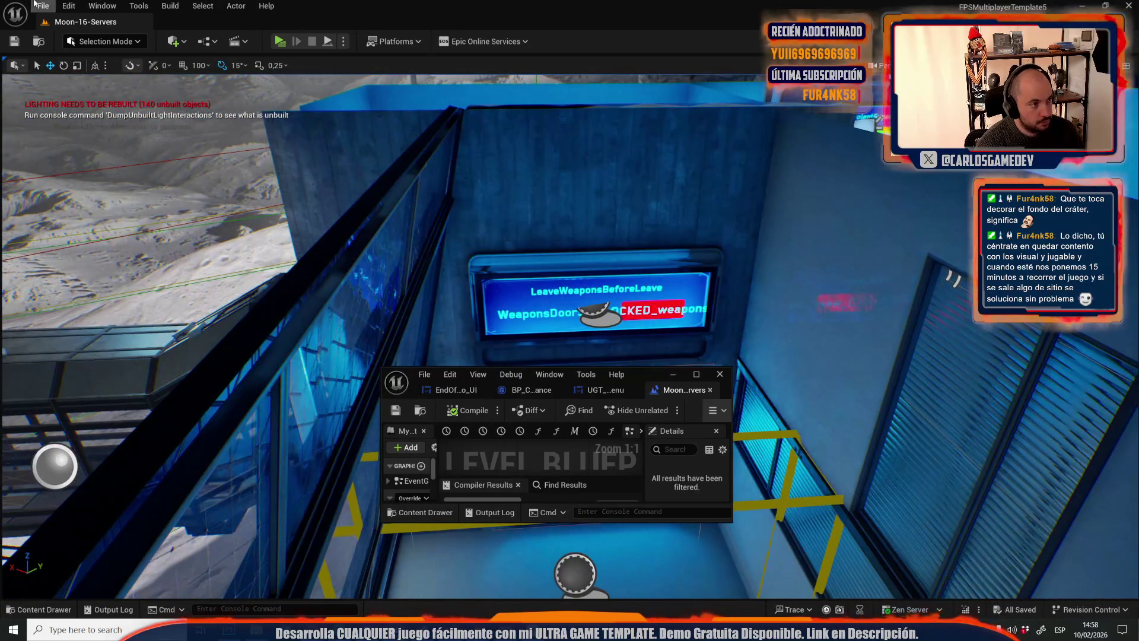
Load the UGT_Credits level from recent levels and select its camera actor
left_click(36, 5)
mouse_move(161, 87)
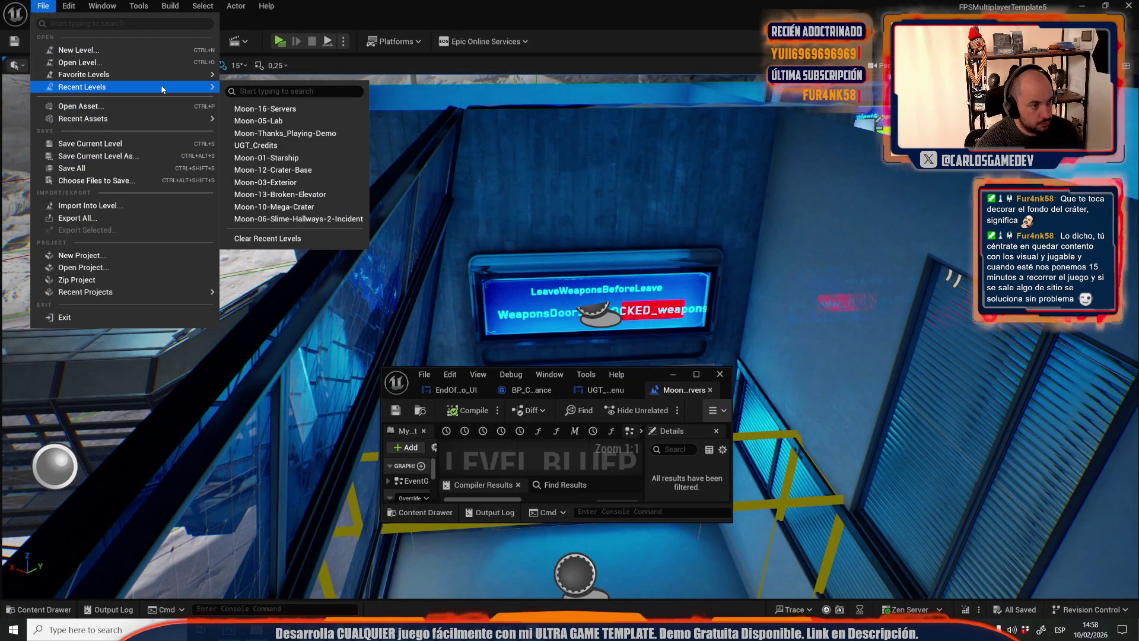
left_click(295, 147)
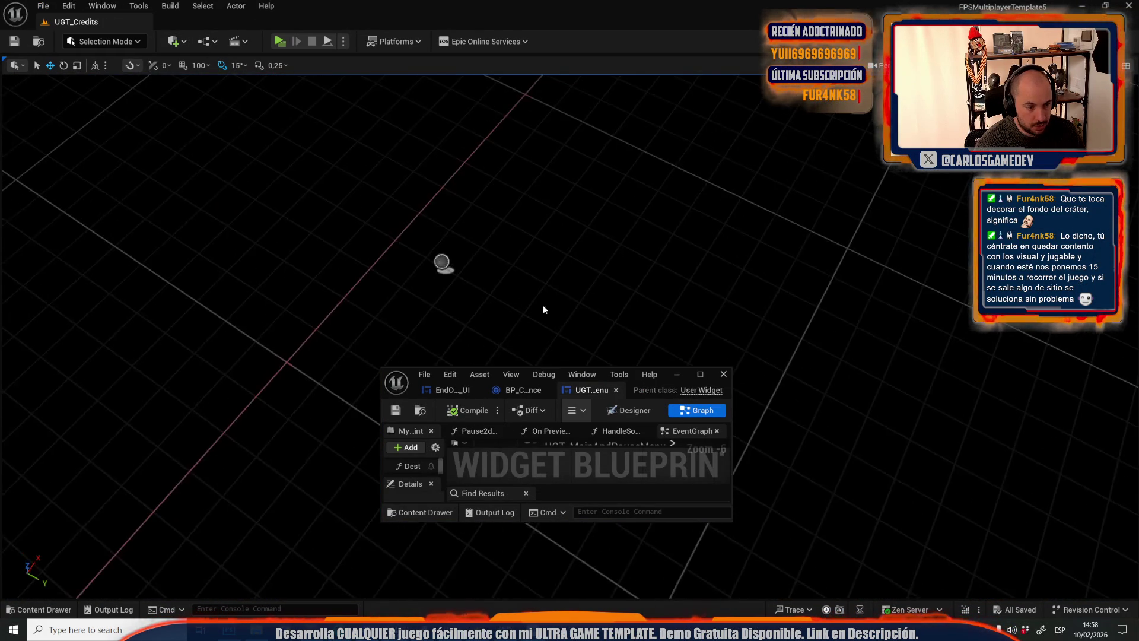
right_click(440, 256)
key("Escape")
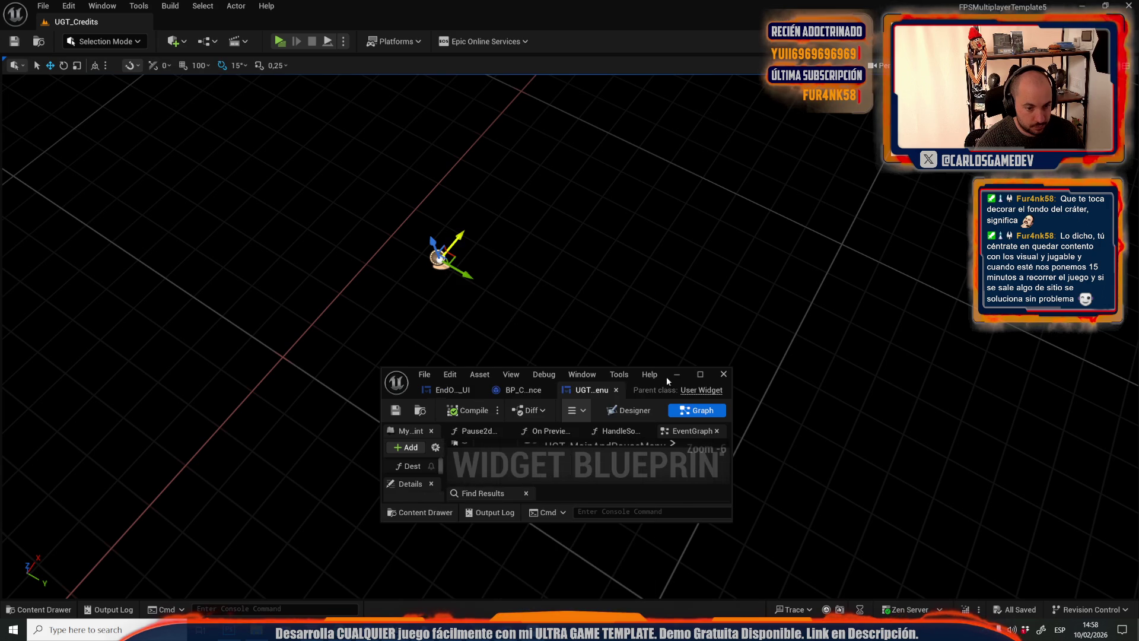
Maximize the Blueprint editor and pan across the CreditsActor EventGraph
left_click(700, 374)
scroll(541, 336, "up", 6)
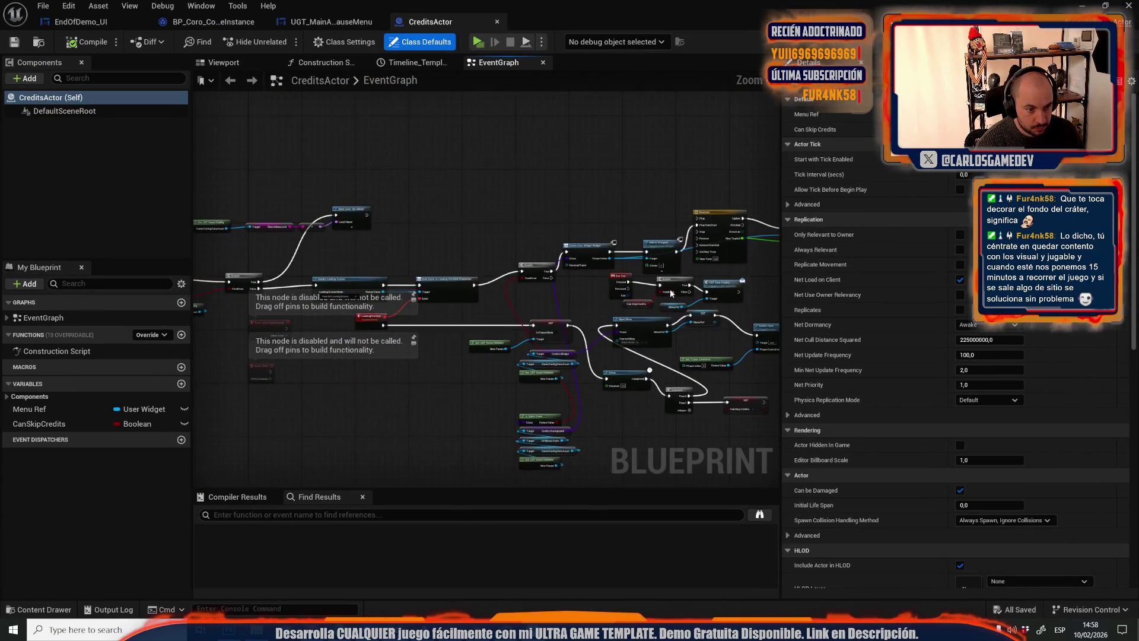
scroll(518, 294, "up", 4)
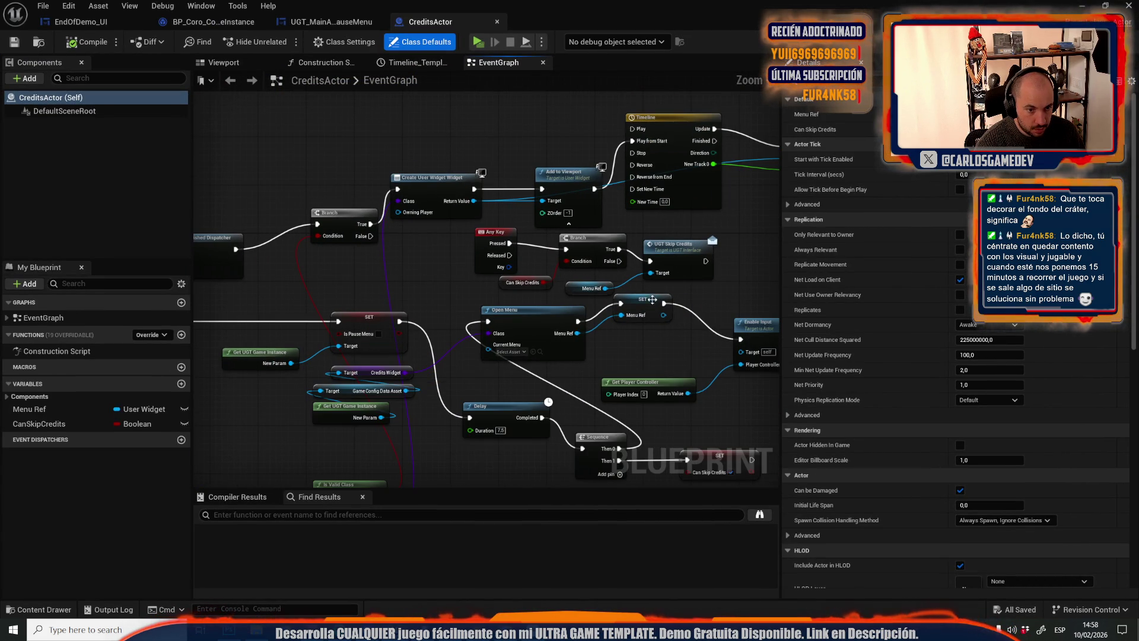
mouse_move(753, 303)
left_mouse_down()
mouse_move(497, 285)
mouse_move(634, 237)
left_mouse_up()
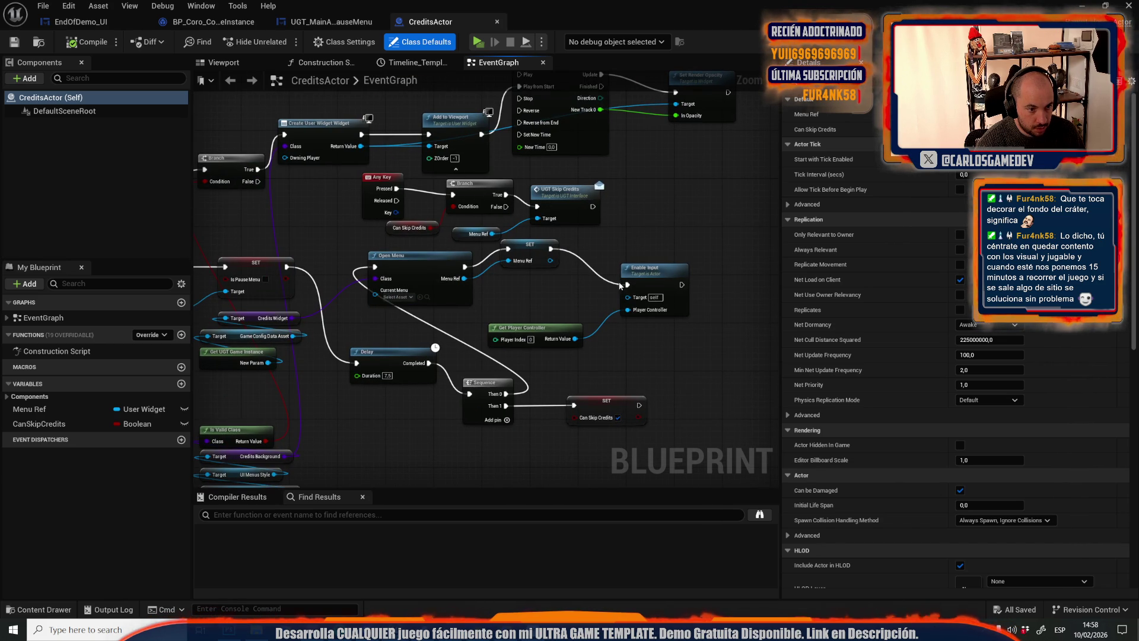
scroll(533, 361, "down", 5)
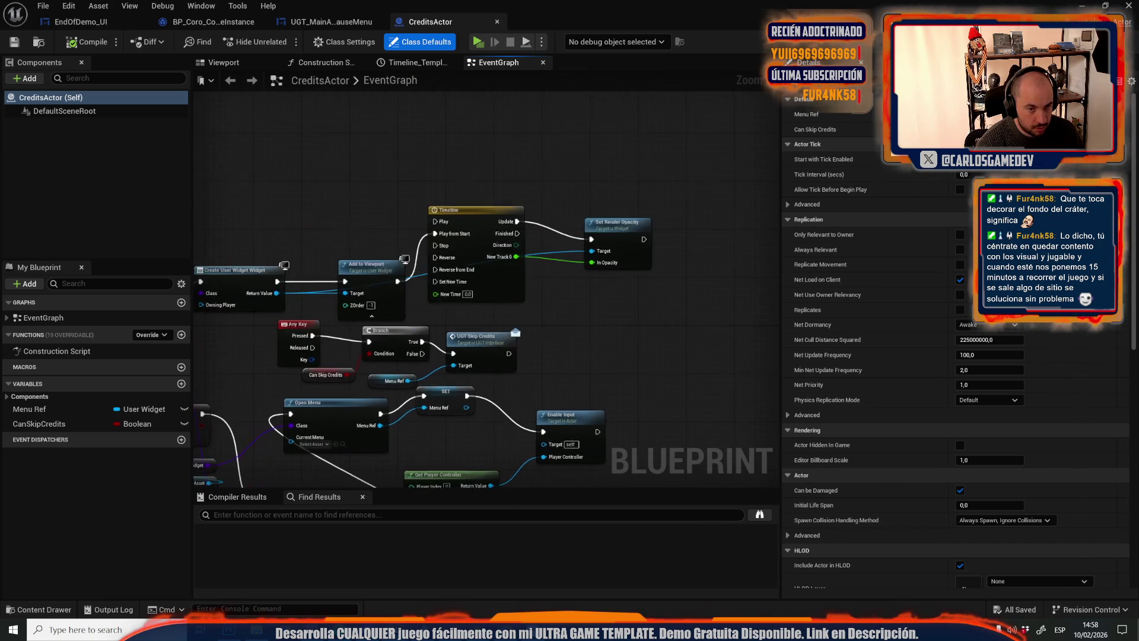
left_click_drag(451, 311, 589, 328)
scroll(589, 328, "up", 4)
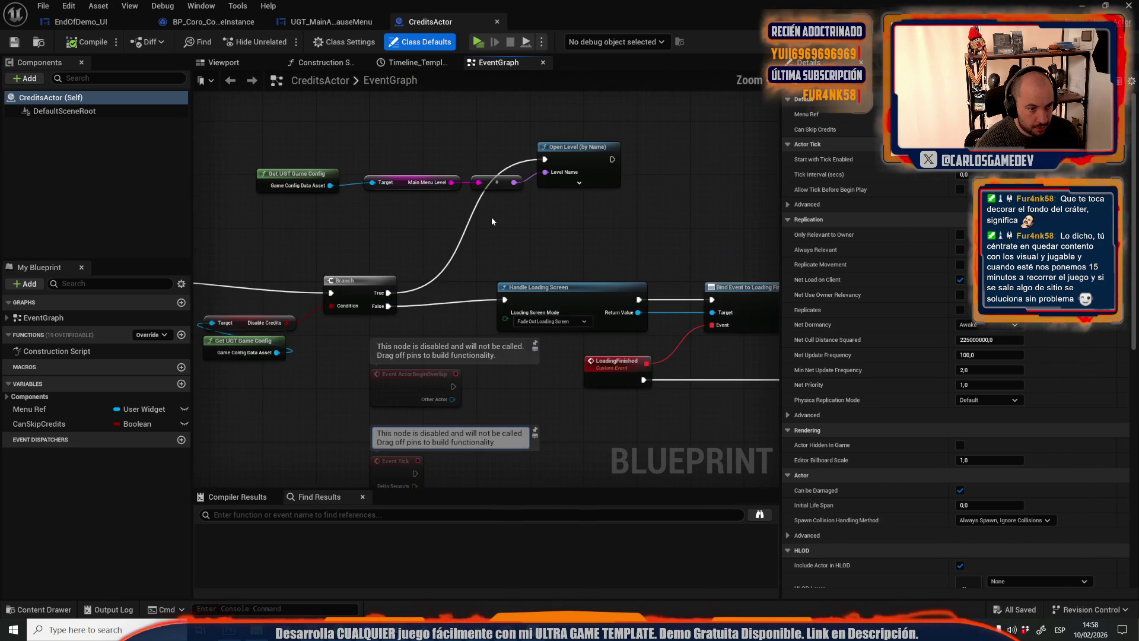
Survey the Handle Loading Screen, Create User Widget, Open Menu and Timeline nodes, then open the content drawer
left_click_drag(666, 224, 548, 242)
mouse_move(465, 148)
left_mouse_down()
mouse_move(652, 181)
mouse_move(540, 172)
mouse_move(536, 158)
left_mouse_up()
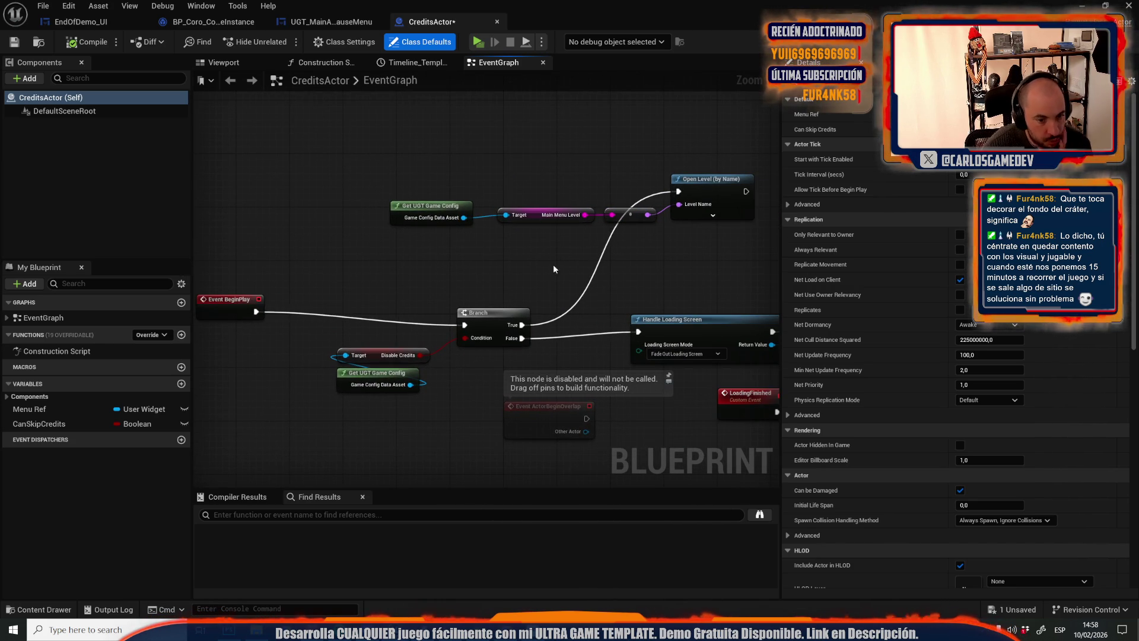
left_click_drag(565, 268, 217, 245)
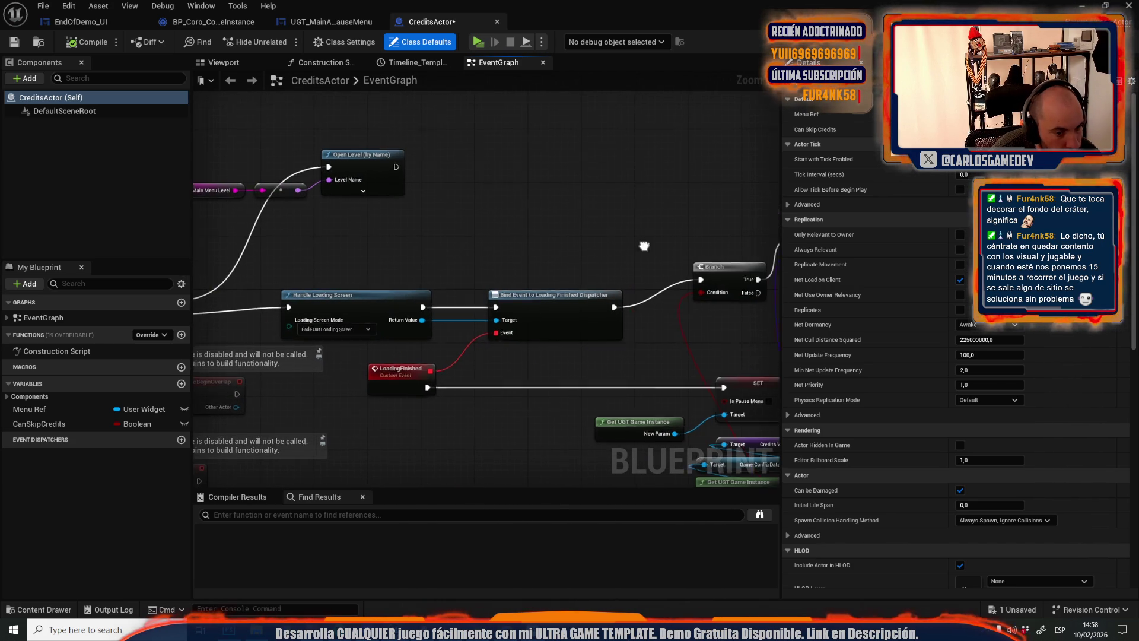
left_click_drag(687, 311, 333, 189)
mouse_move(750, 173)
left_mouse_down()
mouse_move(601, 121)
mouse_move(234, 315)
mouse_move(247, 457)
left_mouse_up()
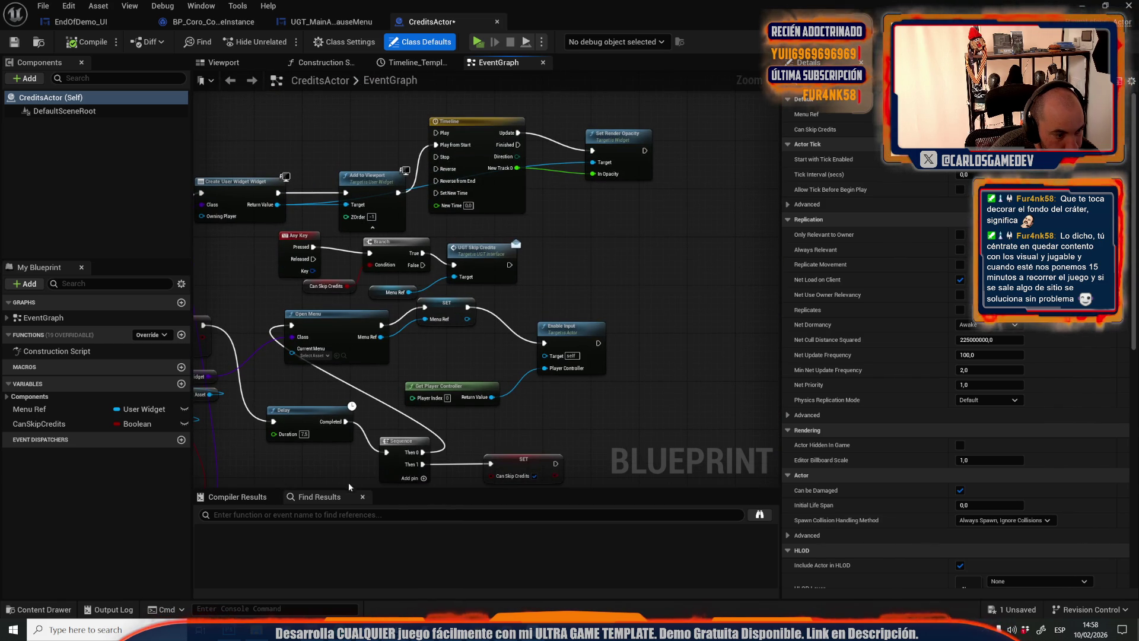
left_click_drag(293, 374, 429, 386)
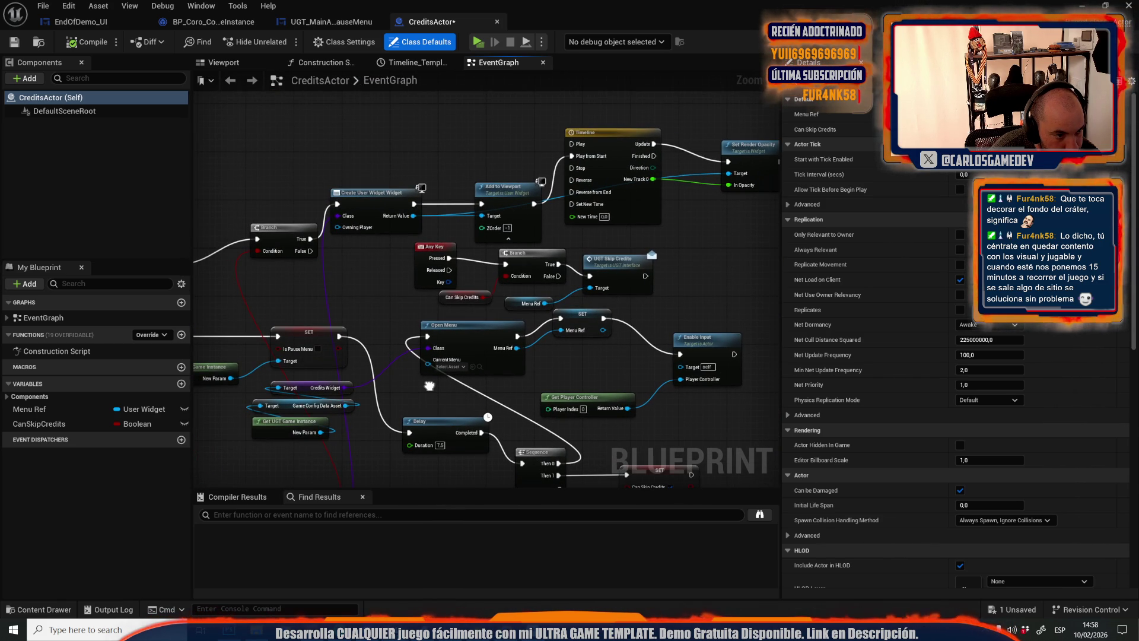
left_click_drag(429, 385, 321, 401)
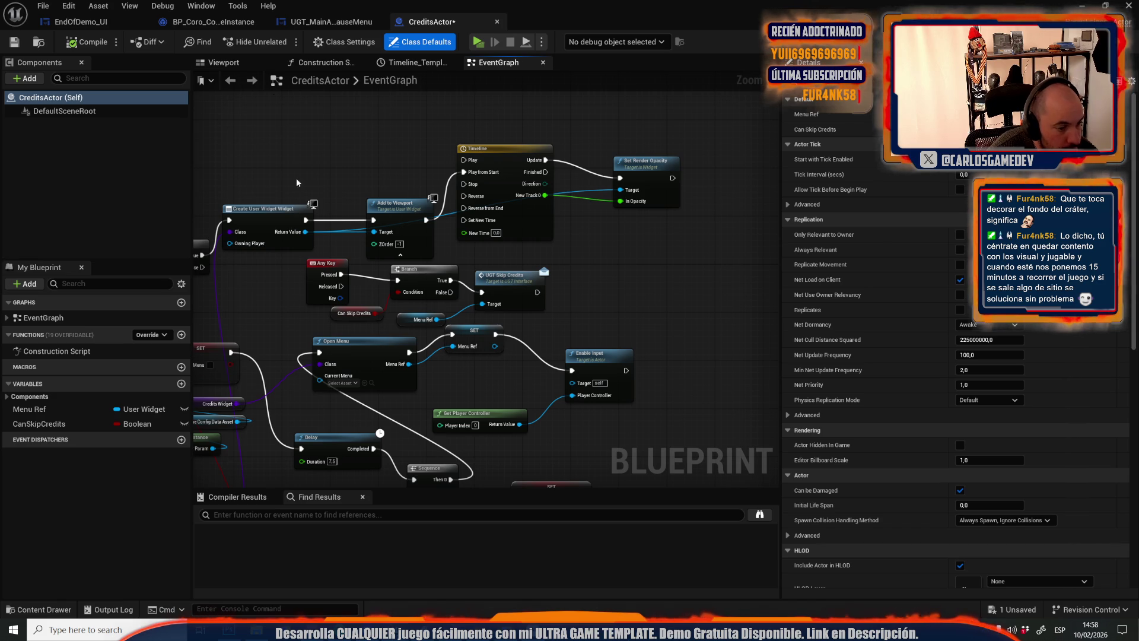
left_click_drag(295, 192, 427, 88)
left_click_drag(295, 175, 356, 94)
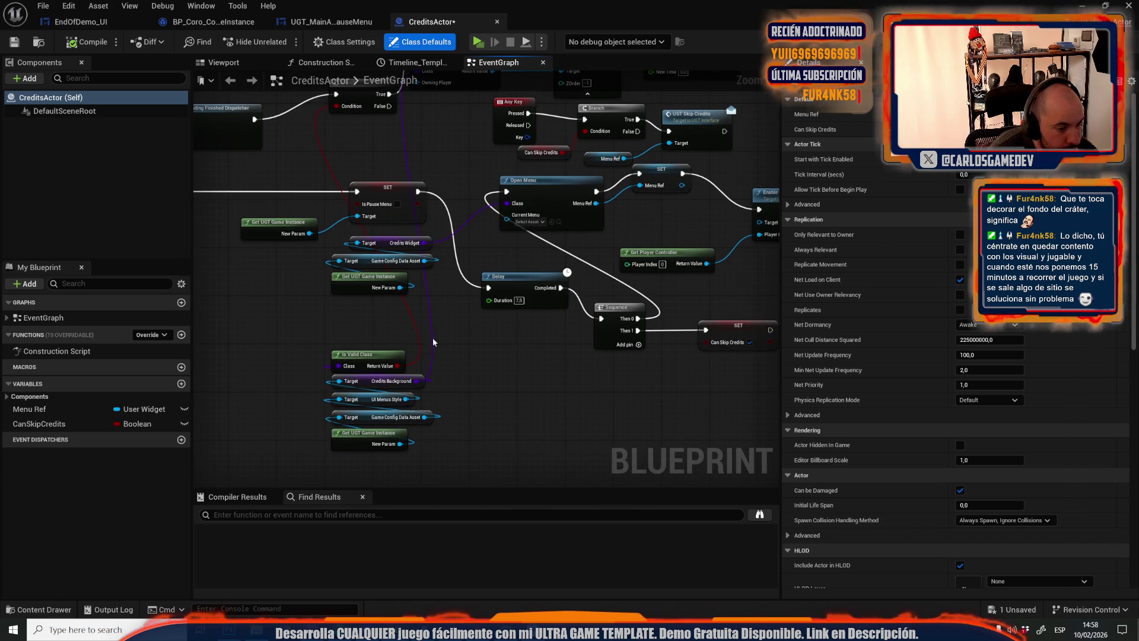
key("ctrl+space")
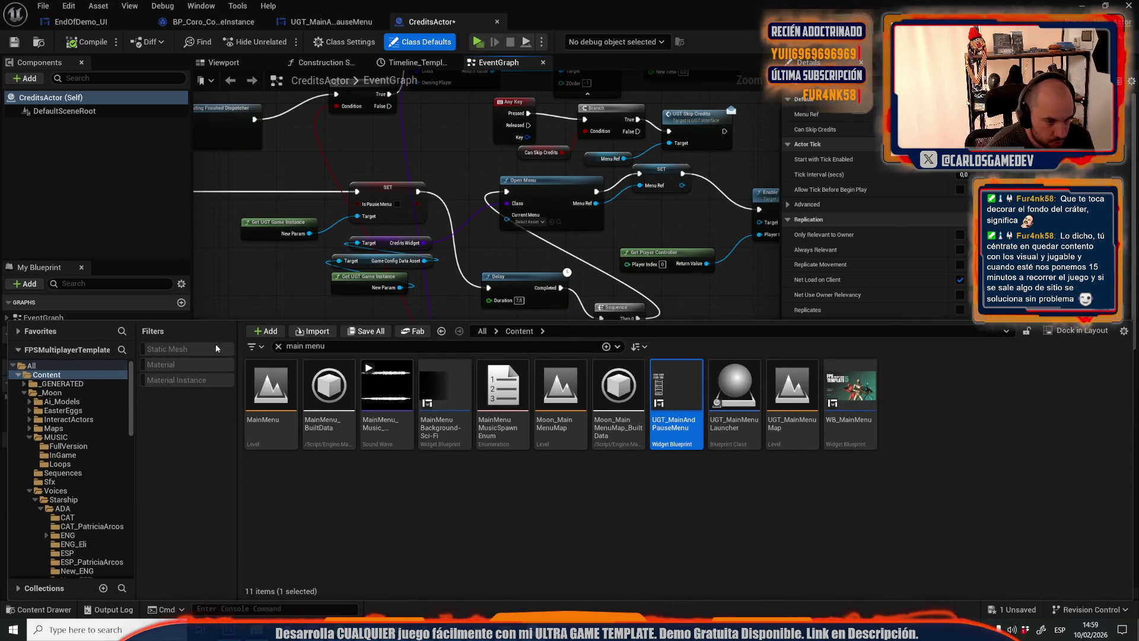
Search the content drawer for 'credits' and open the Credits_Base widget blueprint
left_click(284, 349)
type("c")
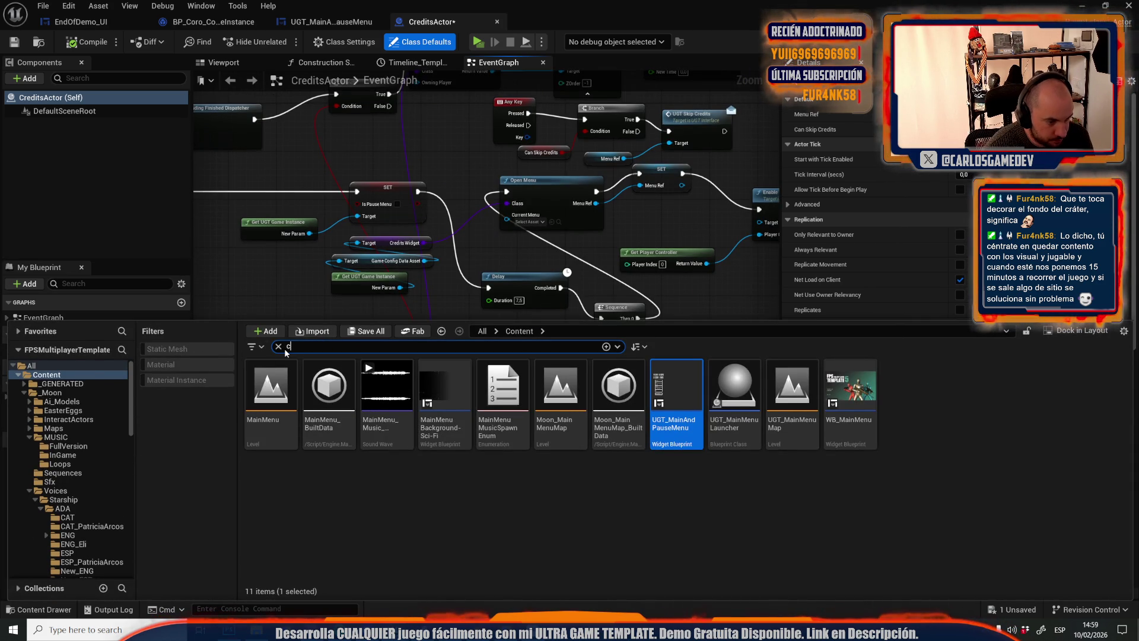
type("redits")
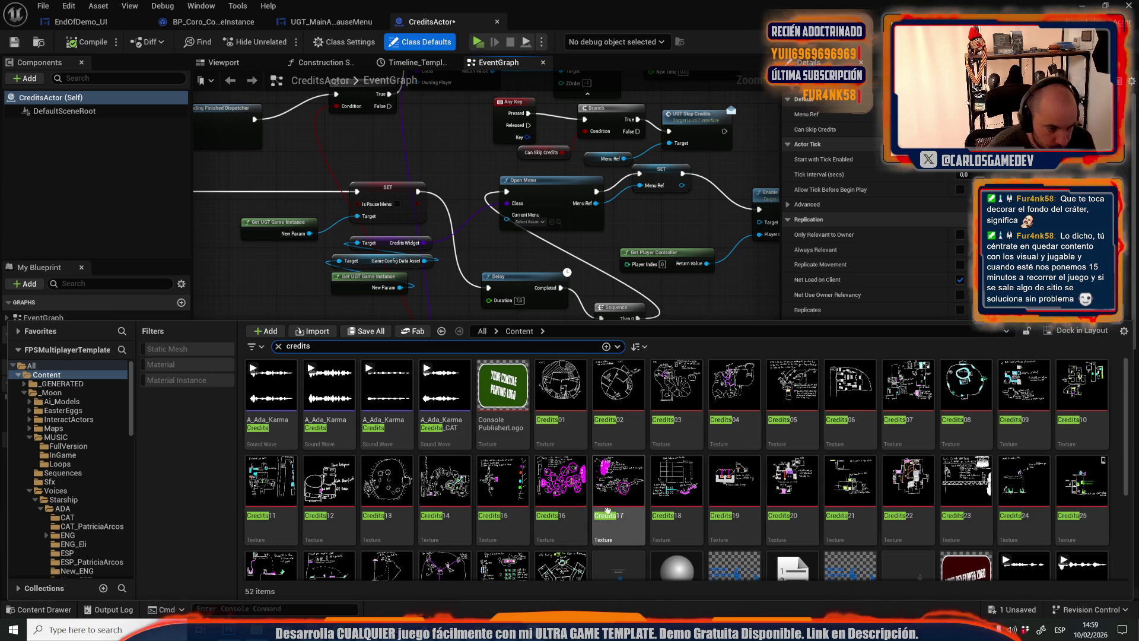
scroll(607, 503, "down", 1)
scroll(607, 504, "down", 2)
left_click(632, 422)
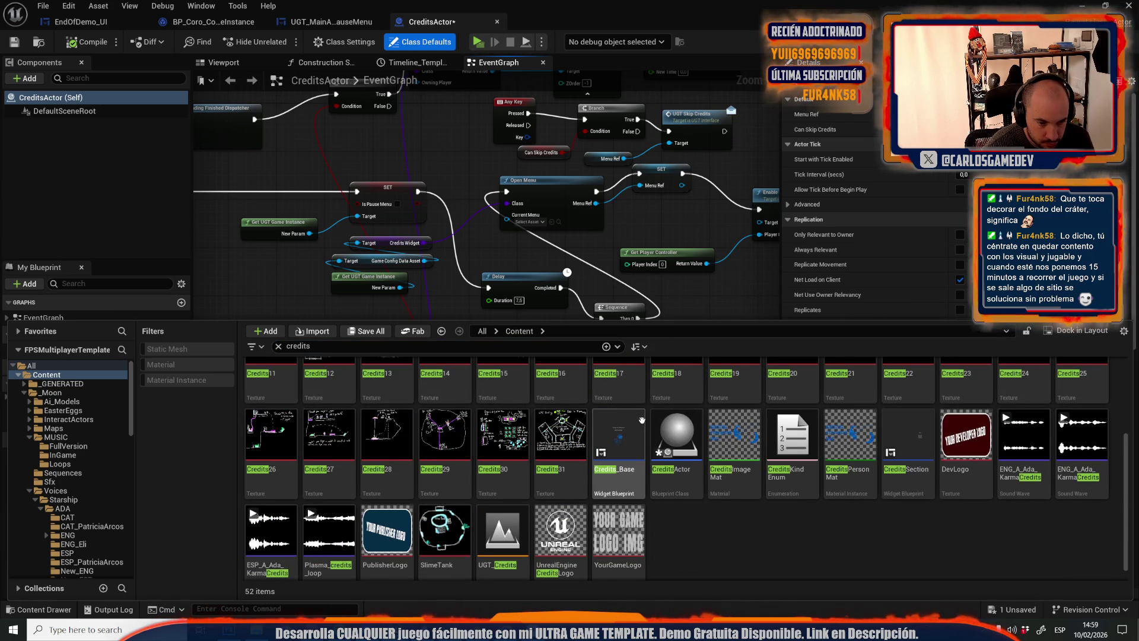
double_click(632, 422)
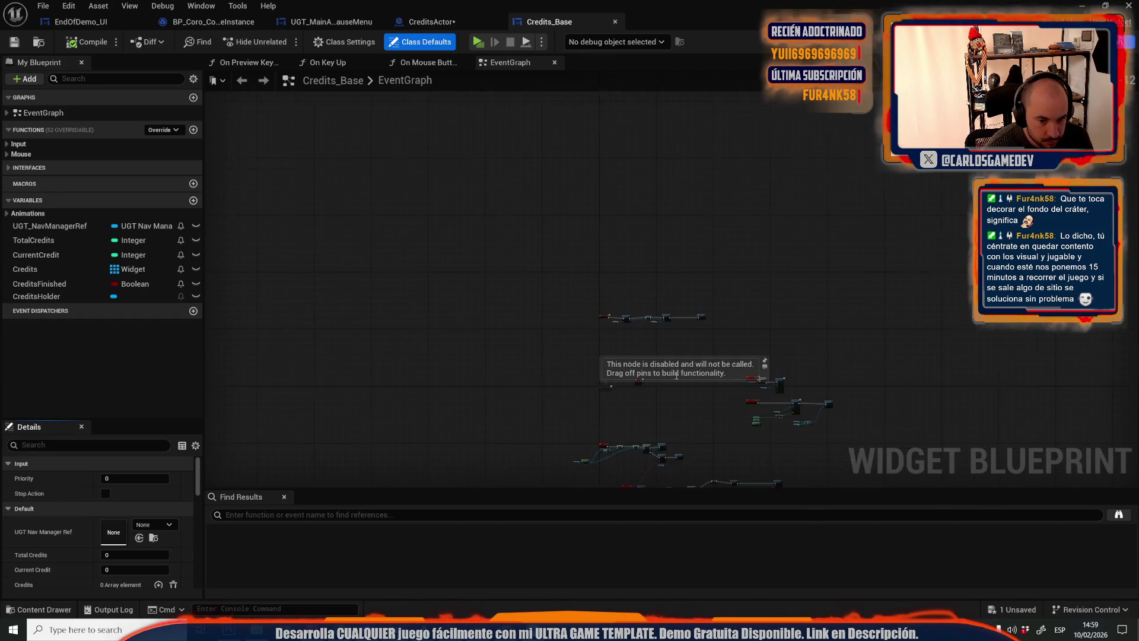
Paste the SET, Cast and Get Game Instance nodes, deleting the Comes to Credits from Menu setter
scroll(638, 358, "down", 4)
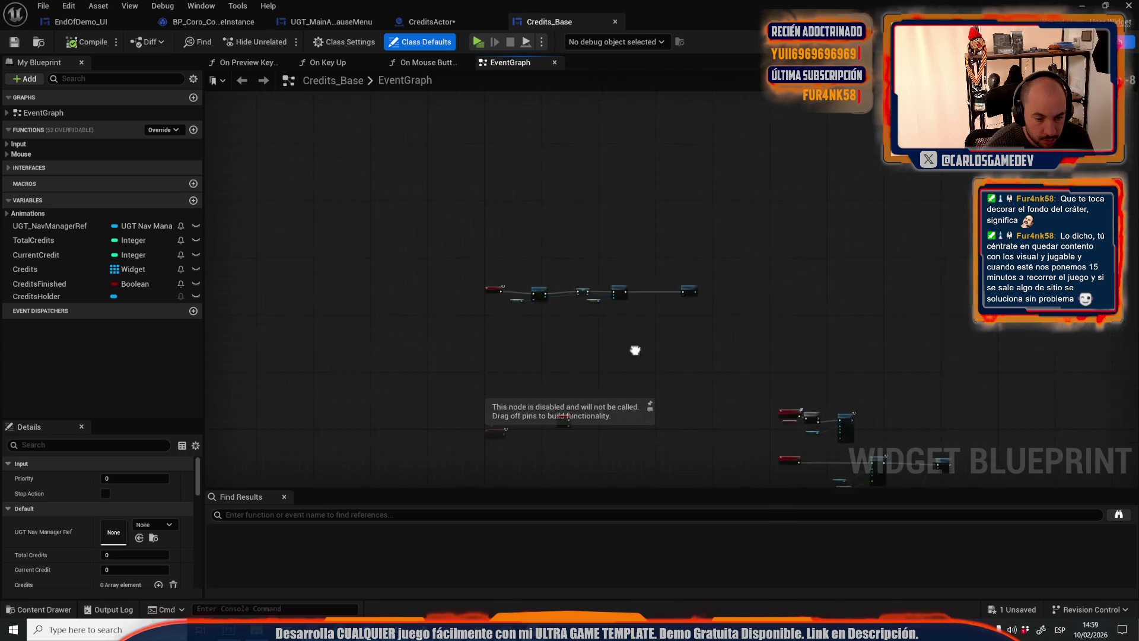
scroll(709, 407, "up", 4)
scroll(708, 407, "up", 3)
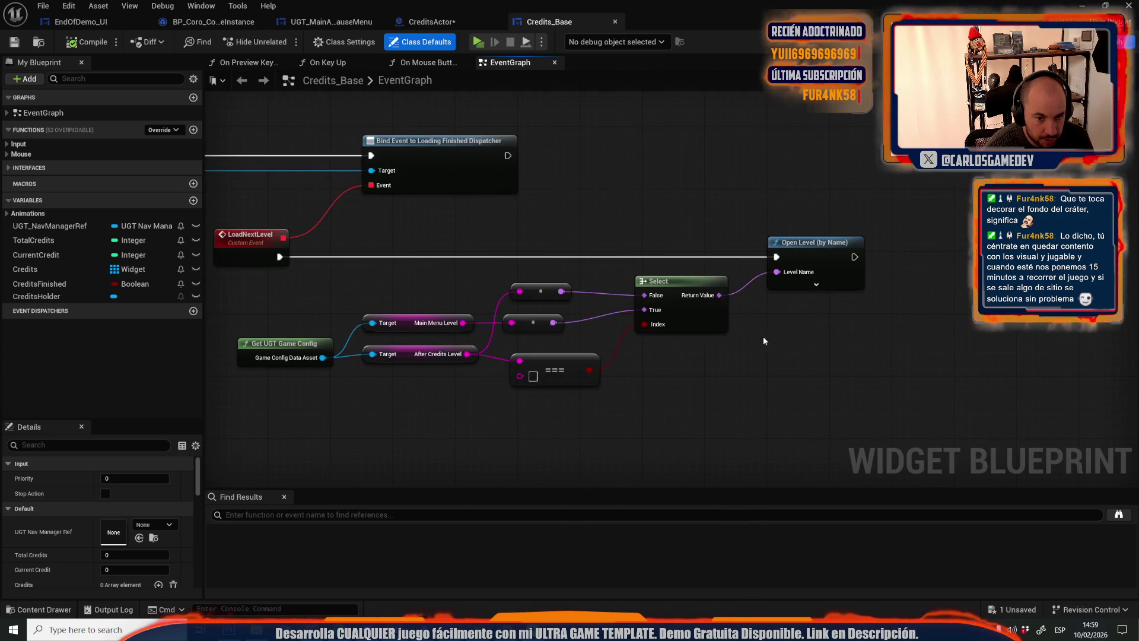
key("ctrl+v")
mouse_move(565, 400)
left_mouse_down()
mouse_move(522, 298)
mouse_move(356, 357)
left_mouse_up()
left_click(554, 296)
left_click(663, 272)
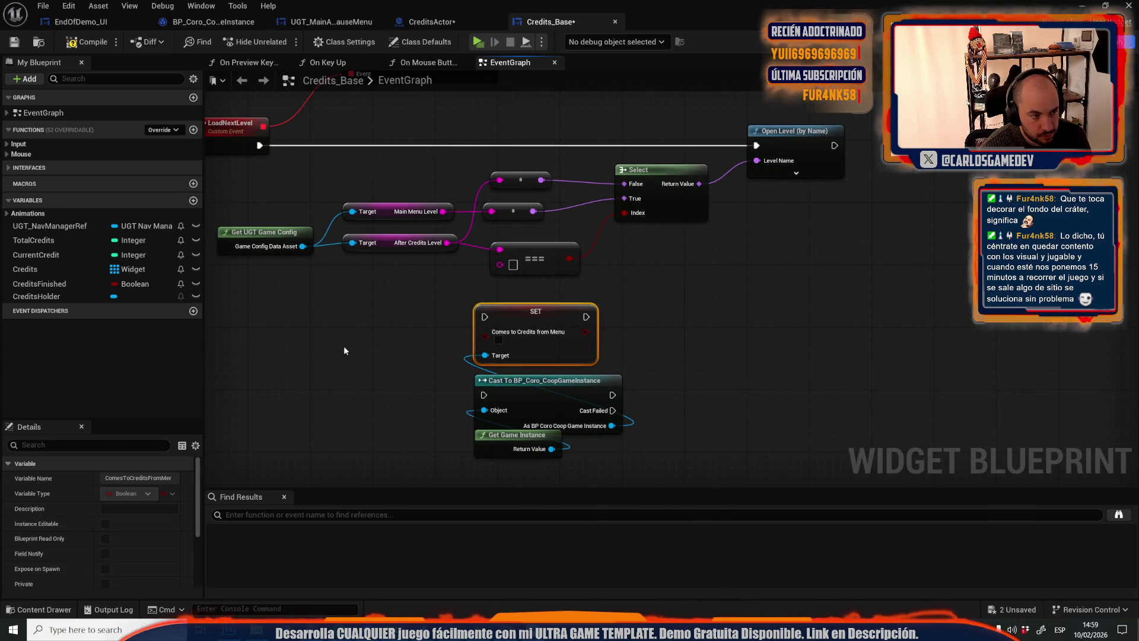
key("Delete")
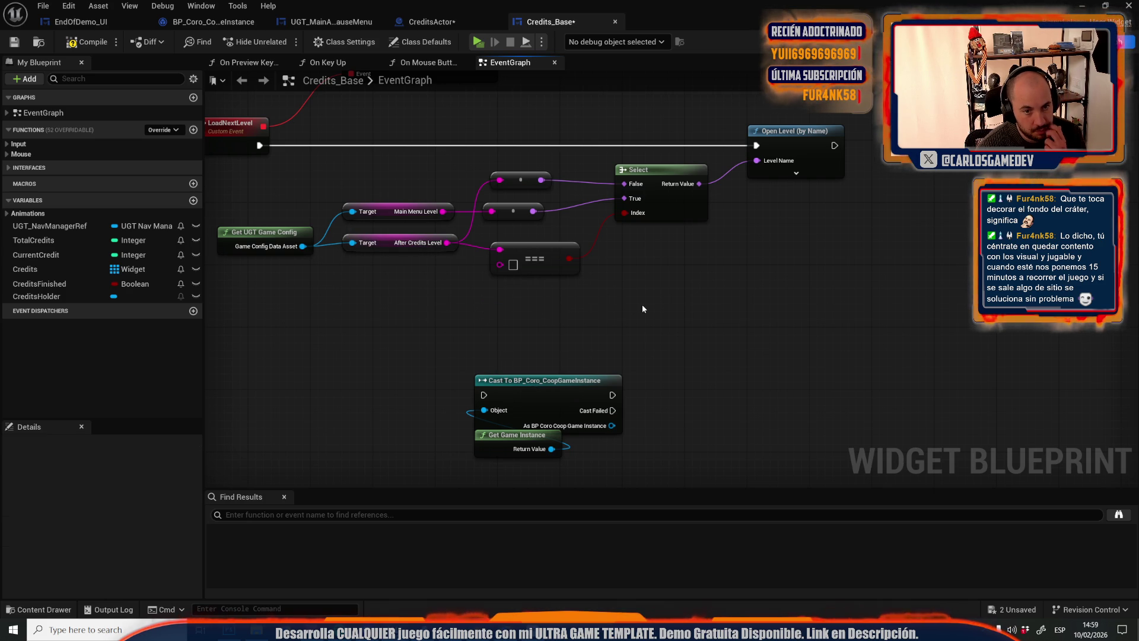
Convert the Cast to BP_Coro_CoopGameInstance node to a pure cast
right_click(547, 399)
left_click(588, 388)
mouse_move(611, 395)
left_mouse_down()
mouse_move(764, 356)
mouse_move(729, 347)
left_mouse_up()
type("get b")
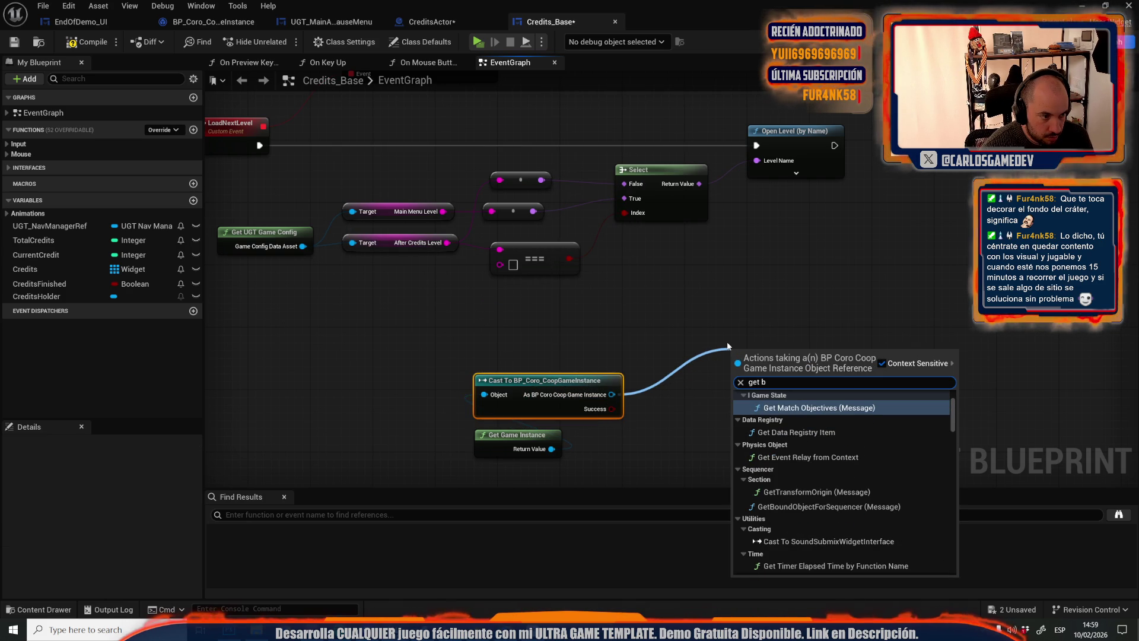
left_click(635, 339)
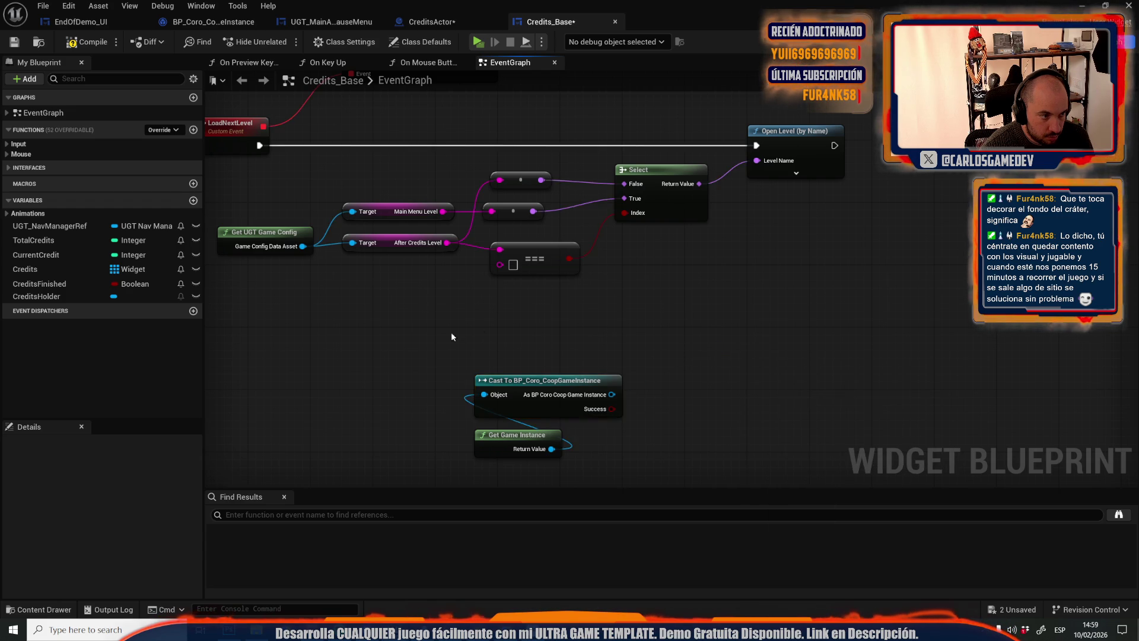
scroll(593, 297, "down", 3)
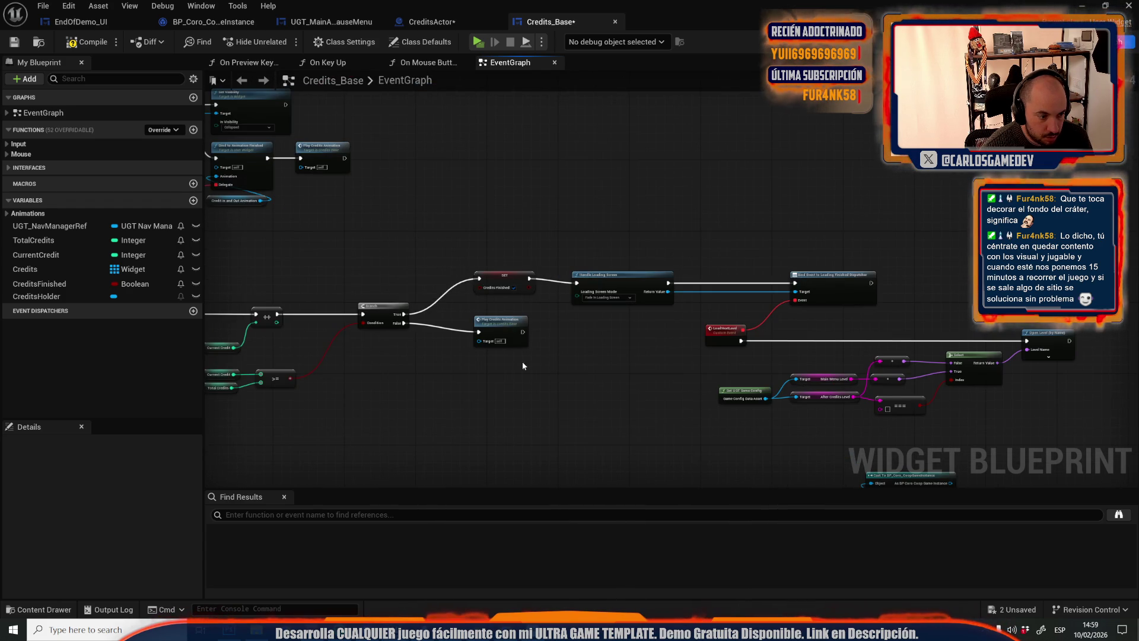
scroll(371, 318, "up", 3)
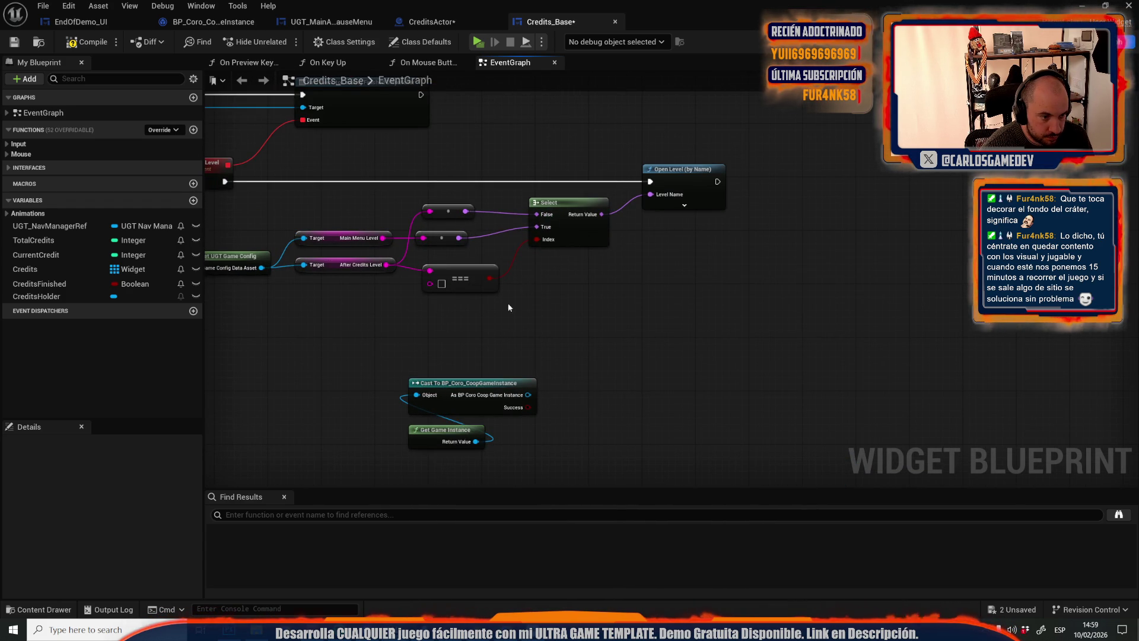
Open the content drawer again and scroll its asset list
key("ctrl+space")
scroll(104, 511, "down", 5)
scroll(64, 516, "down", 3)
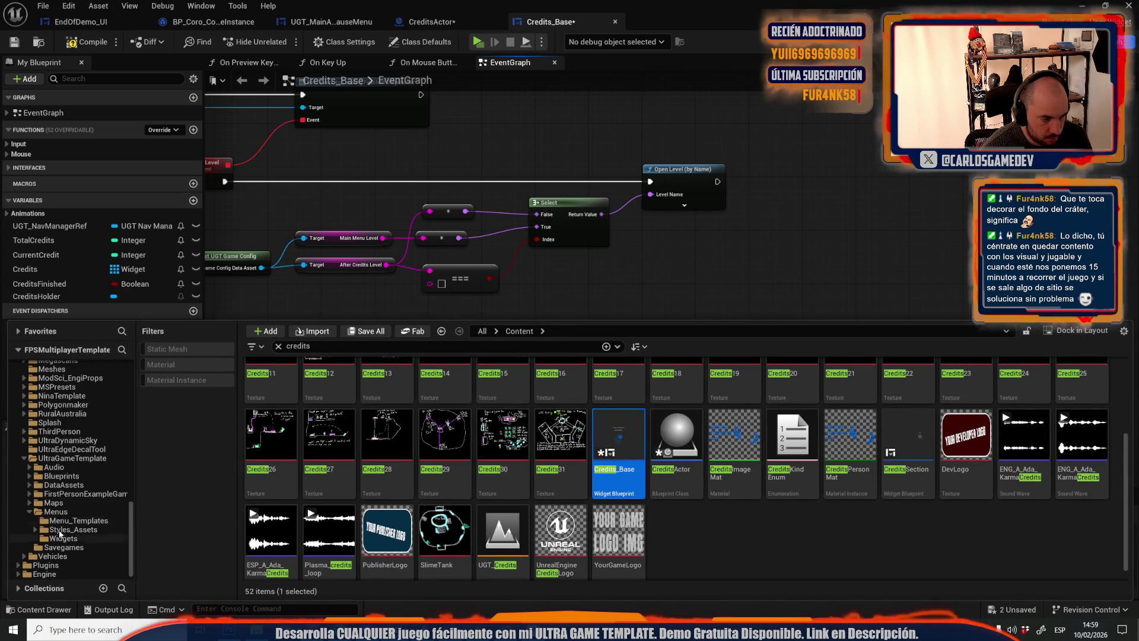
Look up the 'after' properties in the UltraGameTemplate DefaultGameDataAsset
left_click(84, 458)
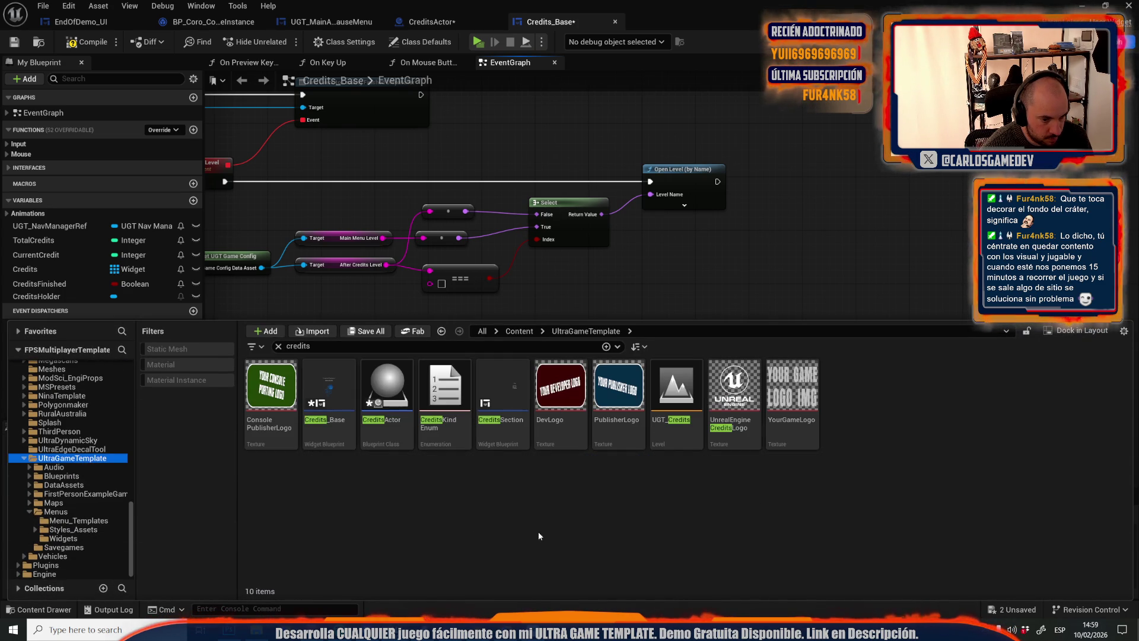
left_click(279, 346)
left_click(658, 404)
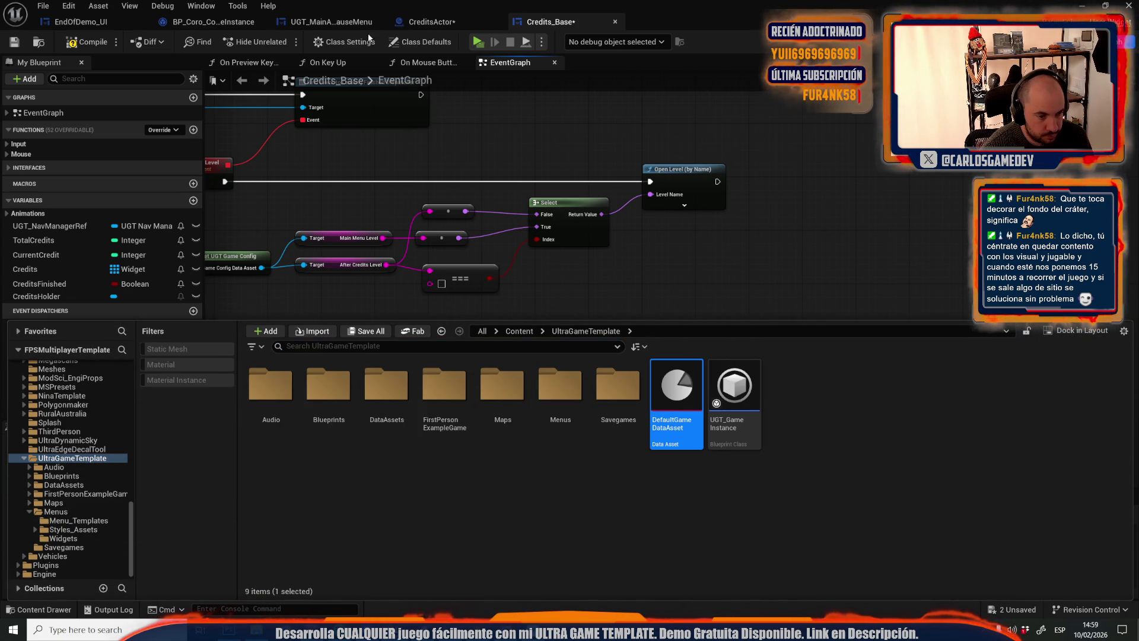
left_click(240, 75)
type("after")
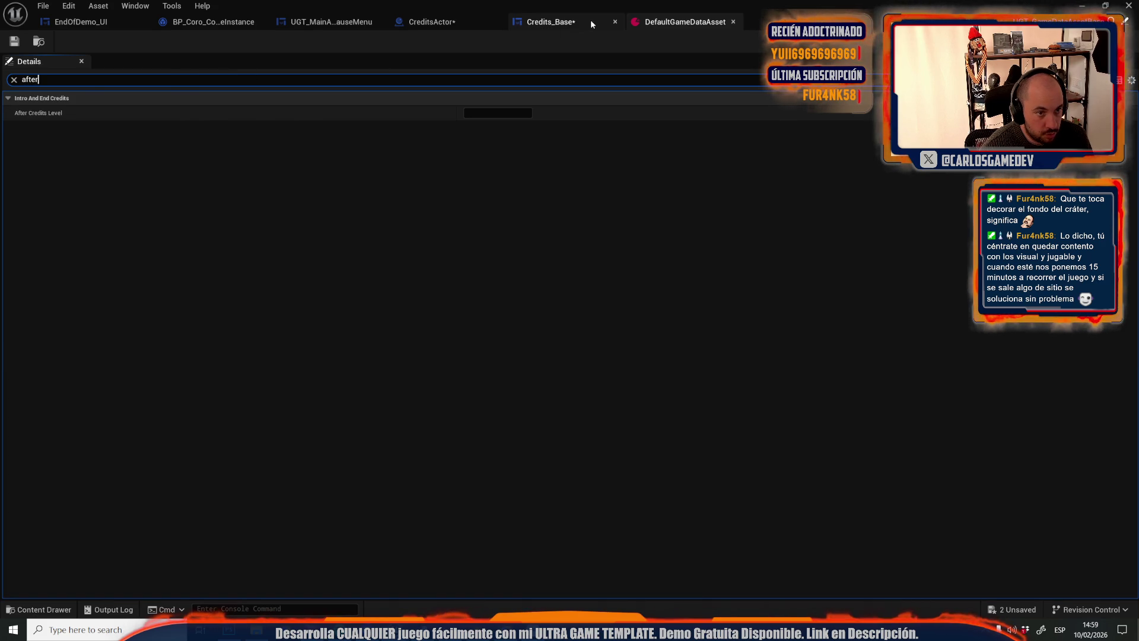
left_click(572, 22)
Add a Select Name node wired into Open Level's Level Name
scroll(350, 382, "down", 4)
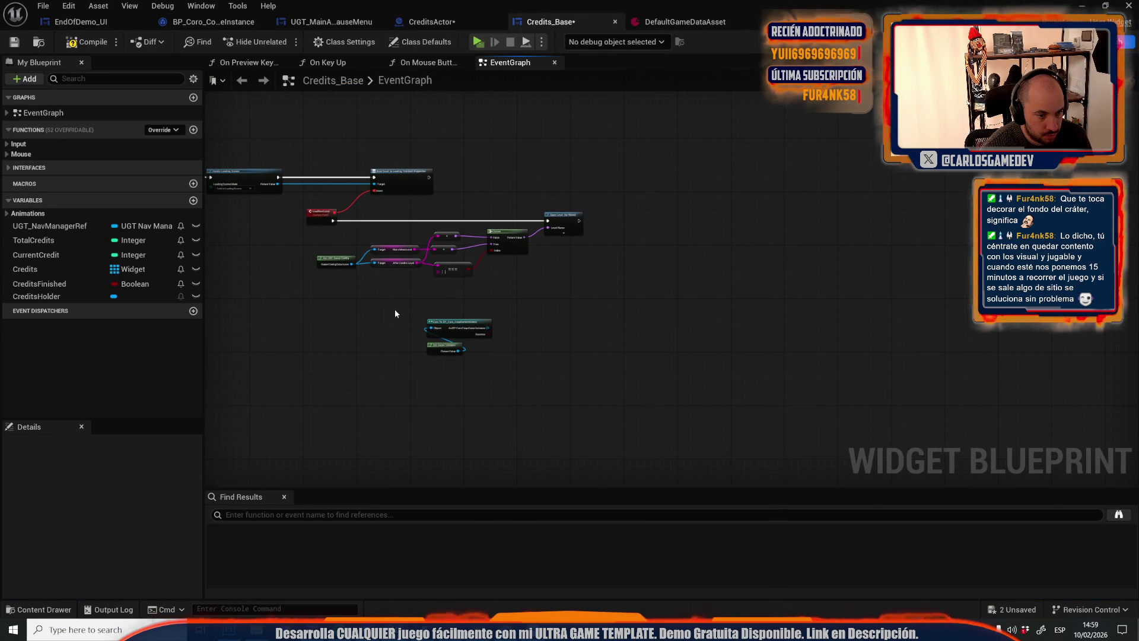
scroll(455, 324, "up", 4)
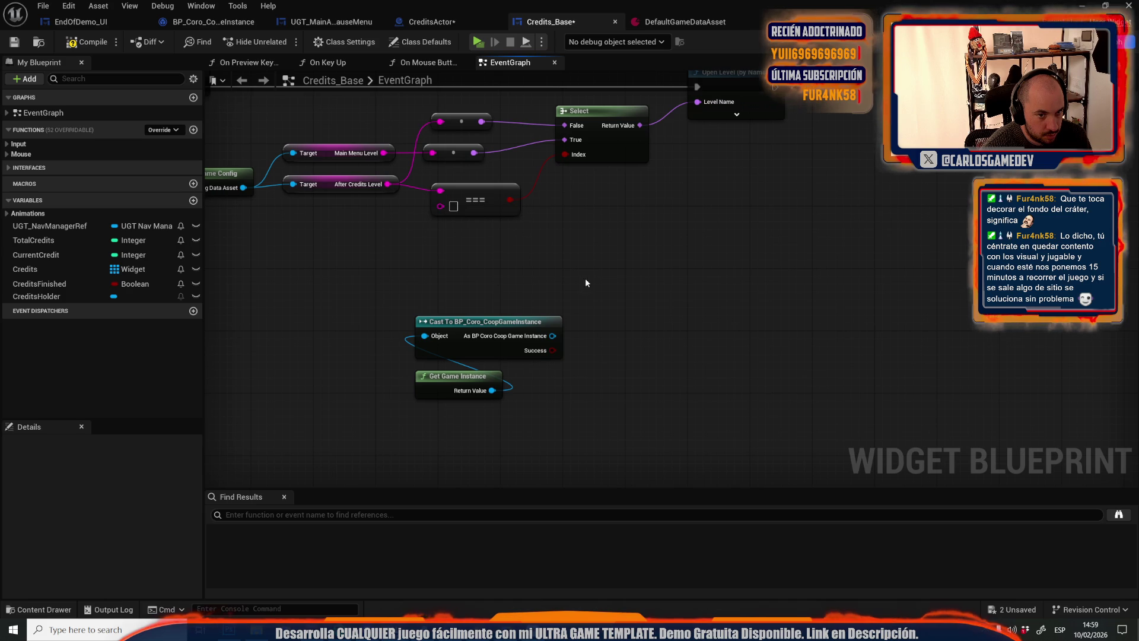
left_click_drag(584, 283, 522, 343)
left_click_drag(647, 155, 669, 273)
type("sele")
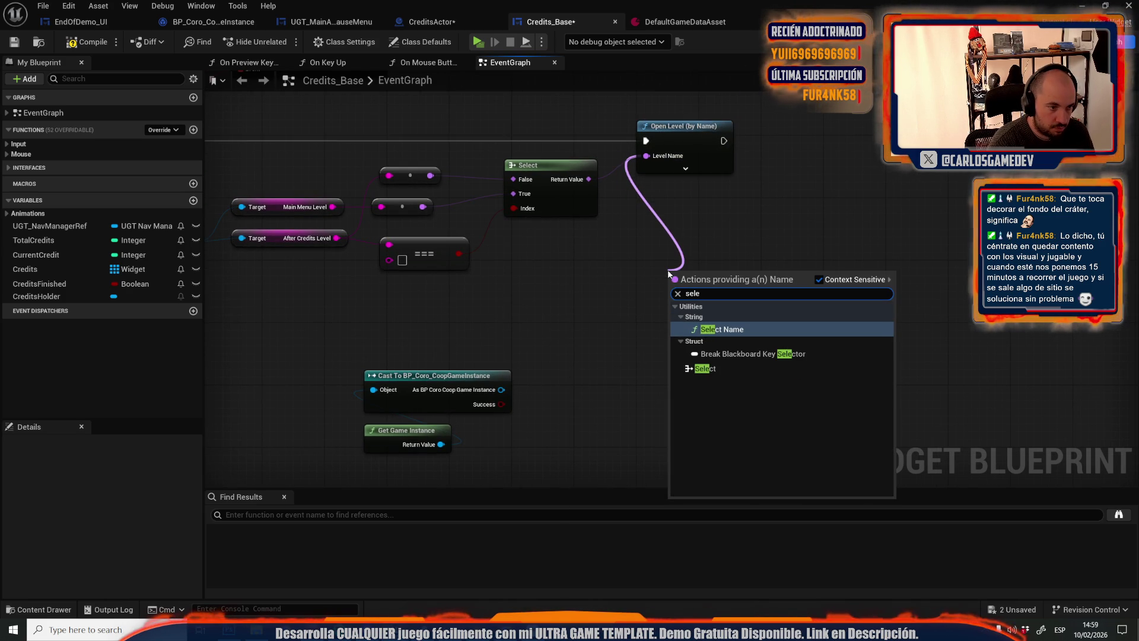
key("Return")
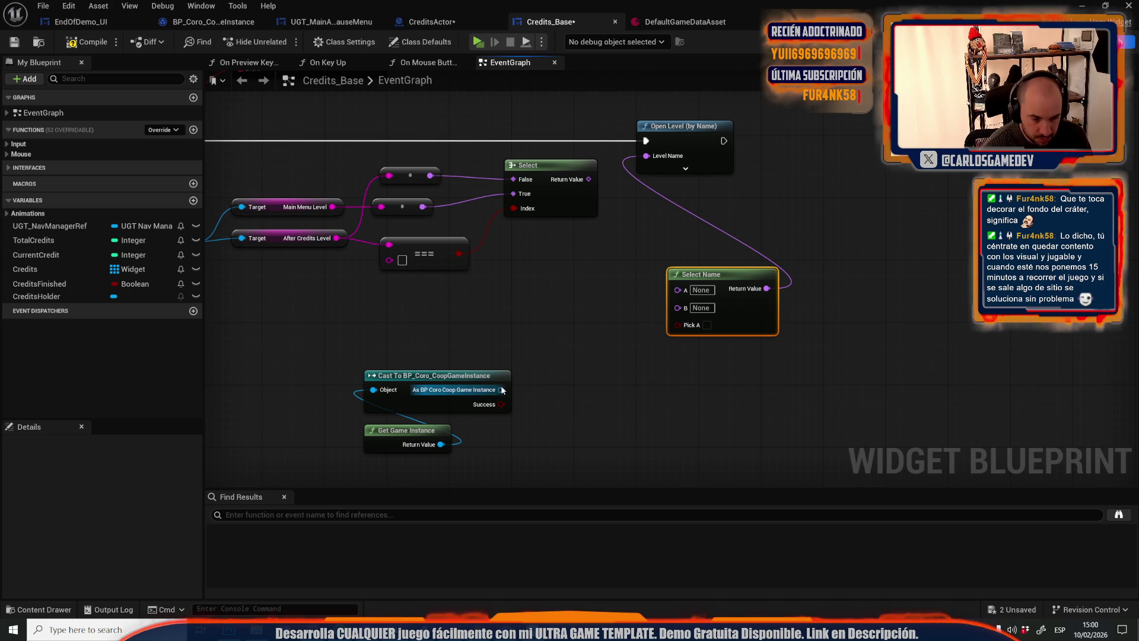
Wire a Comes to Credits from Menu getter into Pick A and the Select result into A
left_click_drag(501, 389, 536, 373)
type("get be")
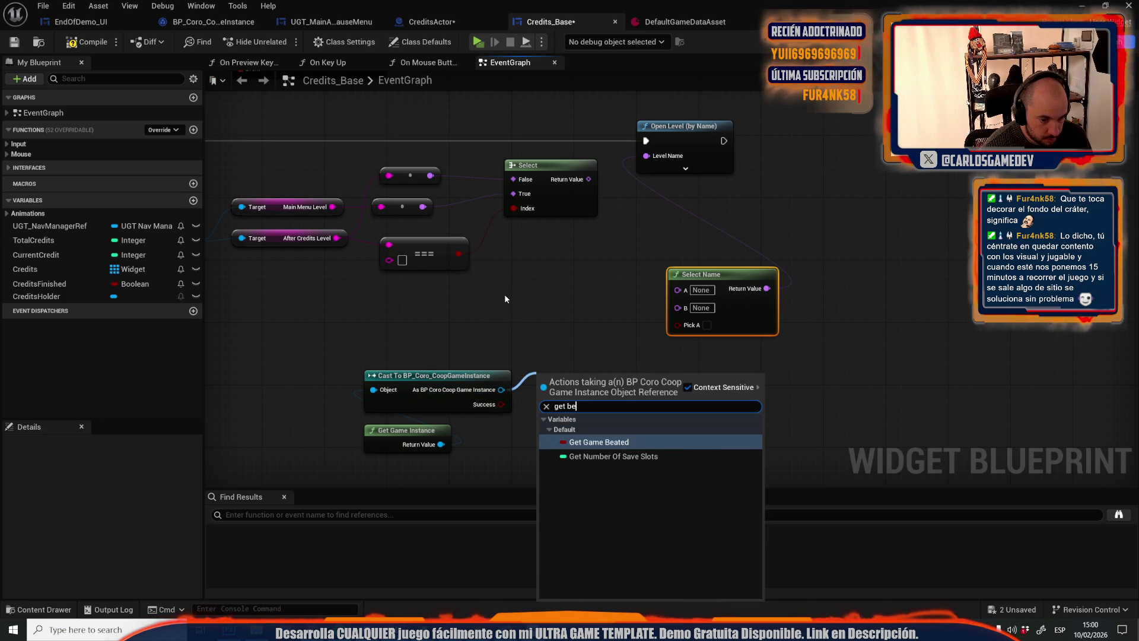
key("BackSpace")
key("BackSpace")
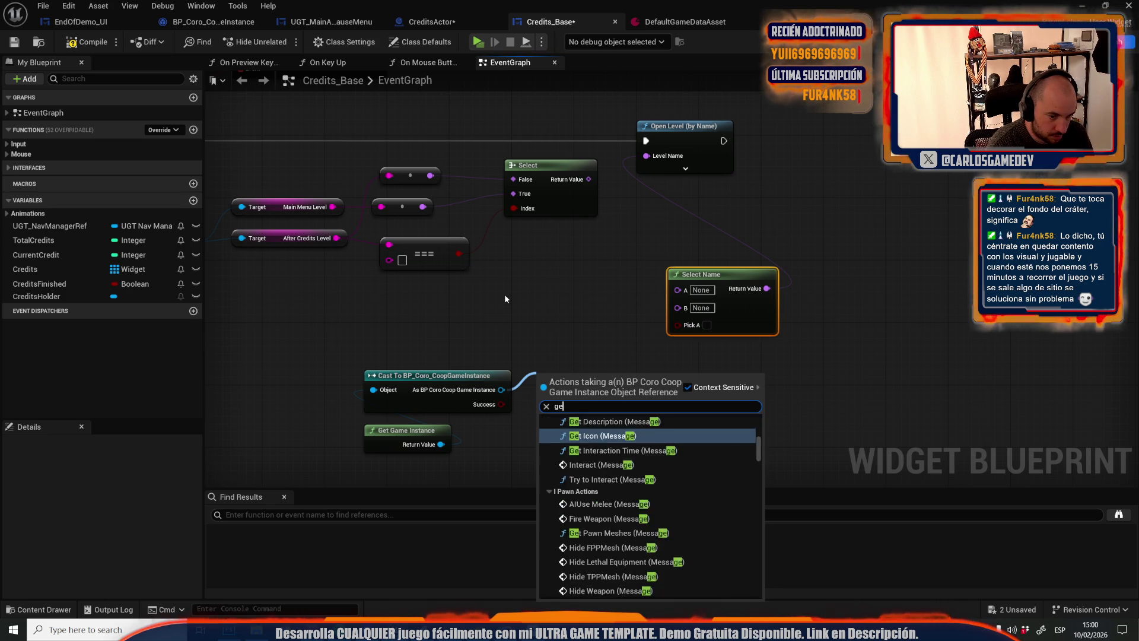
type("t menu")
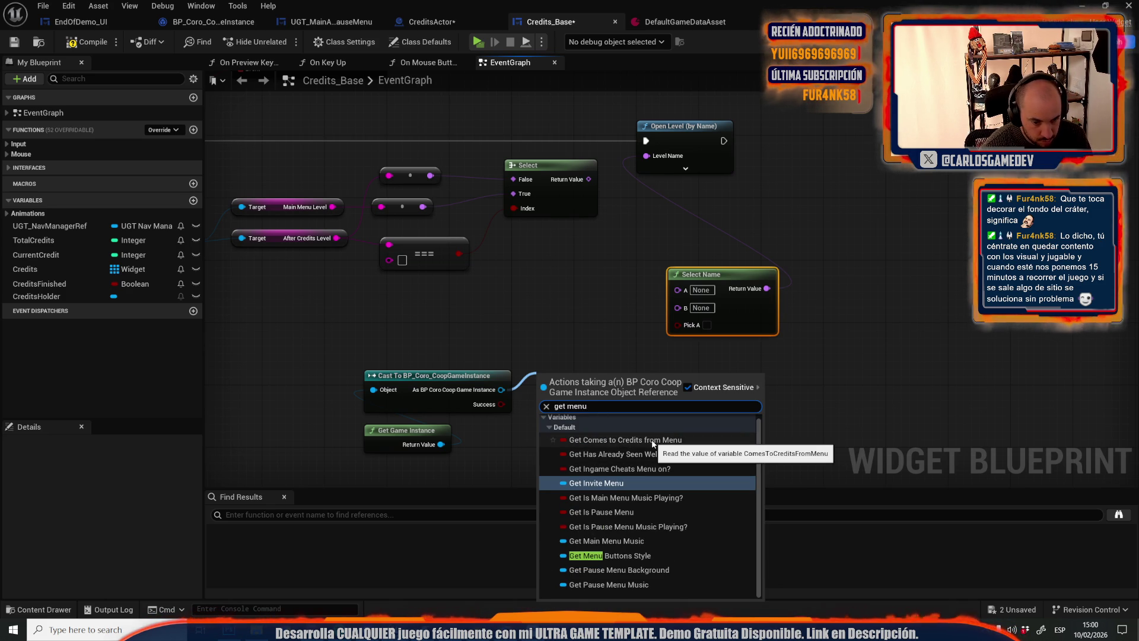
left_click(652, 441)
left_click_drag(666, 378, 683, 328)
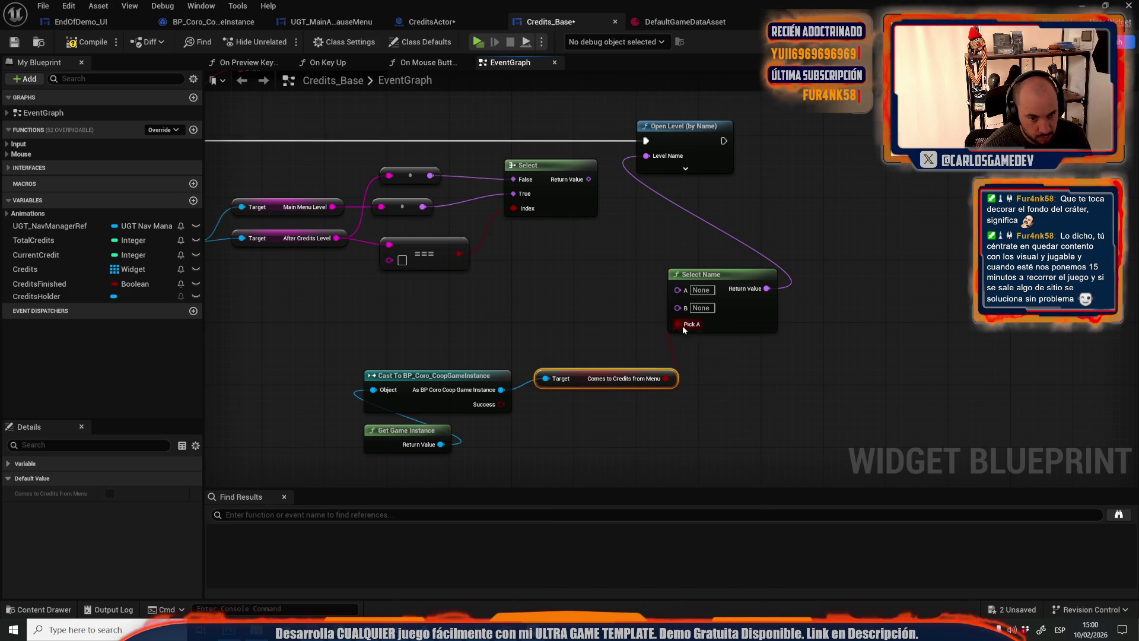
left_click_drag(684, 290, 589, 180)
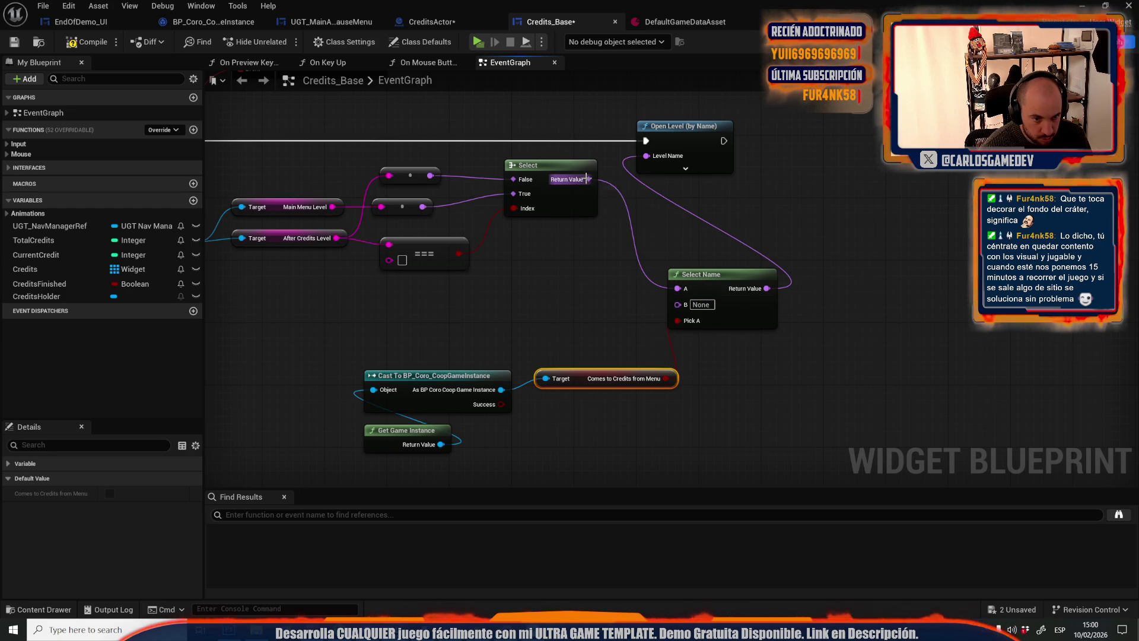
left_click(557, 357)
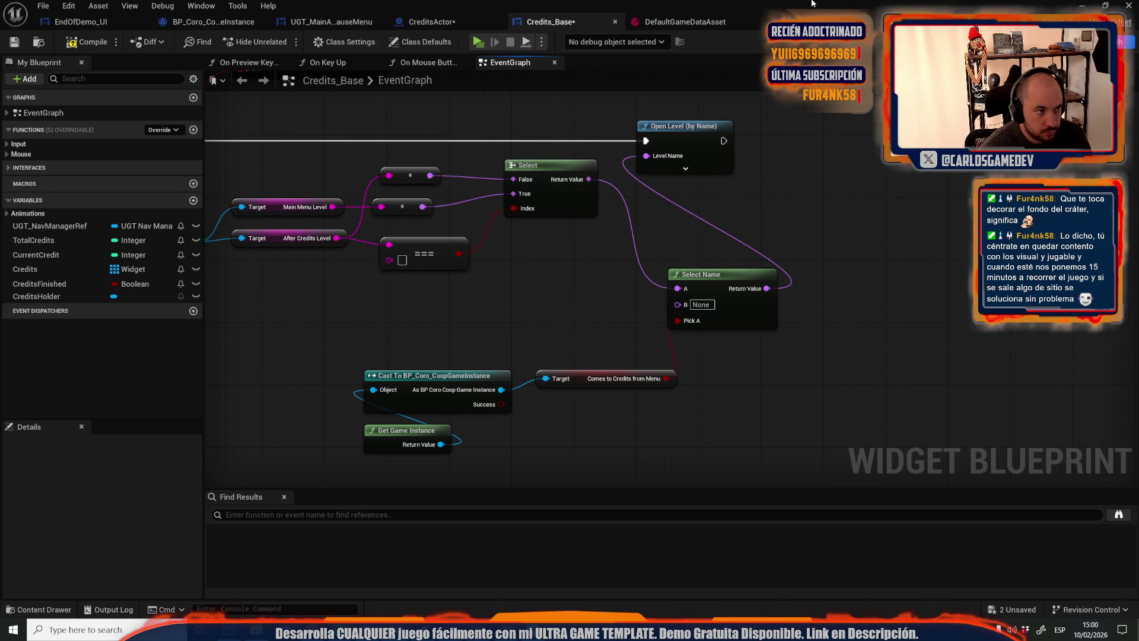
left_click_drag(780, 3, 847, 172)
left_click(43, 6)
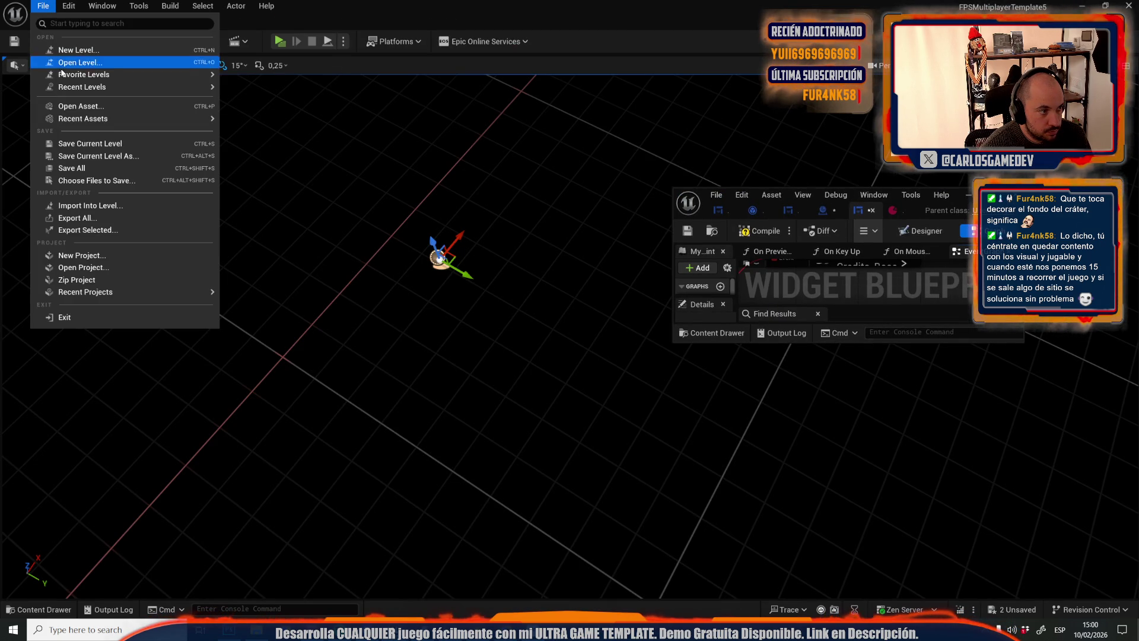
Browse the project's levels and recent levels, then return Credits_Base to full screen
left_click(81, 64)
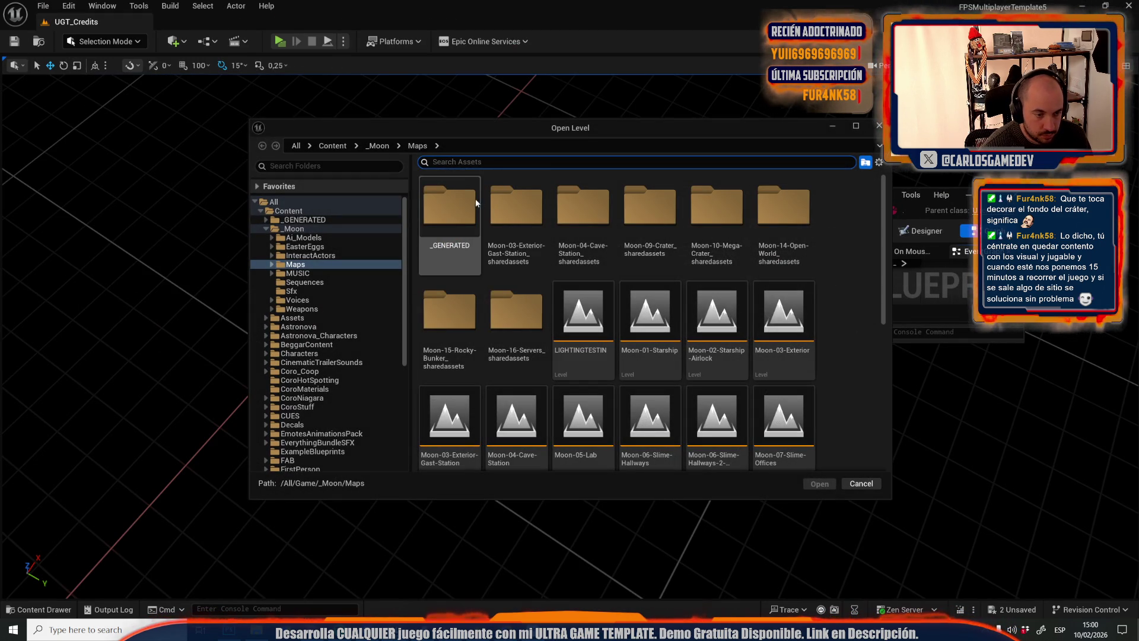
left_click(879, 125)
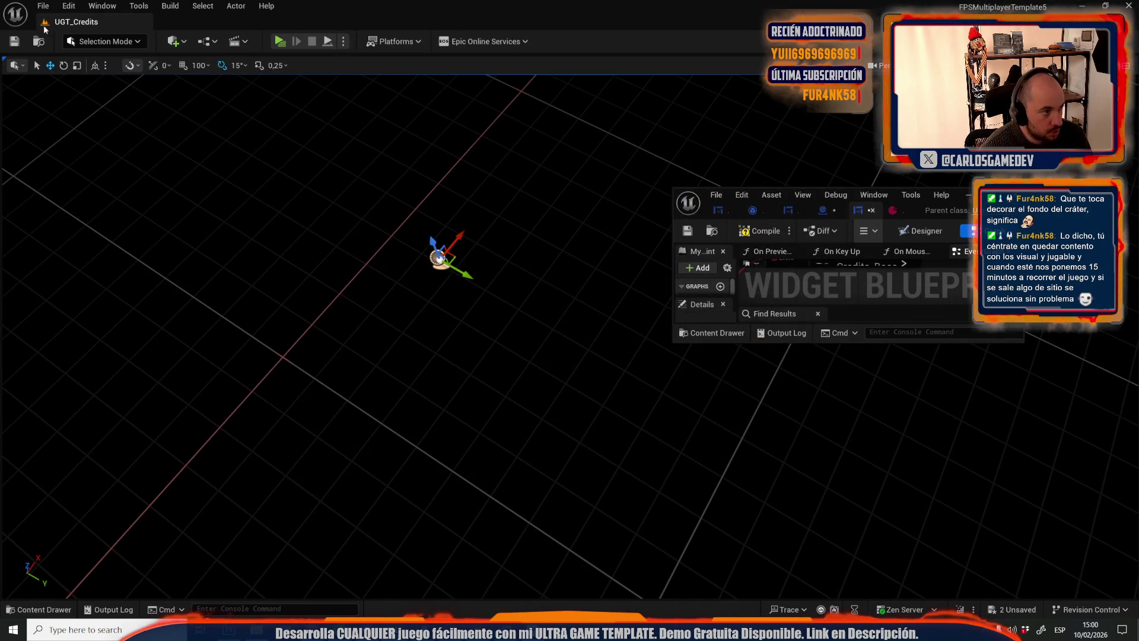
left_click(43, 6)
mouse_move(130, 92)
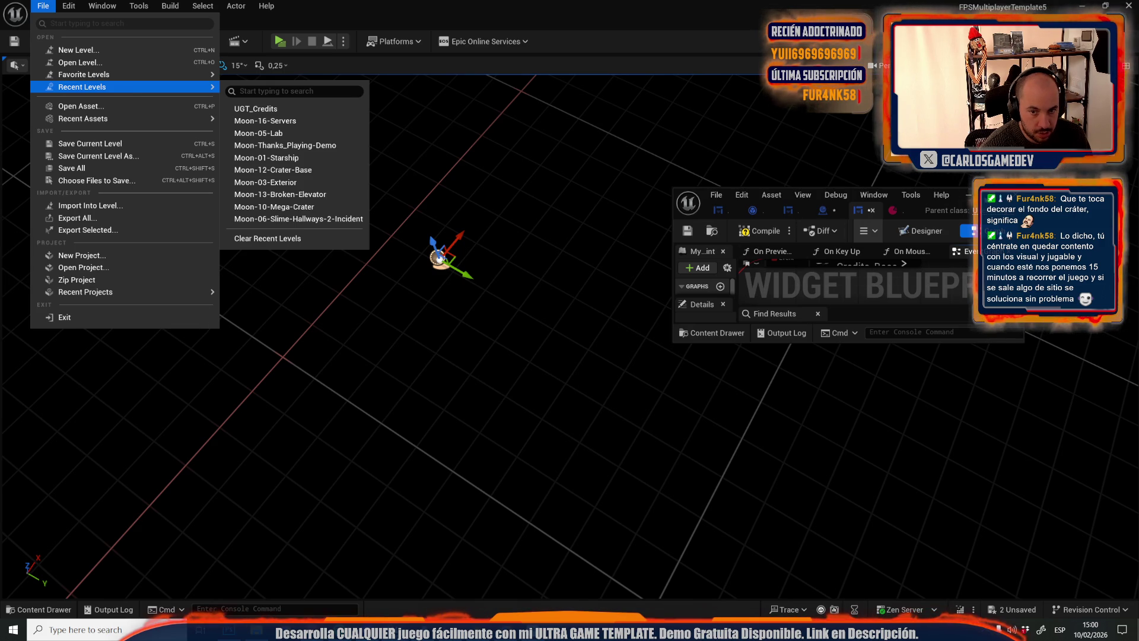
double_click(830, 211)
key("ctrl+space")
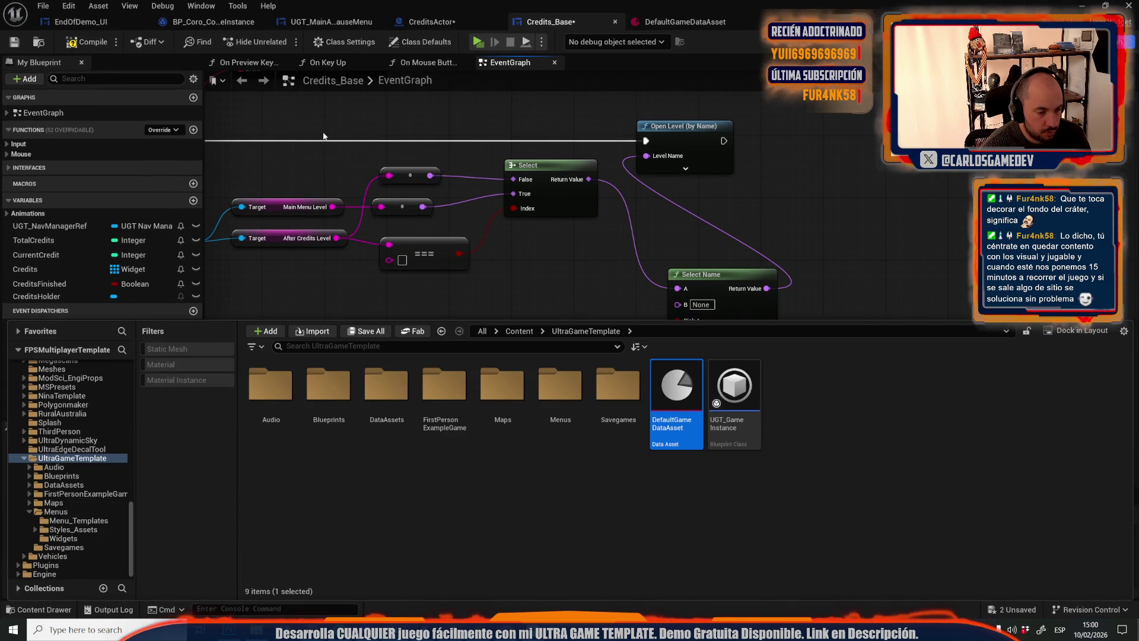
Set Select Name's B to the Moon-Thanks_Playing-Demo level name from the _Moon folder
scroll(59, 434, "up", 15)
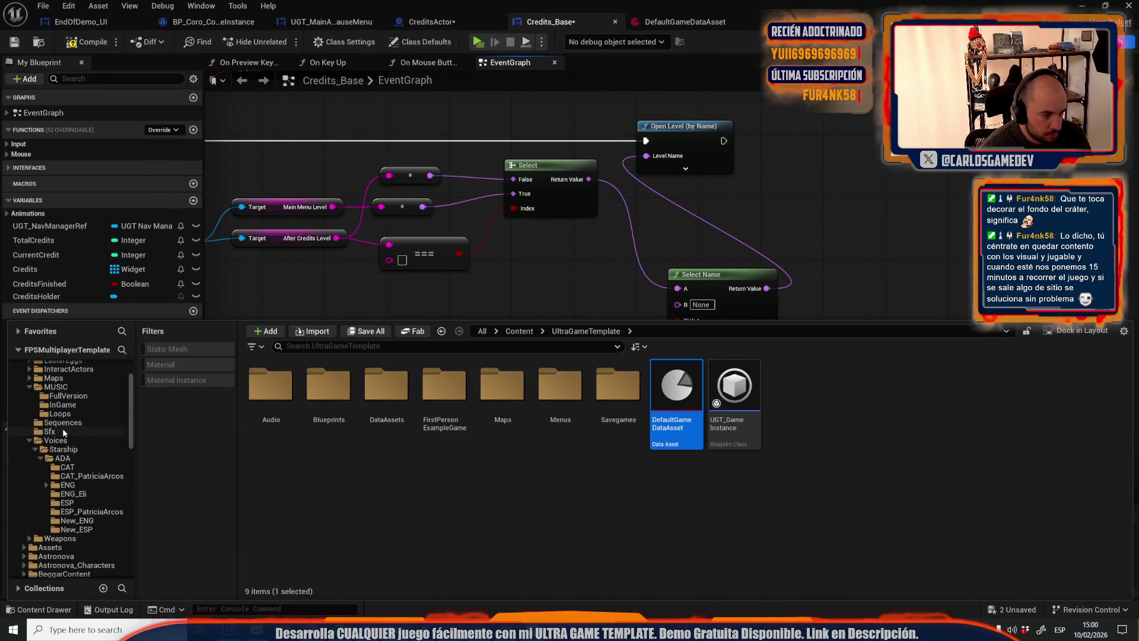
left_click(50, 393)
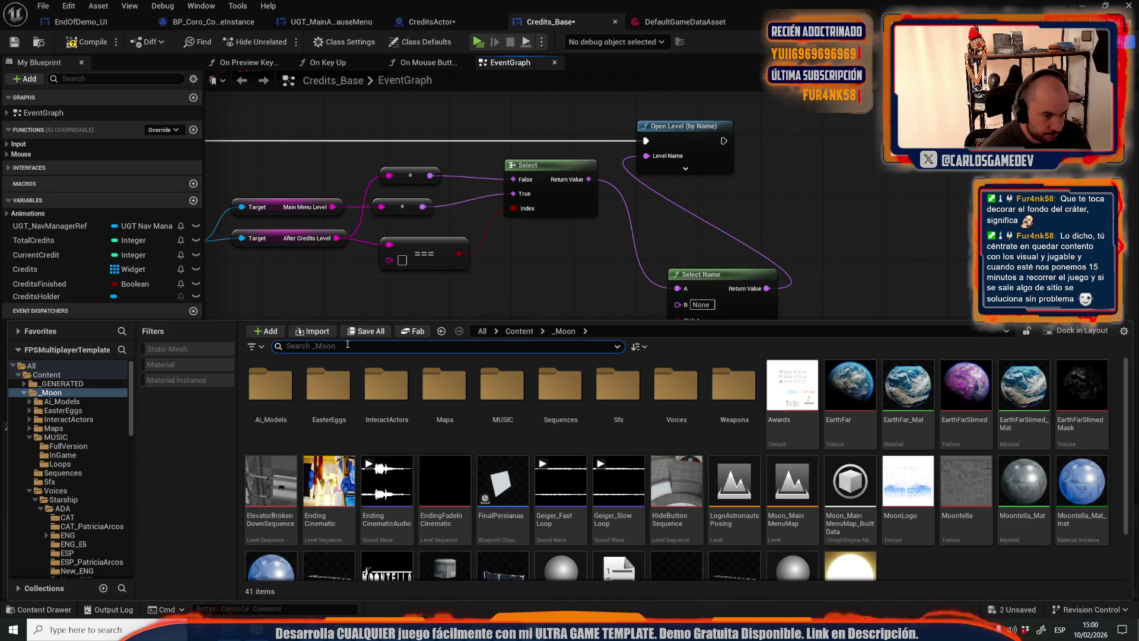
type("t")
left_click(347, 345)
type("thanks")
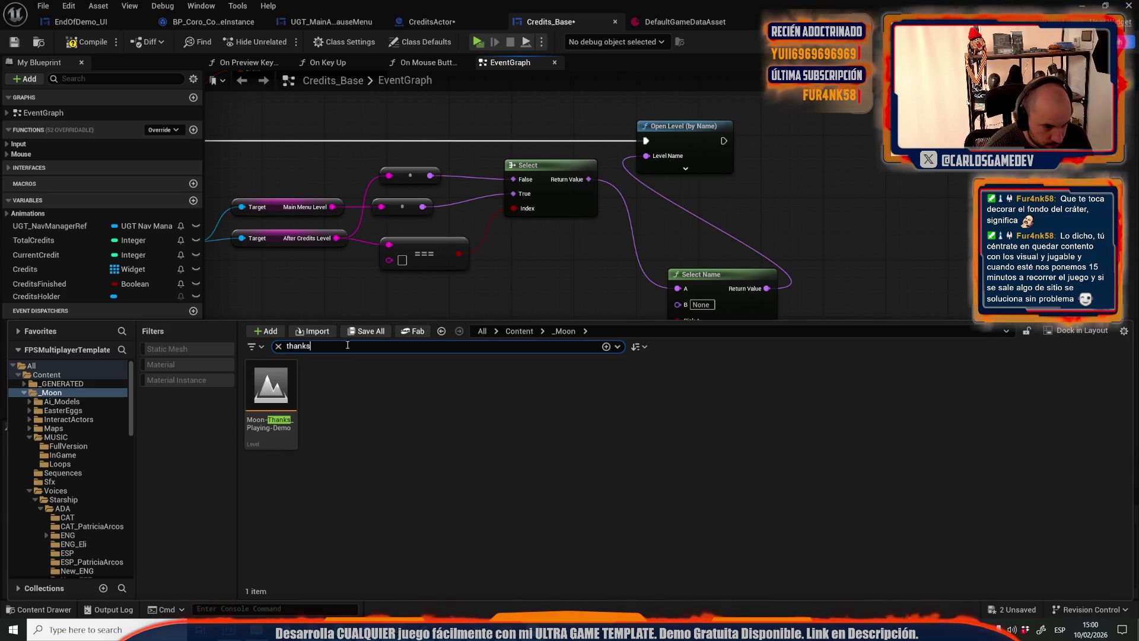
left_click(271, 398)
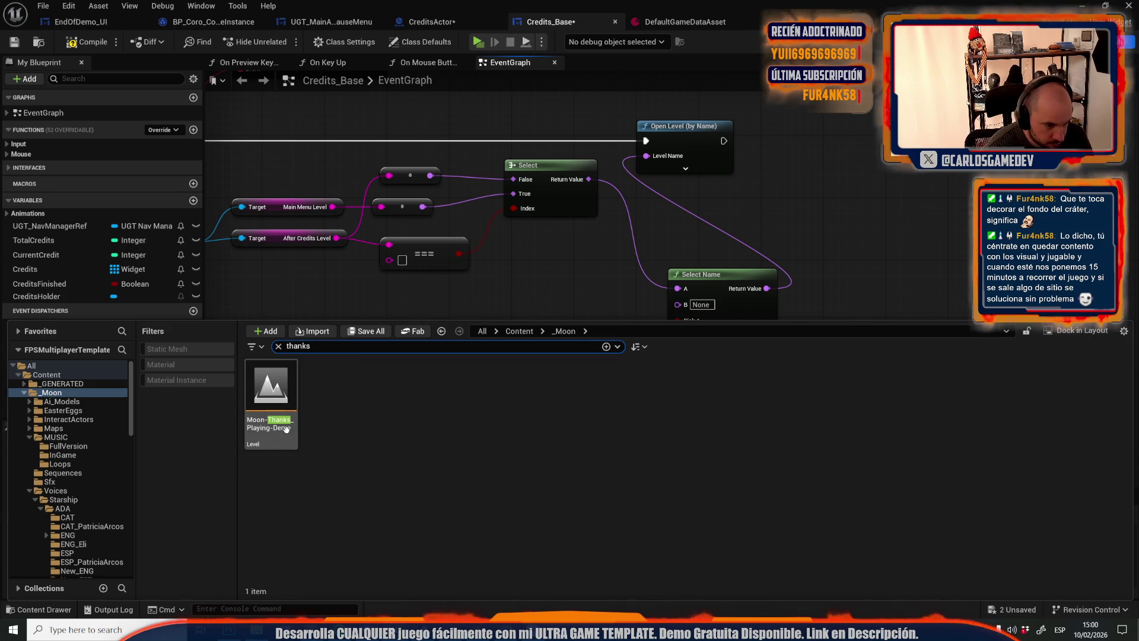
left_click(391, 486)
left_click(700, 304)
key("ctrl+v")
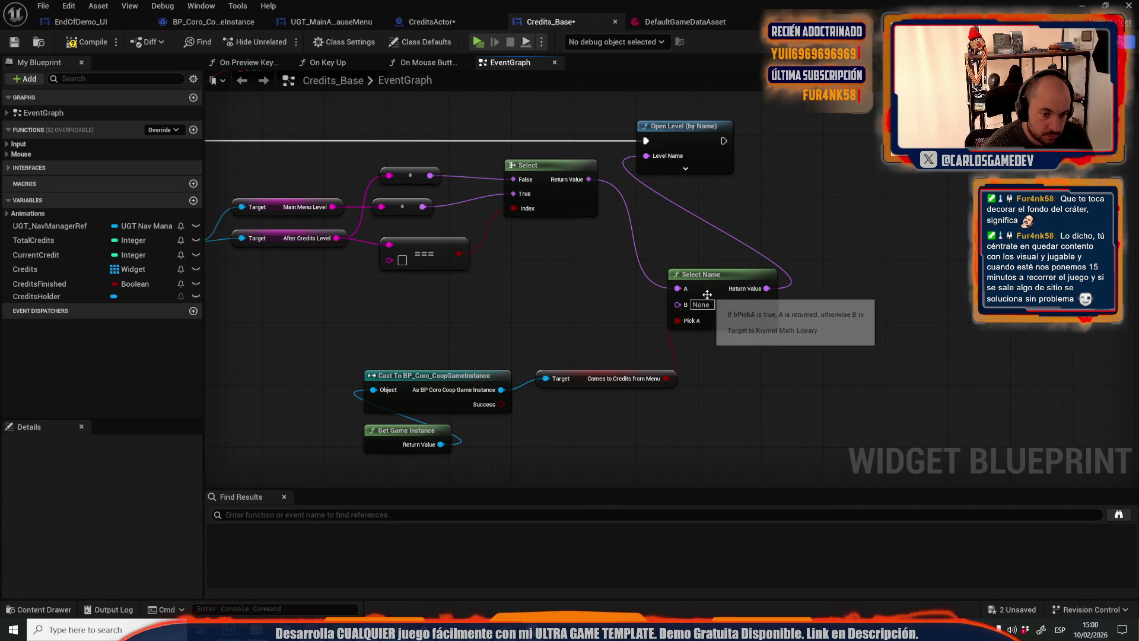
key("Return")
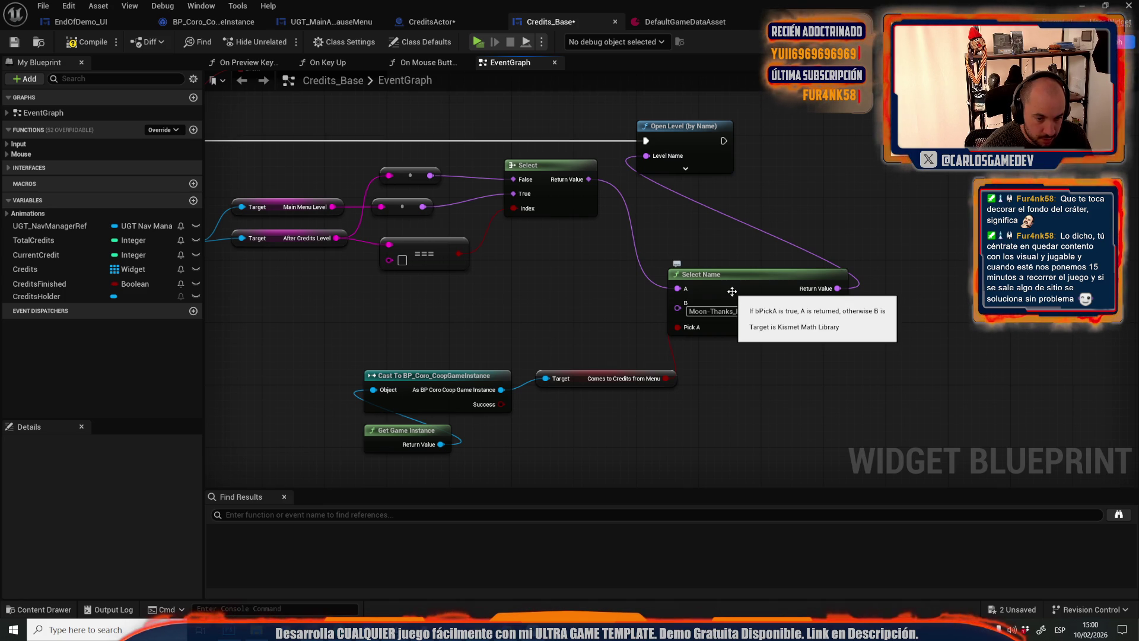
Check the recent levels list and restore the Credits_Base editor to full screen
mouse_move(884, 3)
left_mouse_down()
mouse_move(781, 7)
mouse_move(564, 268)
mouse_move(536, 263)
left_mouse_up()
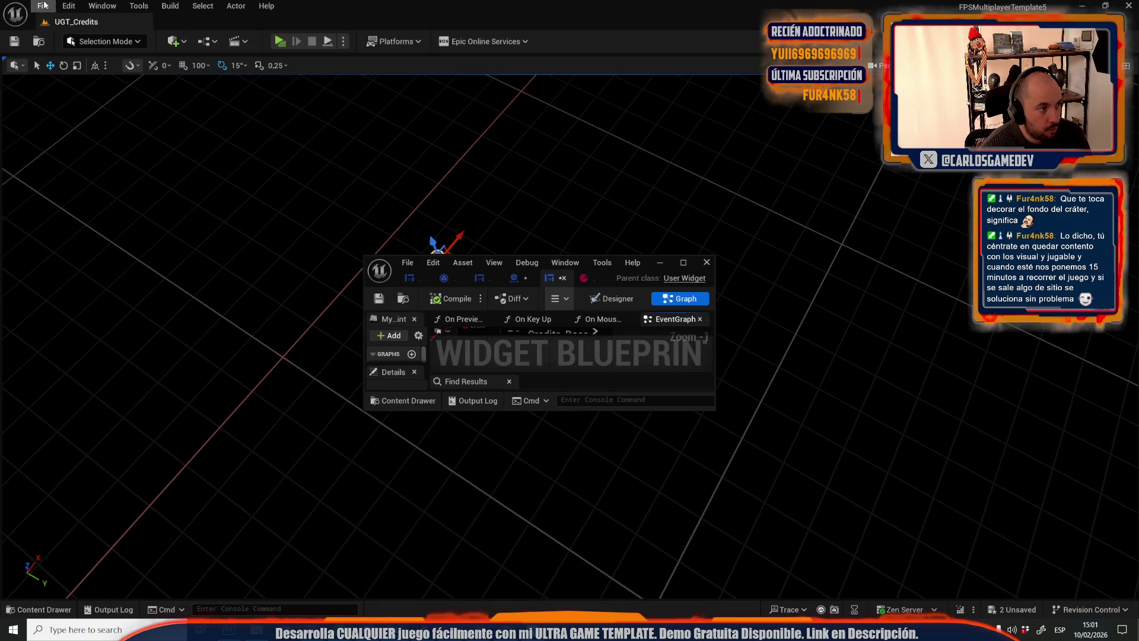
left_click(45, 6)
mouse_move(115, 87)
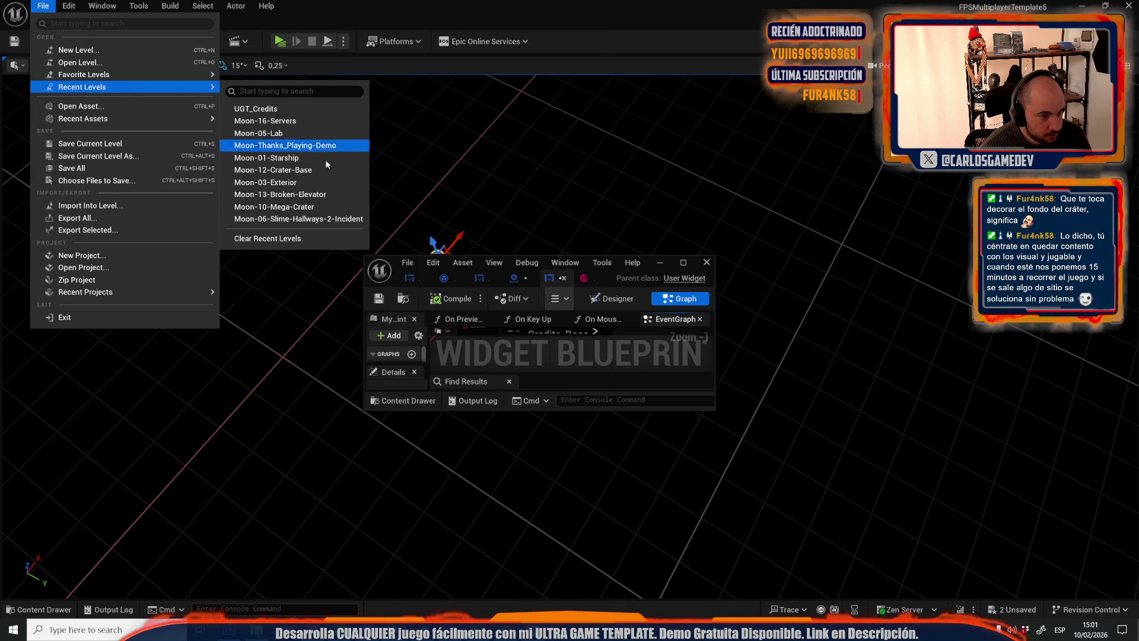
left_click(682, 261)
left_click(683, 263)
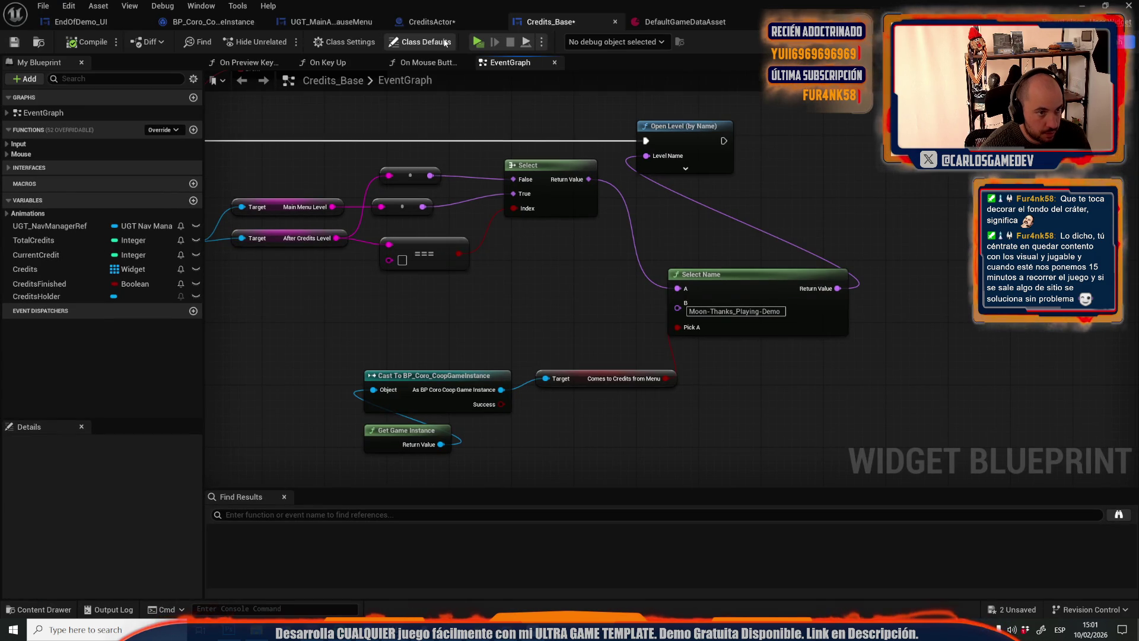
left_click(210, 25)
Play-test the game to reach the 'Congratulations! You have beaten the Demo!' credits screen
scroll(444, 216, "down", 4)
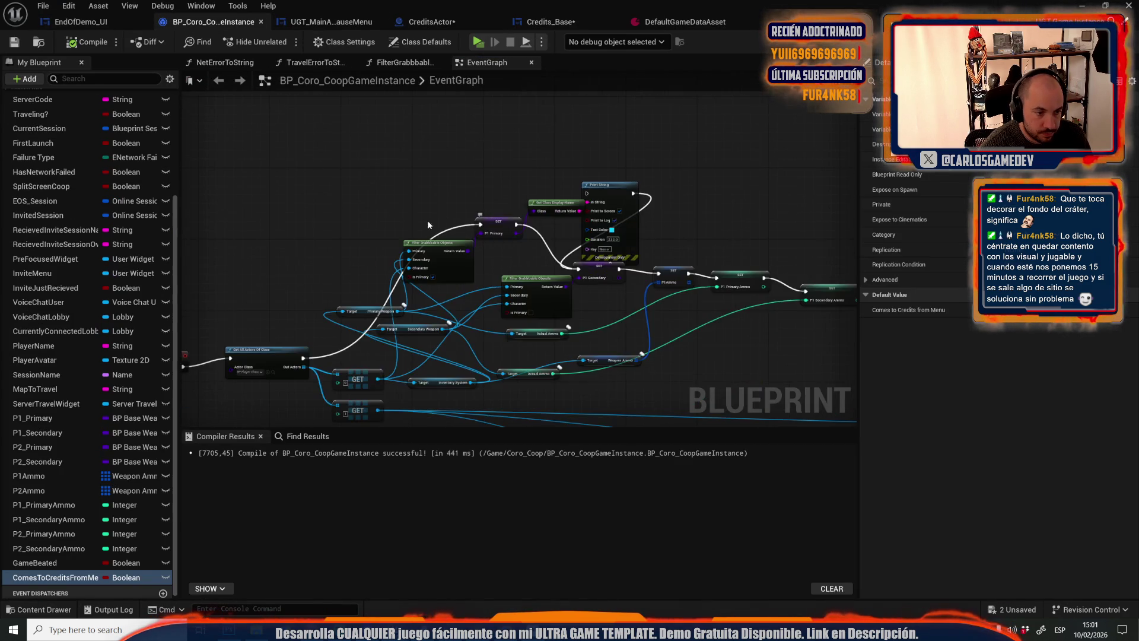
scroll(340, 340, "up", 2)
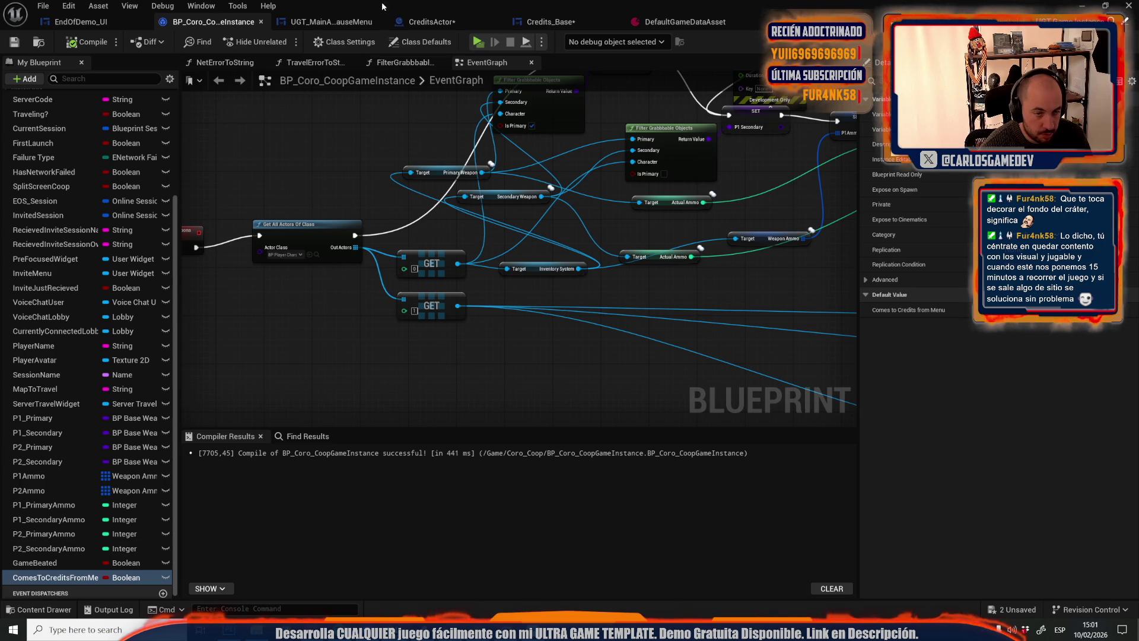
left_click(477, 43)
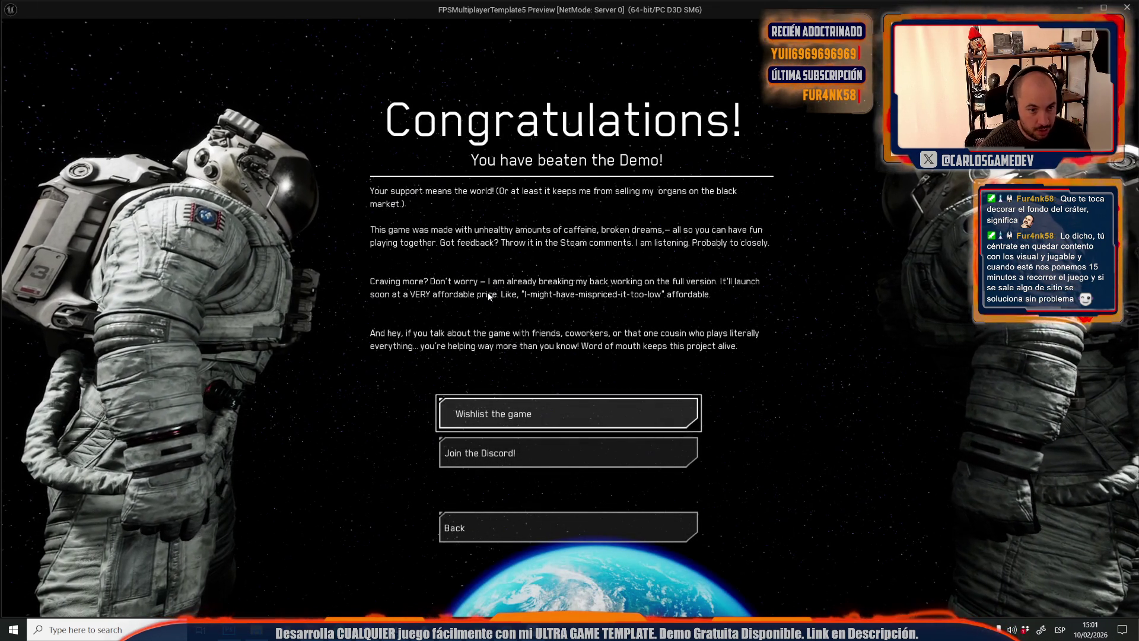
Change the GameBeated variable's default value and play-test the credits again
key("Escape")
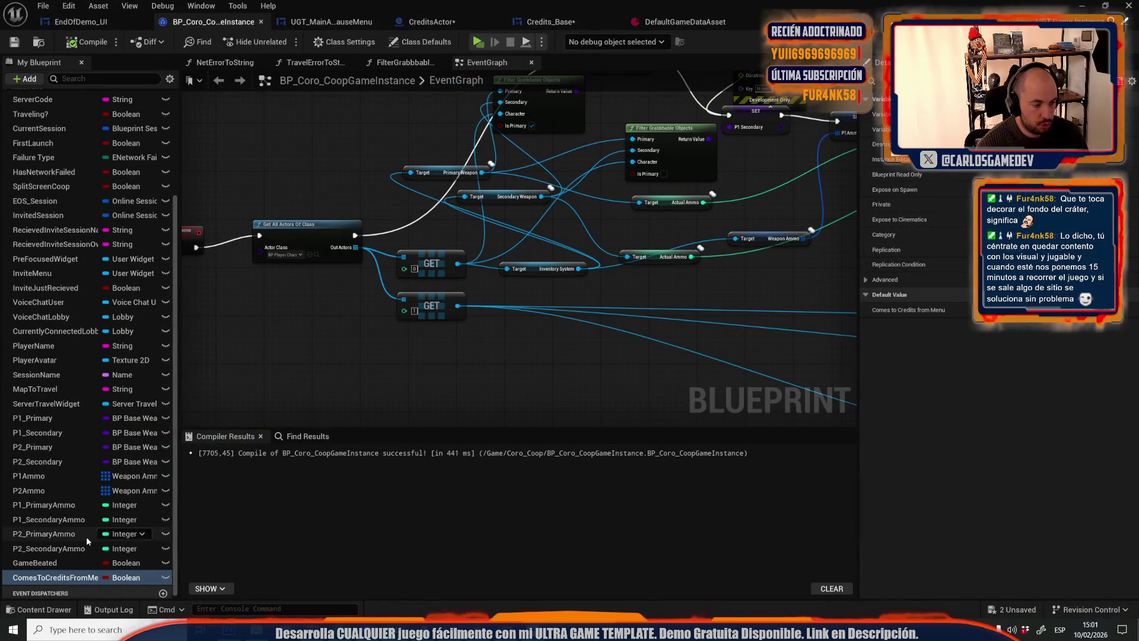
left_click(89, 562)
left_click(1007, 319)
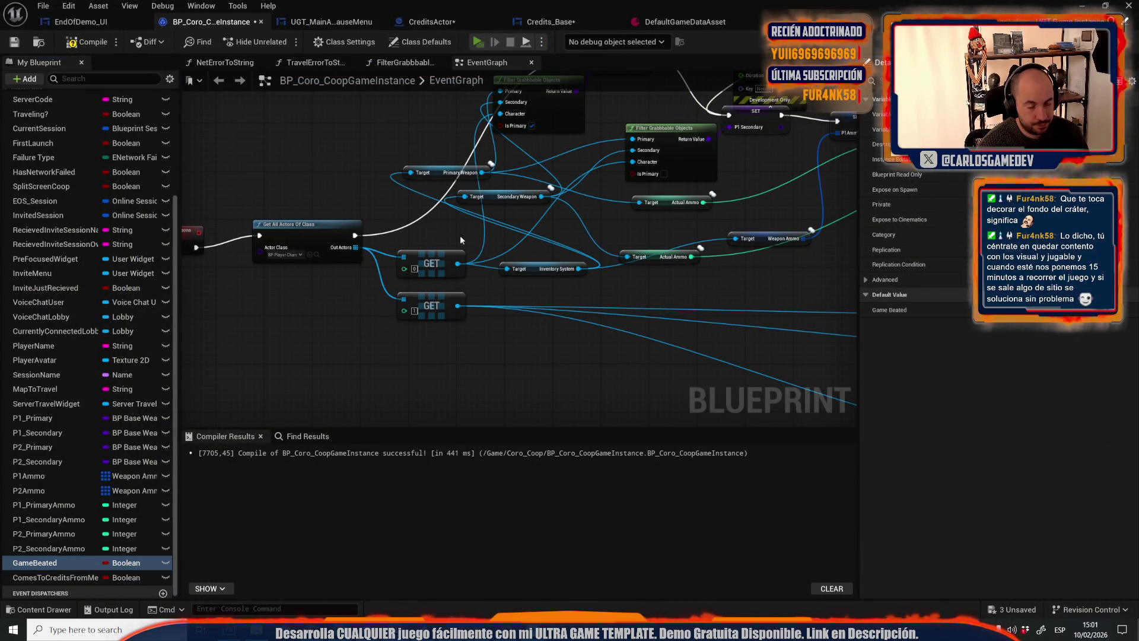
key("alt+p")
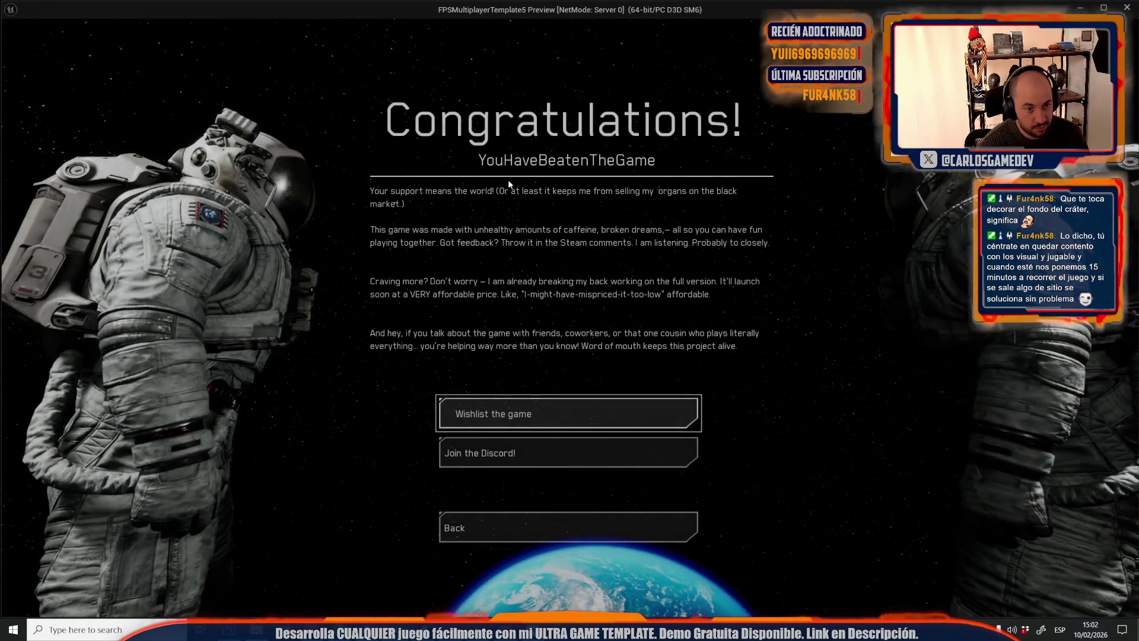
key("Escape")
Compile BP_Coro_CoopGameInstance and shrink its editor to a small window
scroll(520, 311, "down", 5)
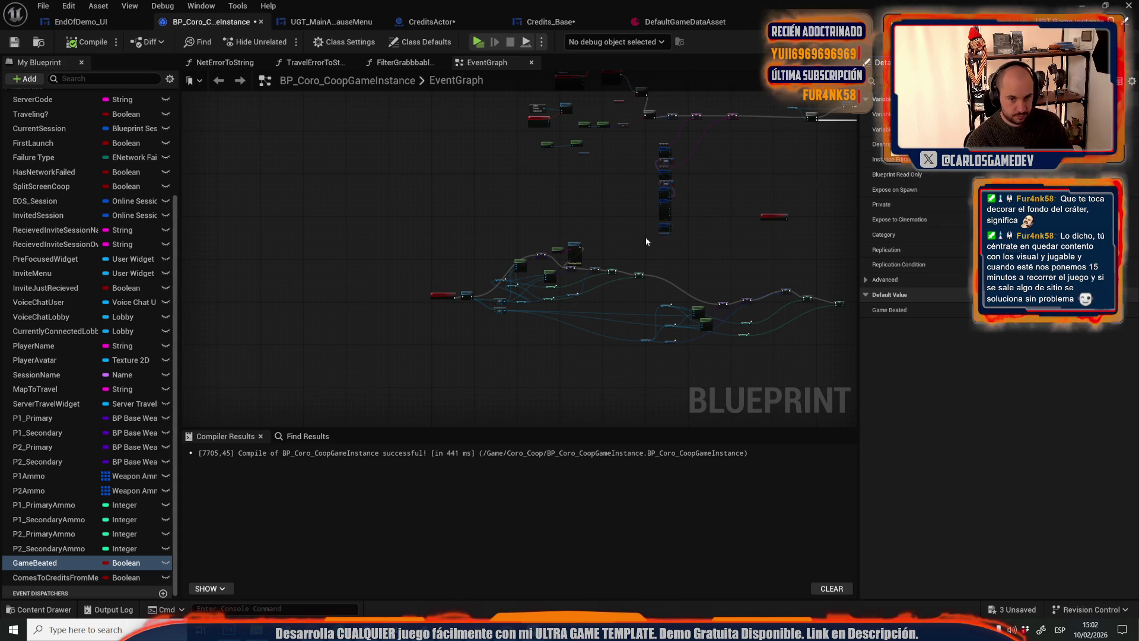
left_click(984, 309)
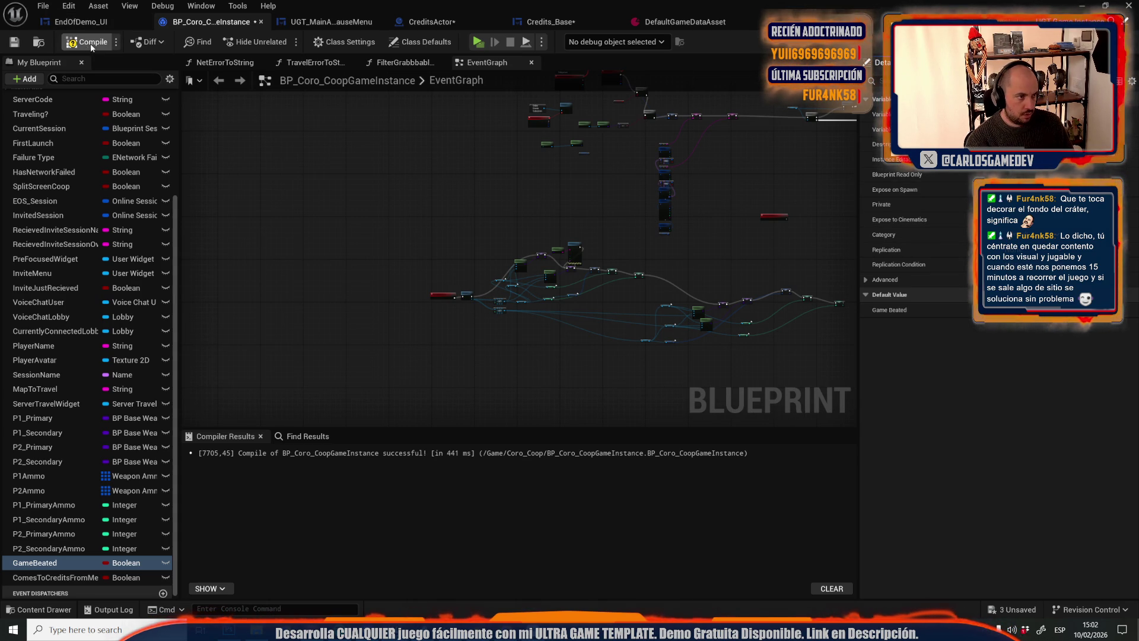
double_click(794, 3)
left_click(43, 5)
mouse_move(116, 88)
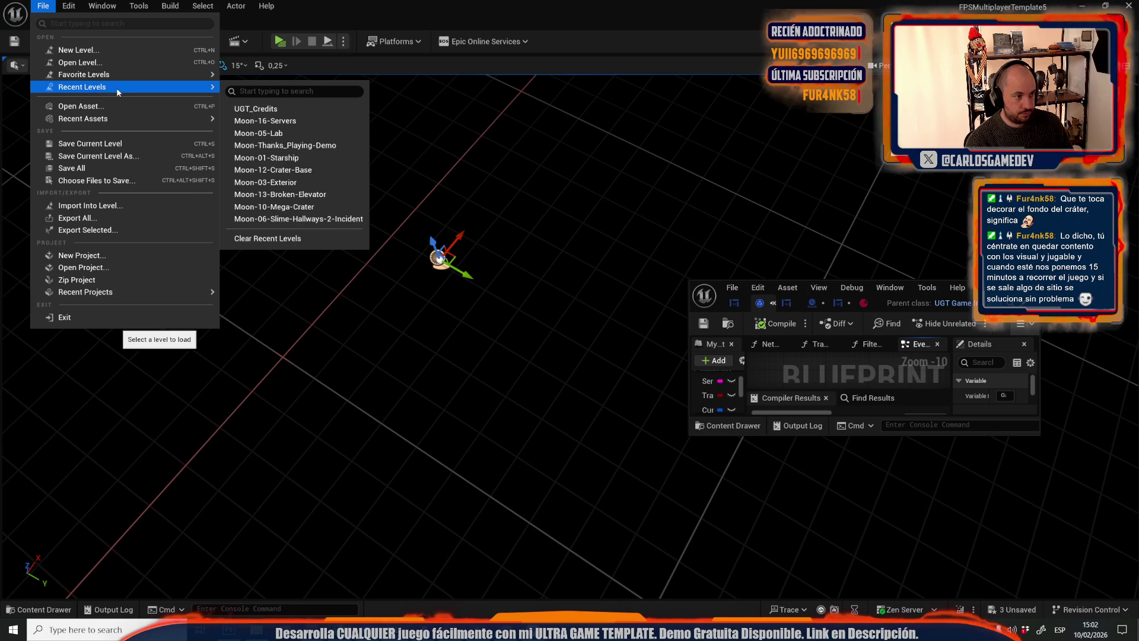
Open the Moon_MainMenuMap level from the _Moon folder, saving the three modified assets
left_click(70, 62)
type("menu")
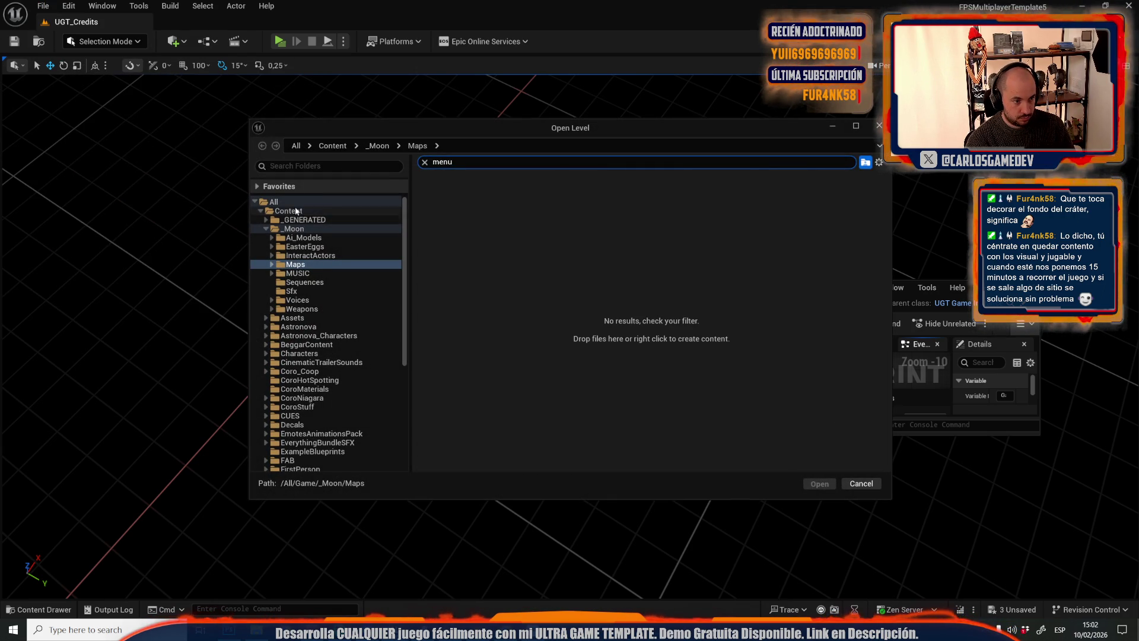
left_click(288, 211)
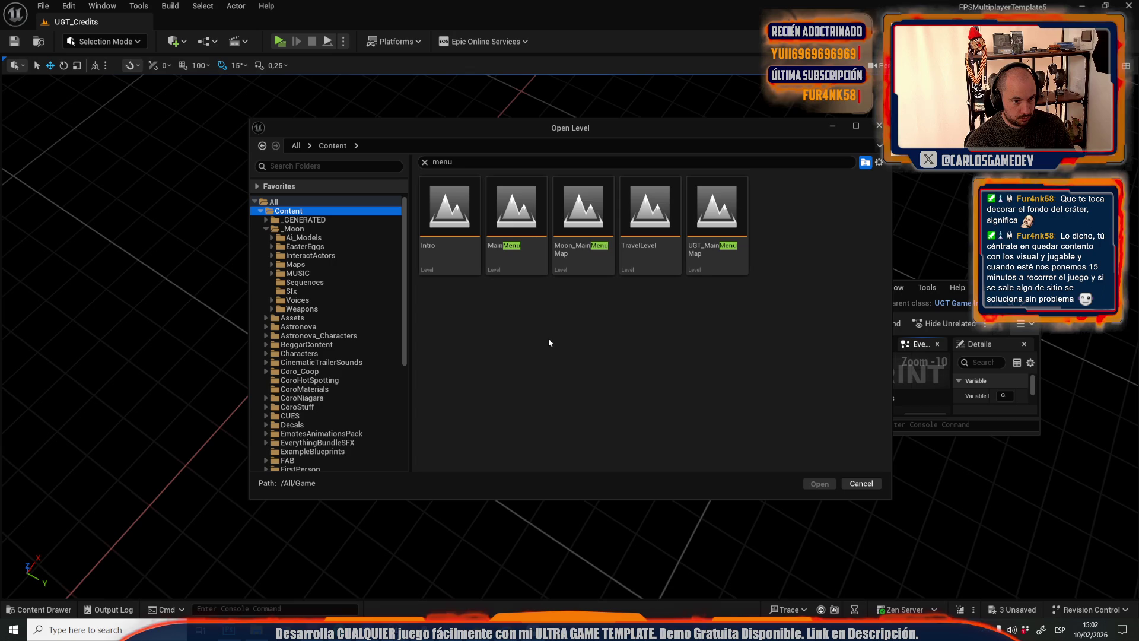
left_click(604, 256)
double_click(449, 207)
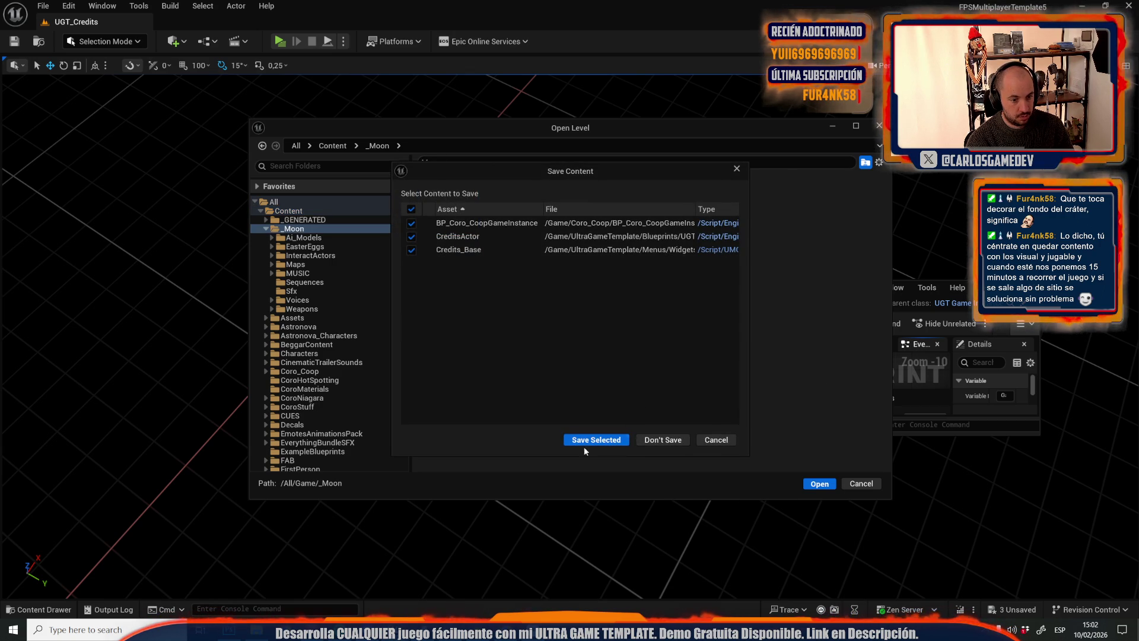
left_click(603, 440)
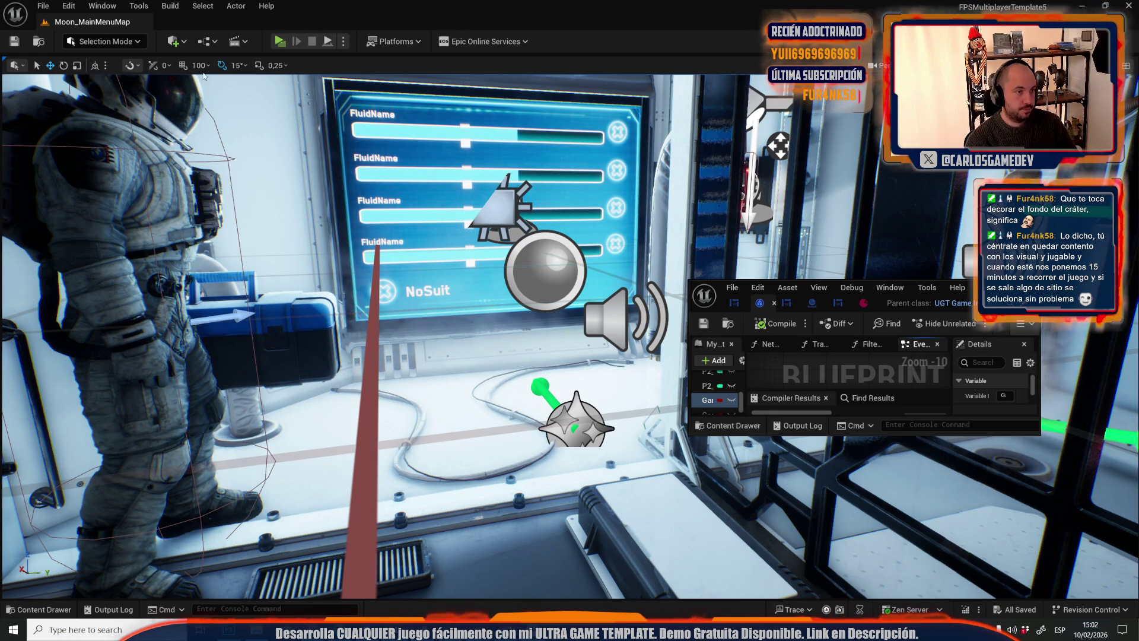
Play-test from the main menu, then go to the UGT_MainAndPauseMenu graph
left_click(279, 42)
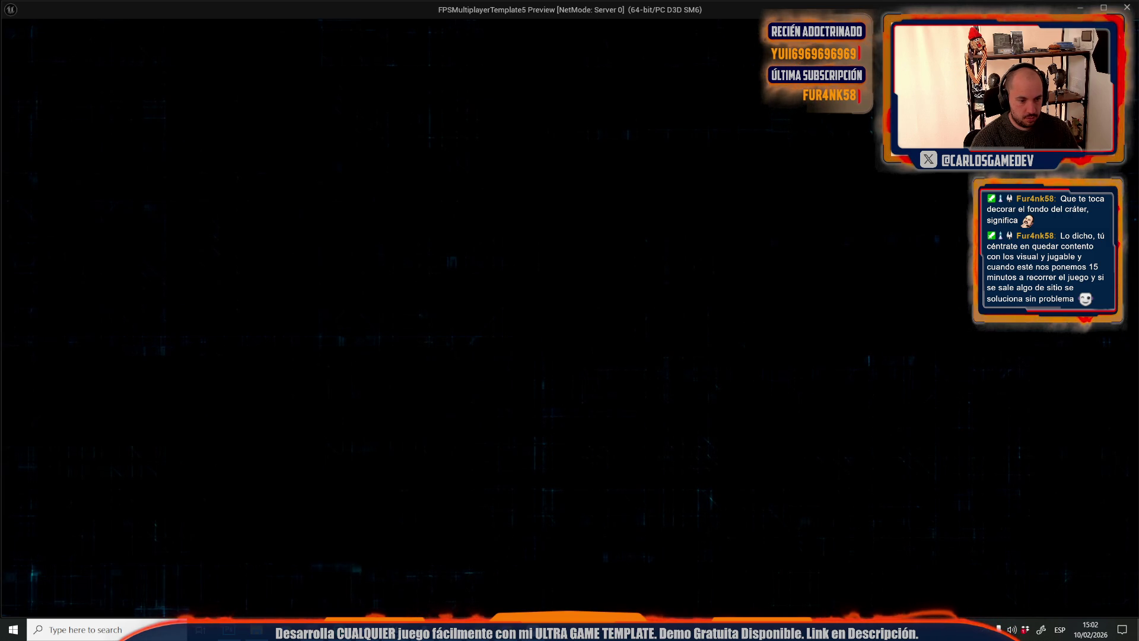
key("Escape")
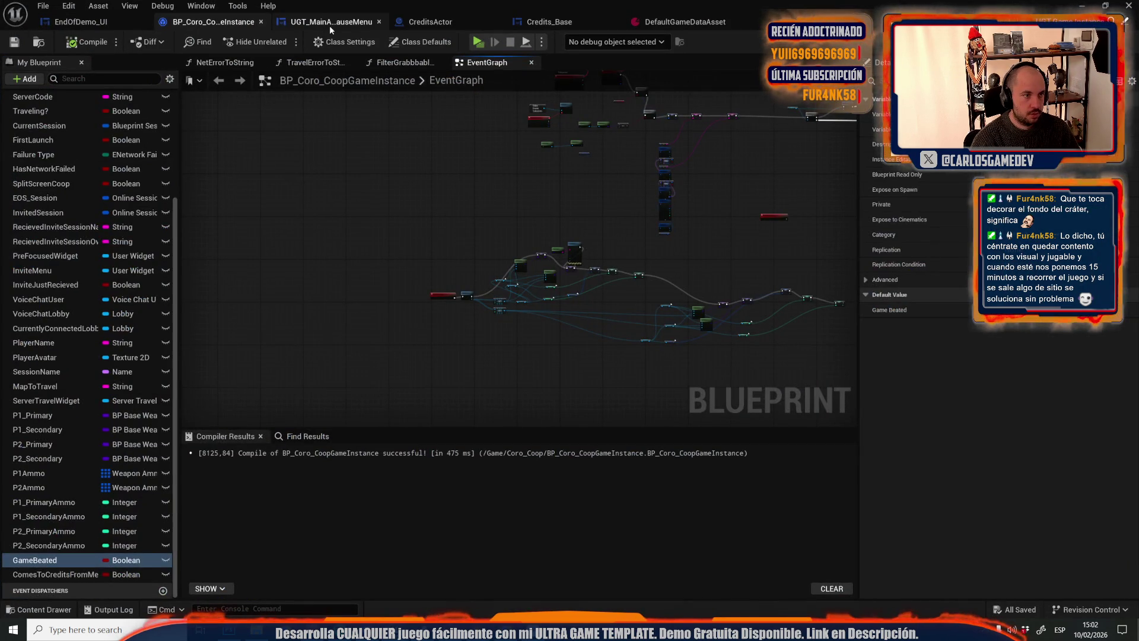
left_click(330, 24)
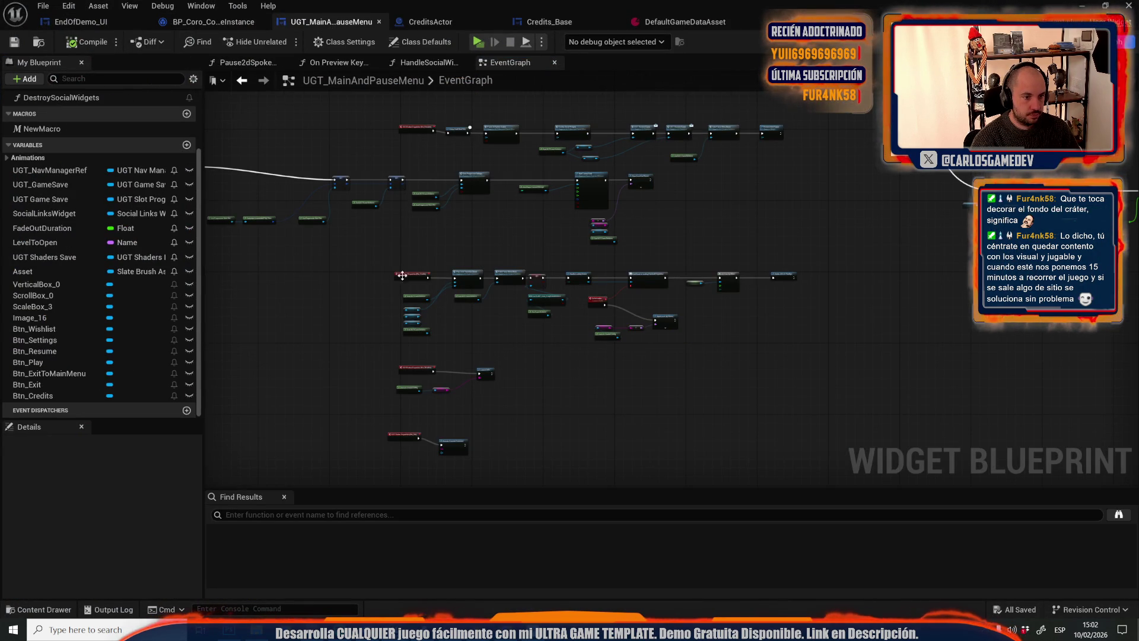
Insert Stop Main Menu Music before the Comes to Credits from Menu SET node and play-test
scroll(421, 308, "up", 8)
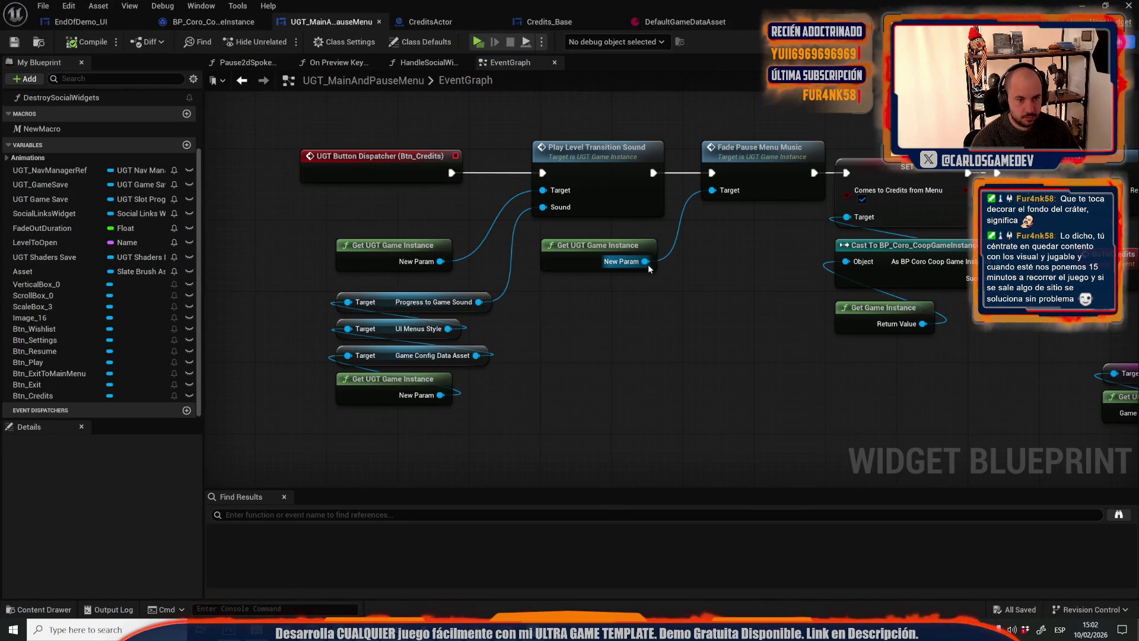
left_click_drag(645, 262, 697, 346)
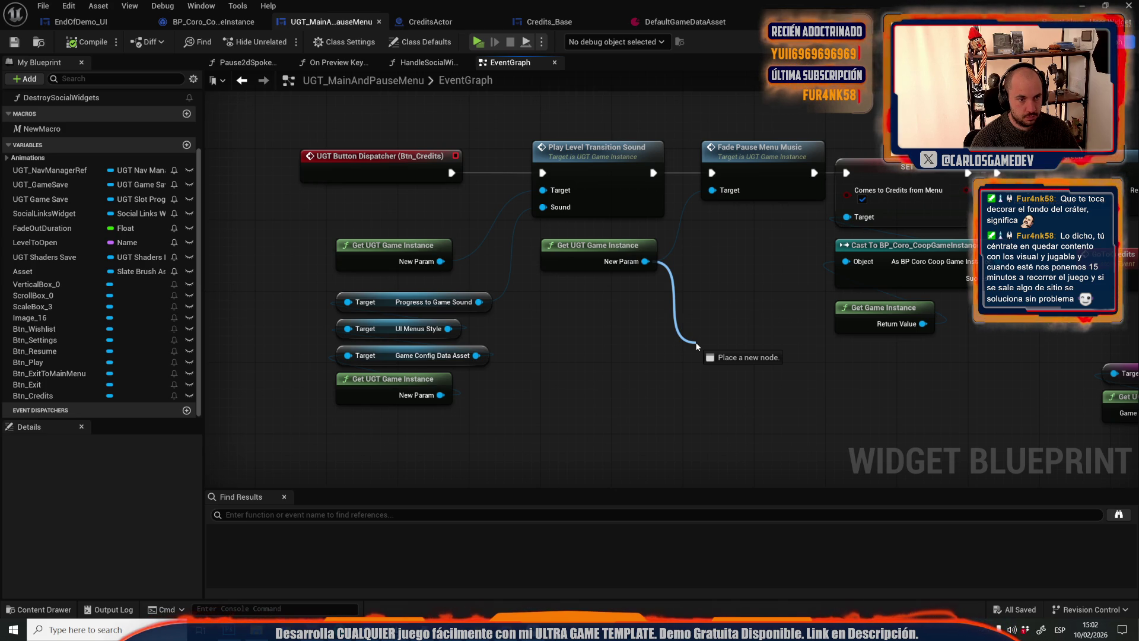
left_click_drag(697, 346, 697, 346)
type("menu")
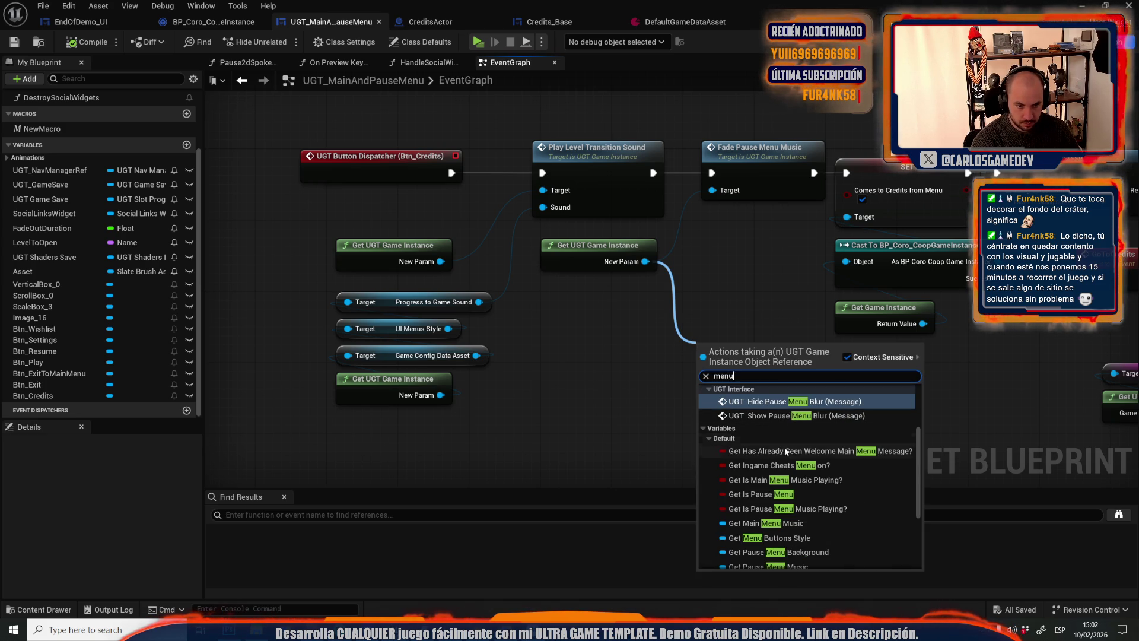
type("music")
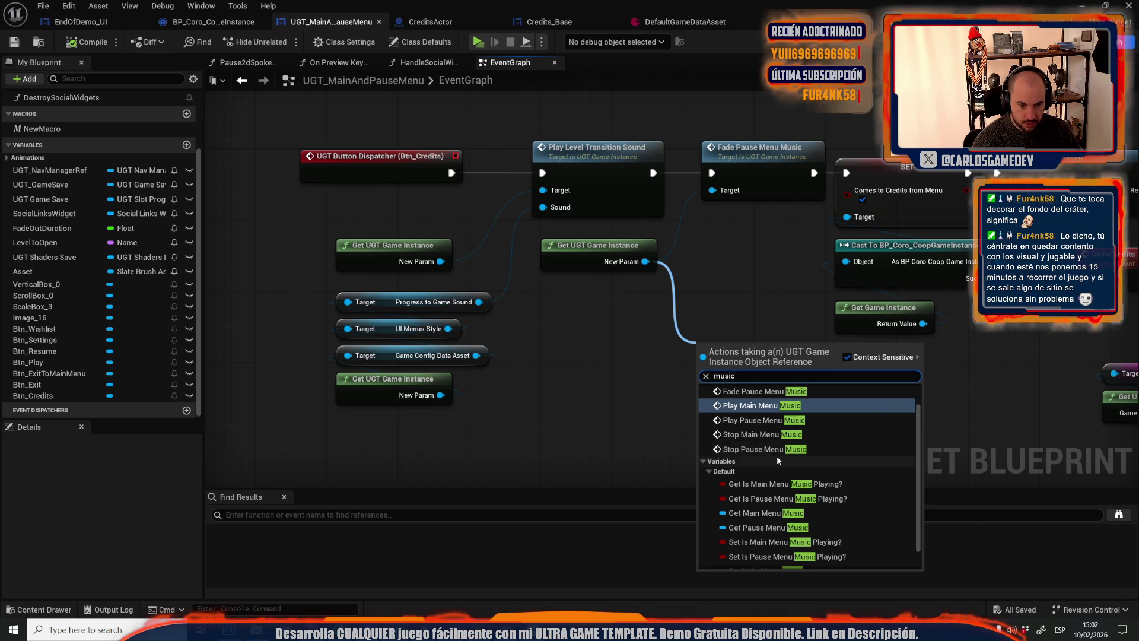
left_click(778, 438)
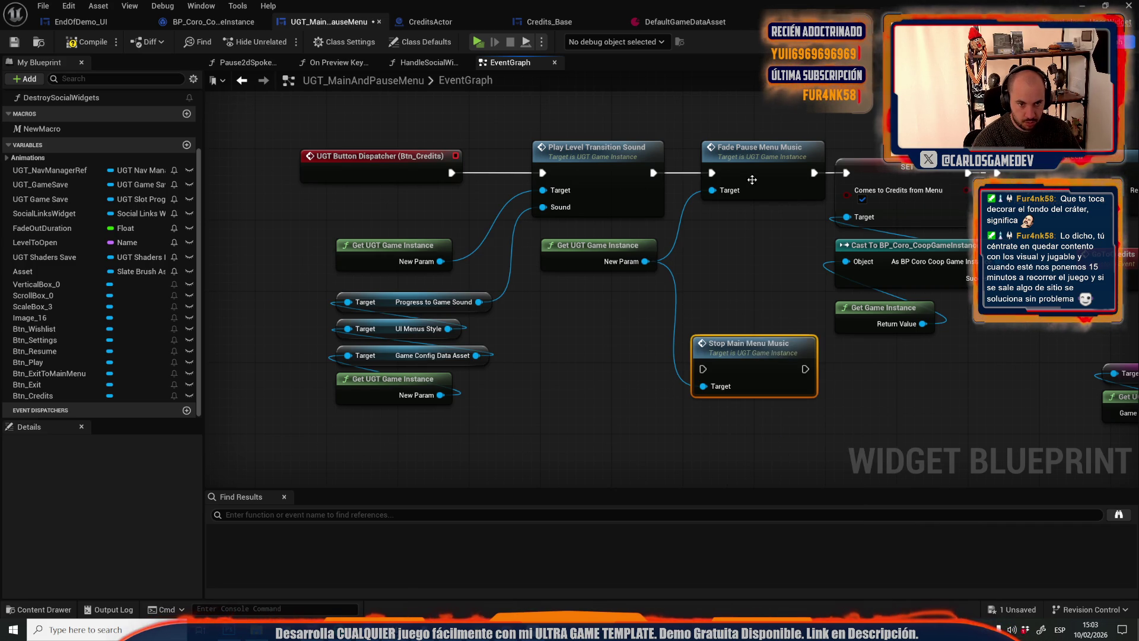
left_click_drag(712, 173, 704, 369)
mouse_move(814, 172)
left_mouse_down()
mouse_move(825, 320)
mouse_move(804, 368)
left_mouse_up()
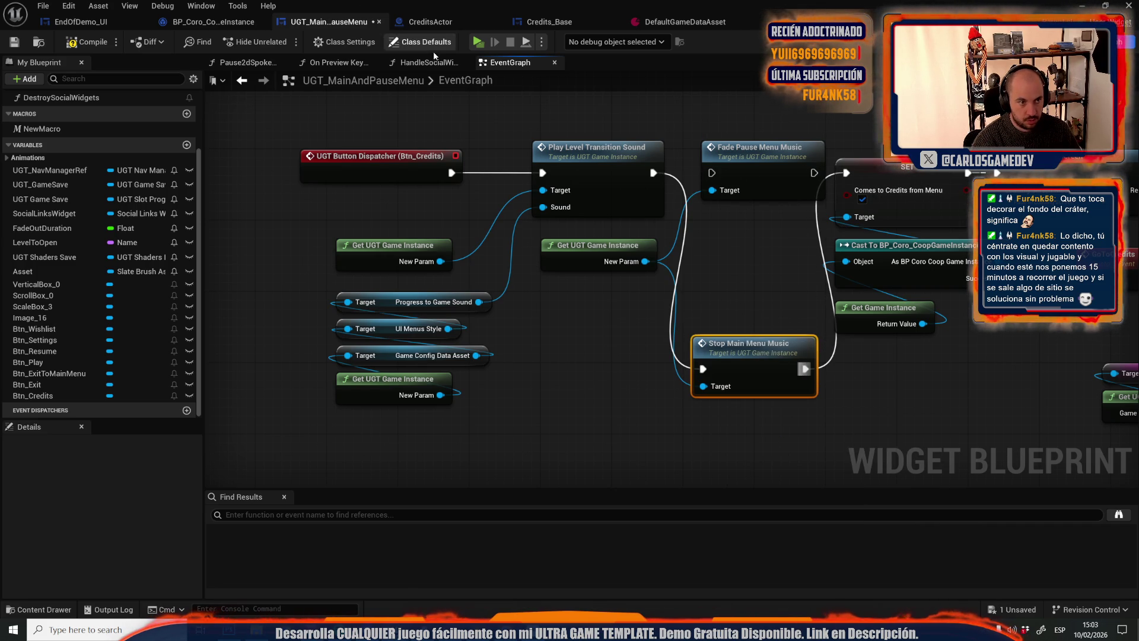
left_click(485, 43)
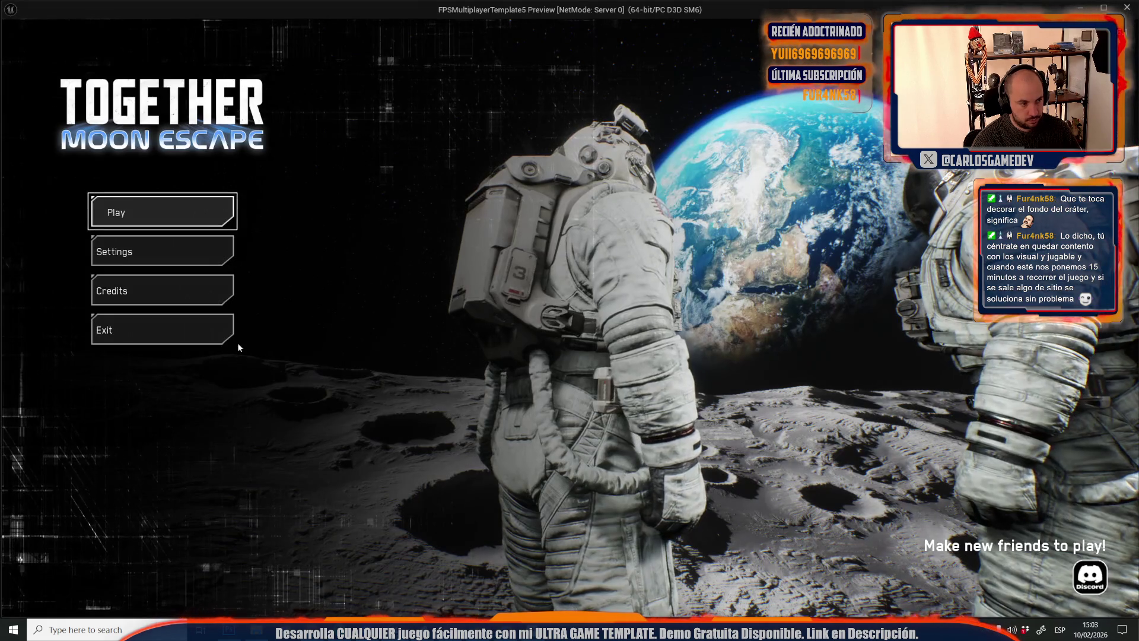
Choose Credits in the game's main menu, watch the loading transition, then stop play
left_click(163, 290)
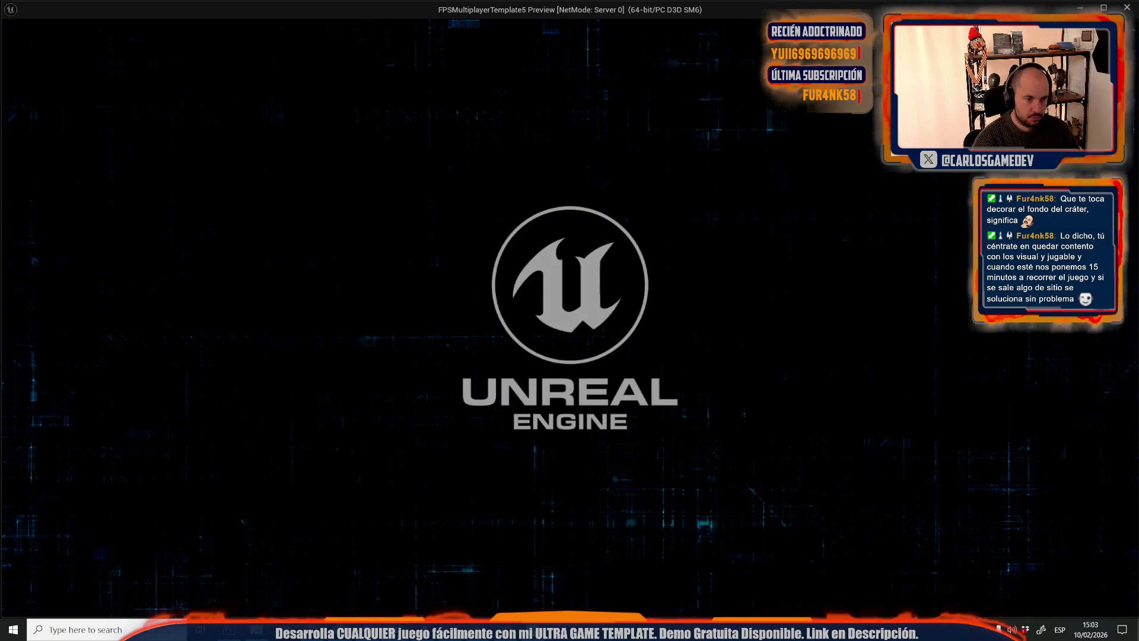
key("Escape")
left_click(757, 149)
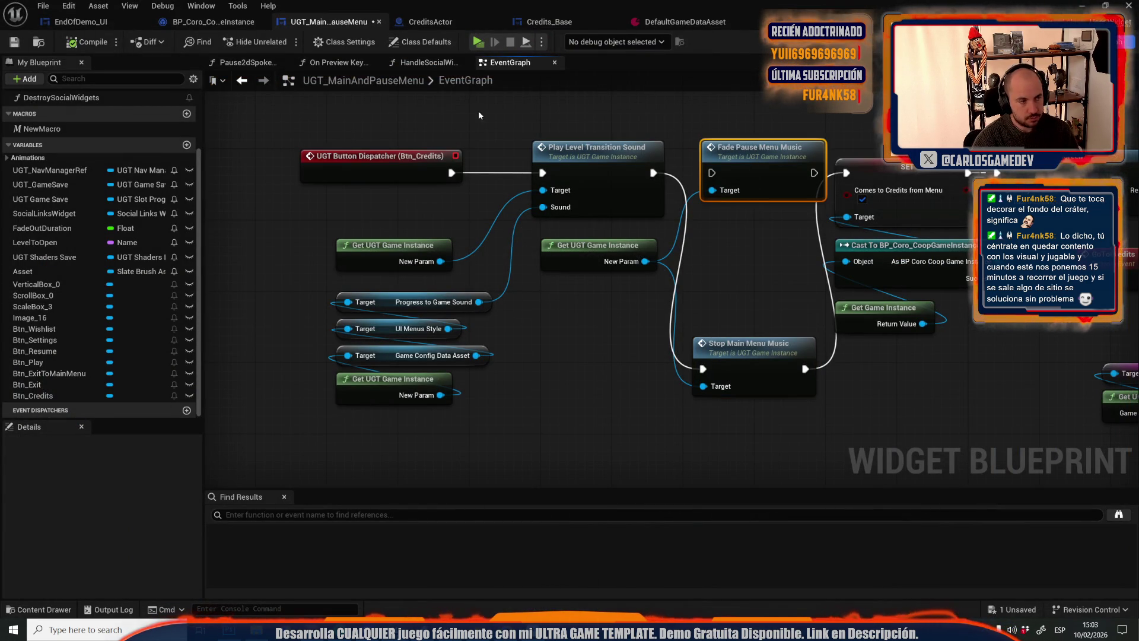
Delete Fade Pause Menu Music, rearrange the nodes, and add Get Main Menu Music from the game instance
key("Delete")
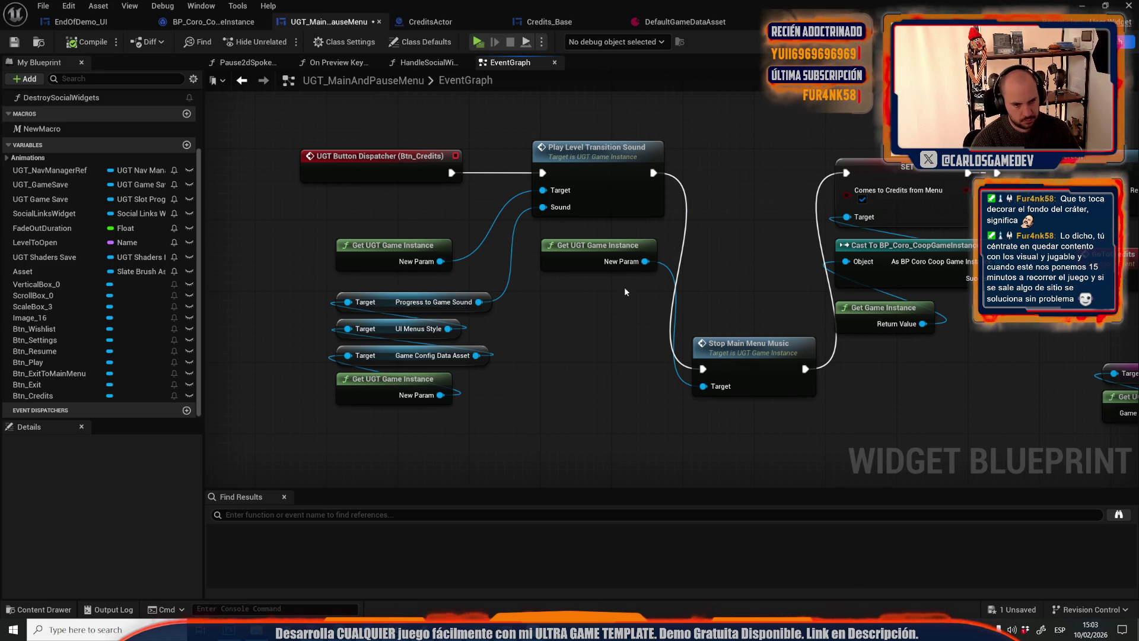
left_click_drag(583, 240, 583, 320)
mouse_move(782, 363)
left_mouse_down()
mouse_move(753, 193)
mouse_move(773, 175)
left_mouse_up()
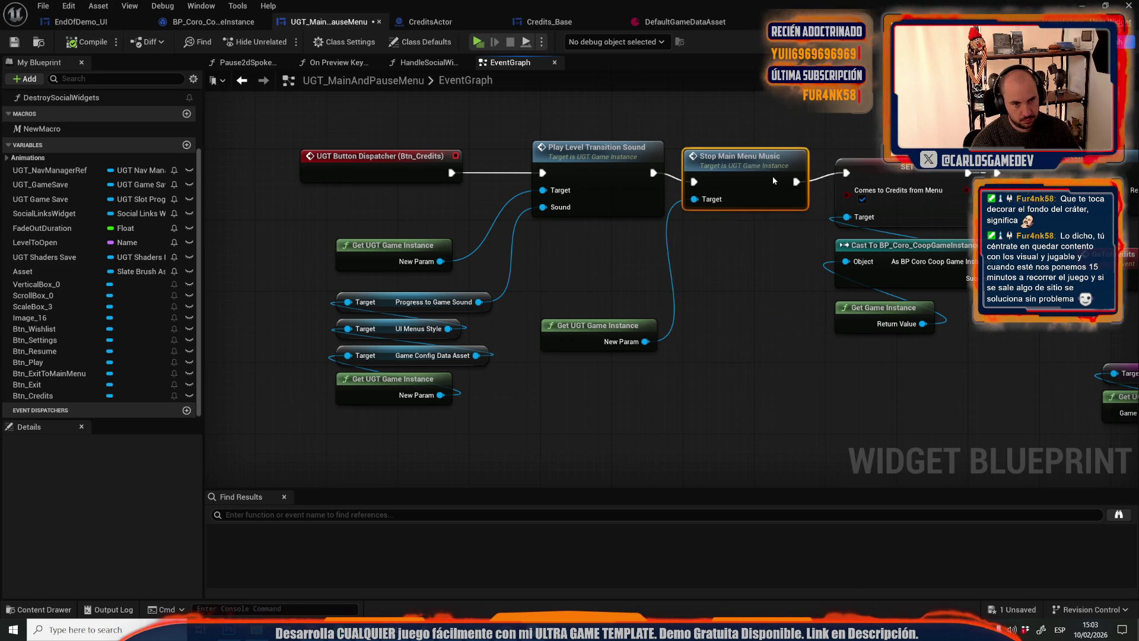
left_click_drag(645, 341, 668, 376)
type("get menu")
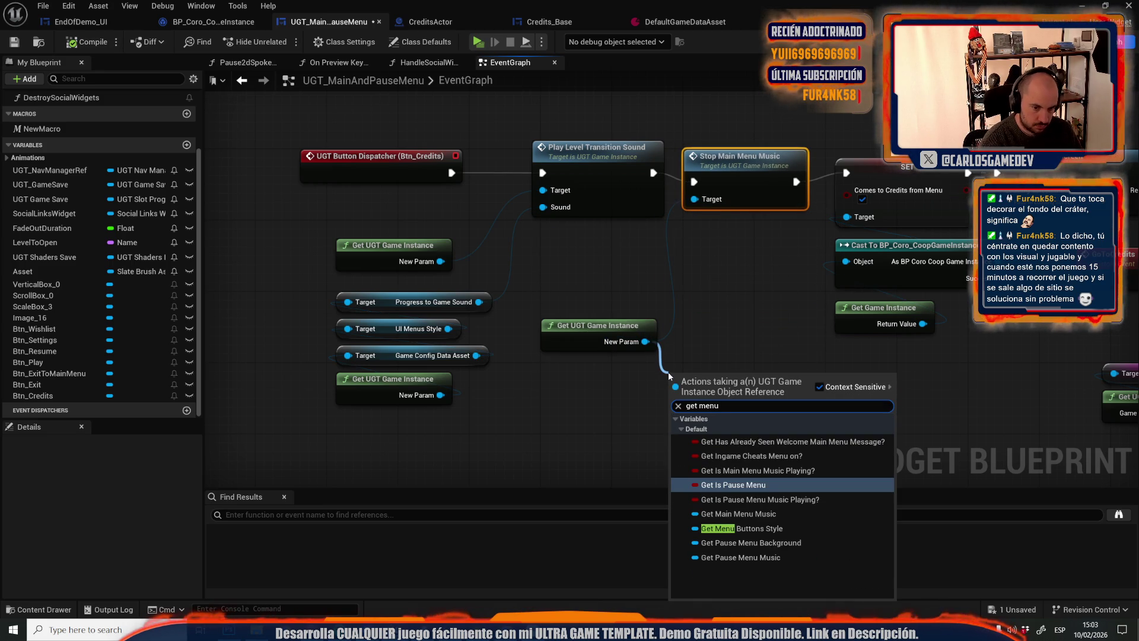
left_click(739, 513)
Replace the Stop Main Menu Music node with a Fade Out on Main Menu Music
left_click_drag(724, 245, 777, 95)
key("Delete")
left_click_drag(787, 385, 817, 392)
type("fade")
left_click(868, 482)
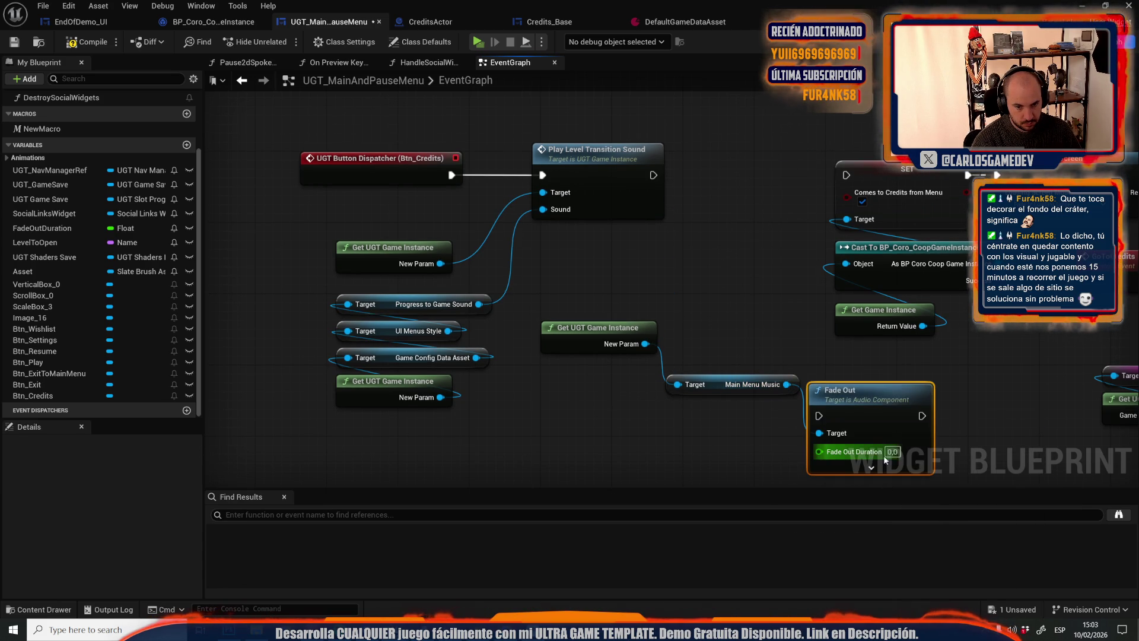
Set Fade Out Duration to 1, wire it between the transition sound and SET, then test the credits
left_click_drag(893, 453, 769, 213)
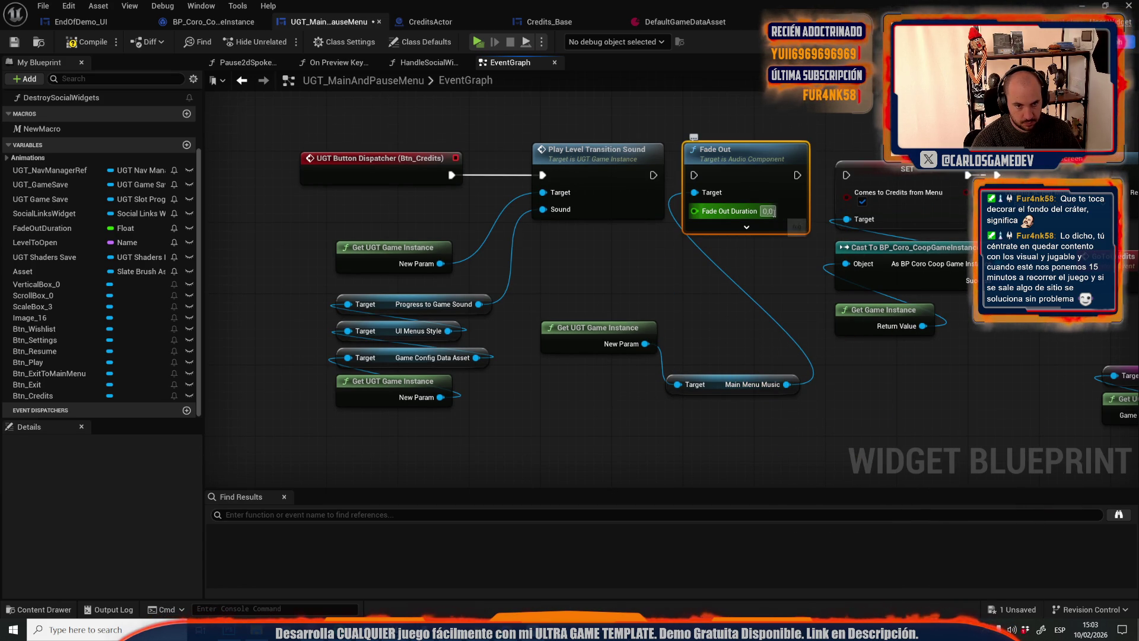
left_click(767, 211)
type("1")
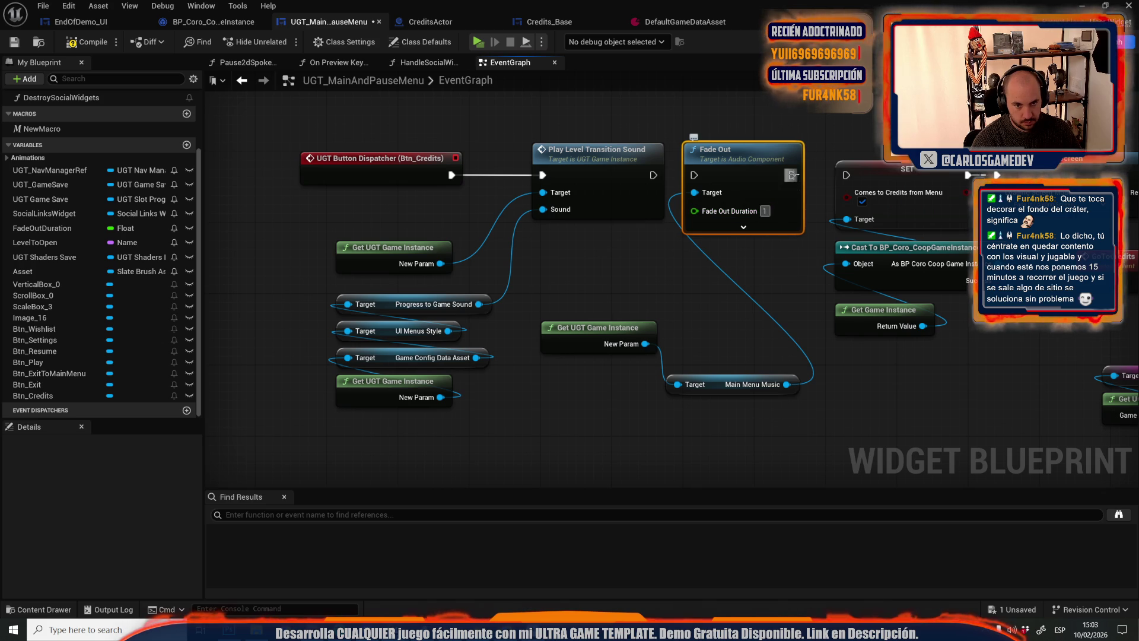
left_click_drag(796, 175, 846, 175)
left_click_drag(695, 174, 654, 175)
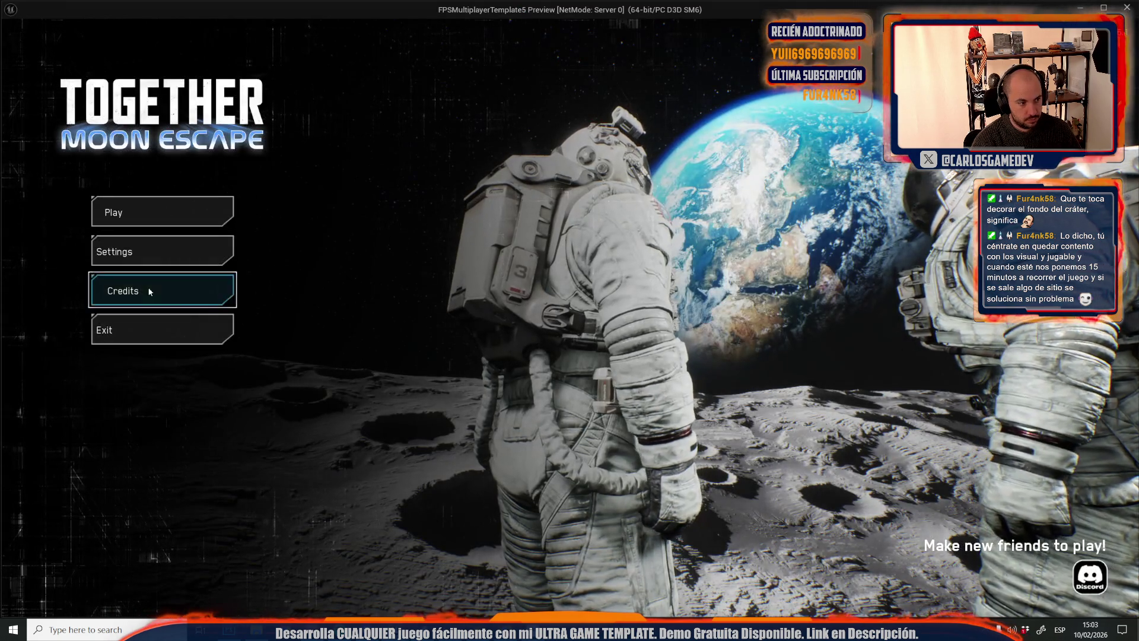
left_click(150, 291)
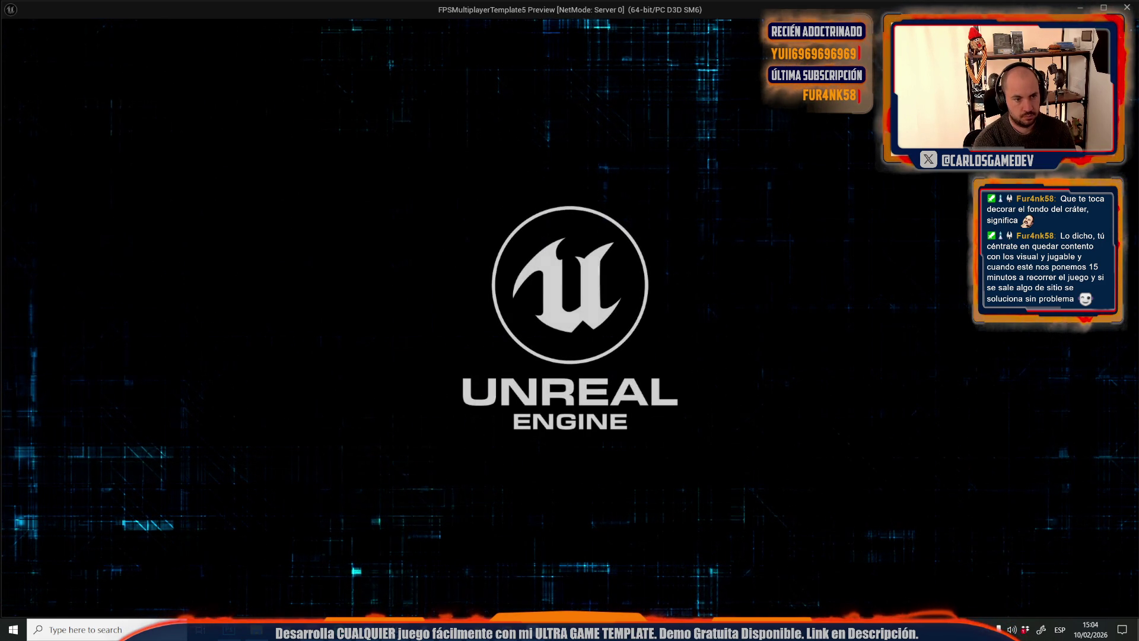
key("Escape")
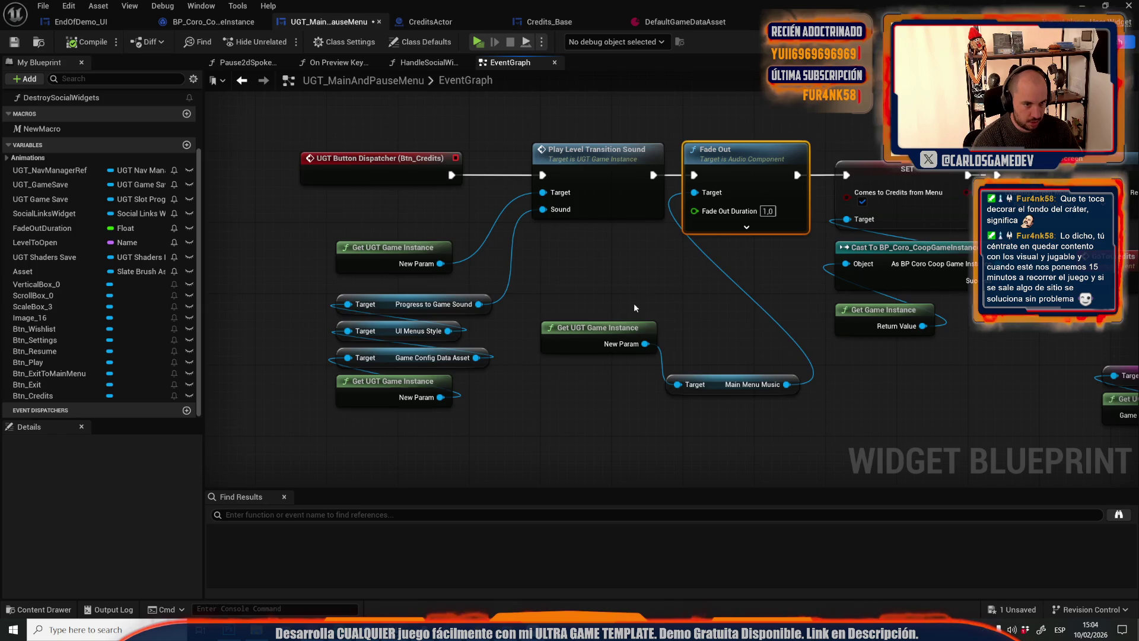
Reduce the menu blueprint to a floating window and browse File > Recent Levels in the level editor
mouse_move(783, 300)
left_mouse_down()
mouse_move(342, 324)
mouse_move(754, 255)
left_mouse_up()
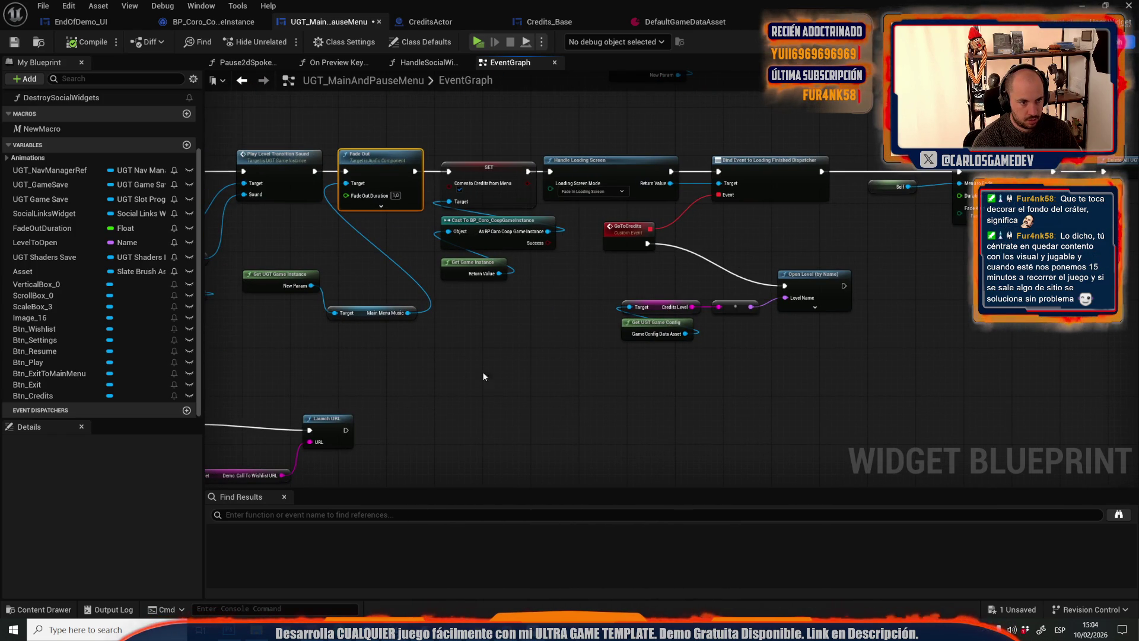
mouse_move(578, 3)
left_mouse_down()
mouse_move(686, 167)
mouse_move(711, 244)
left_mouse_up()
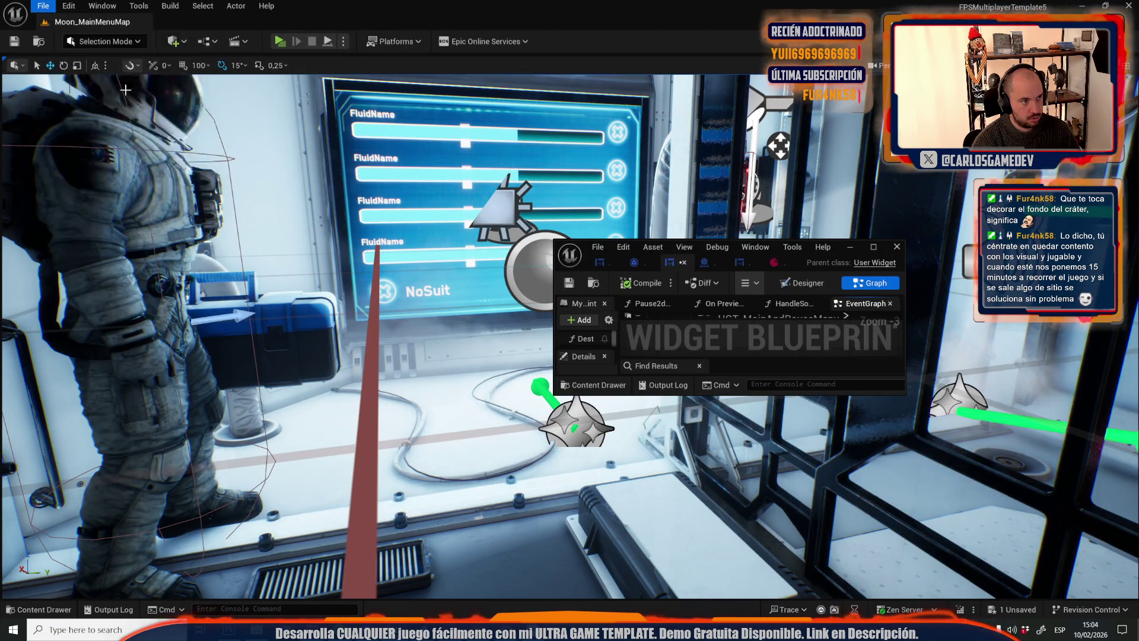
left_click(69, 6)
mouse_move(126, 87)
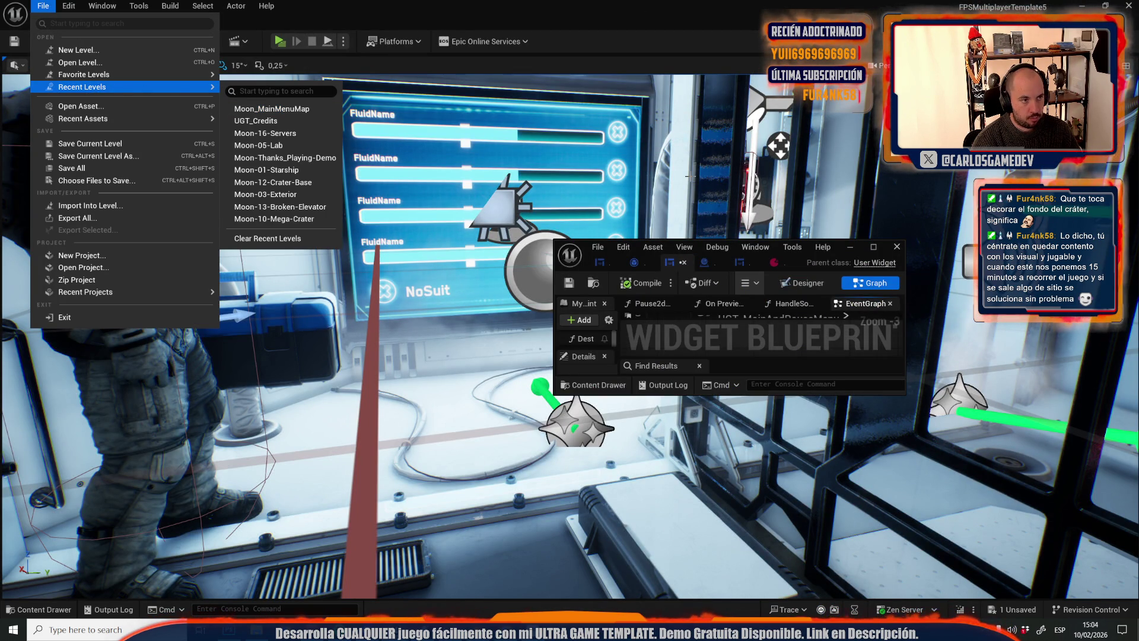
left_click(866, 249)
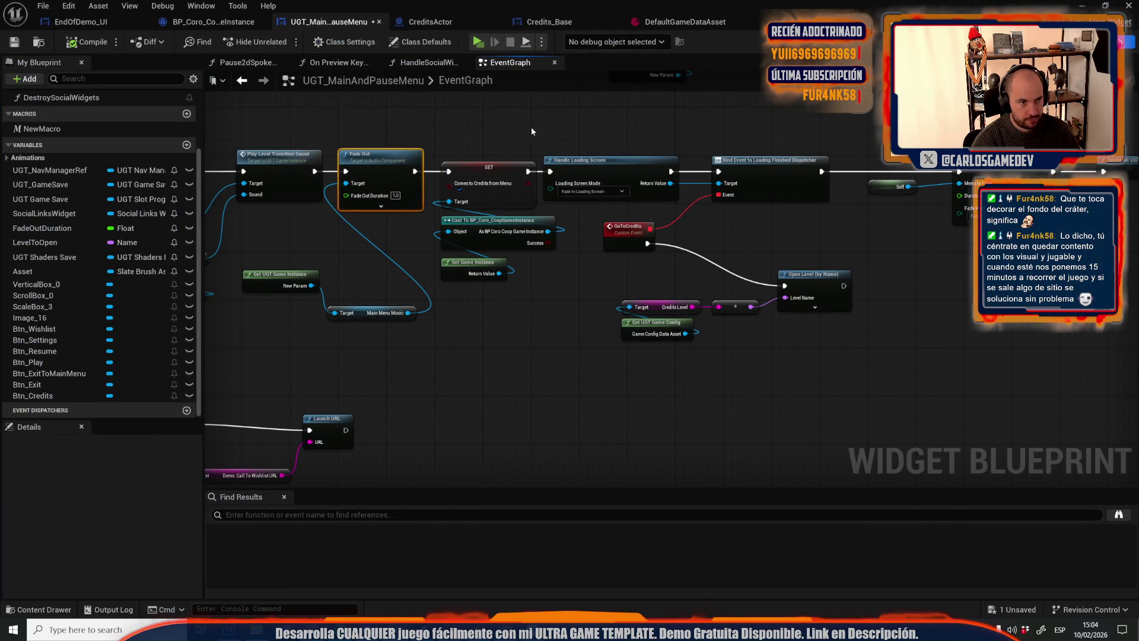
double_click(825, 15)
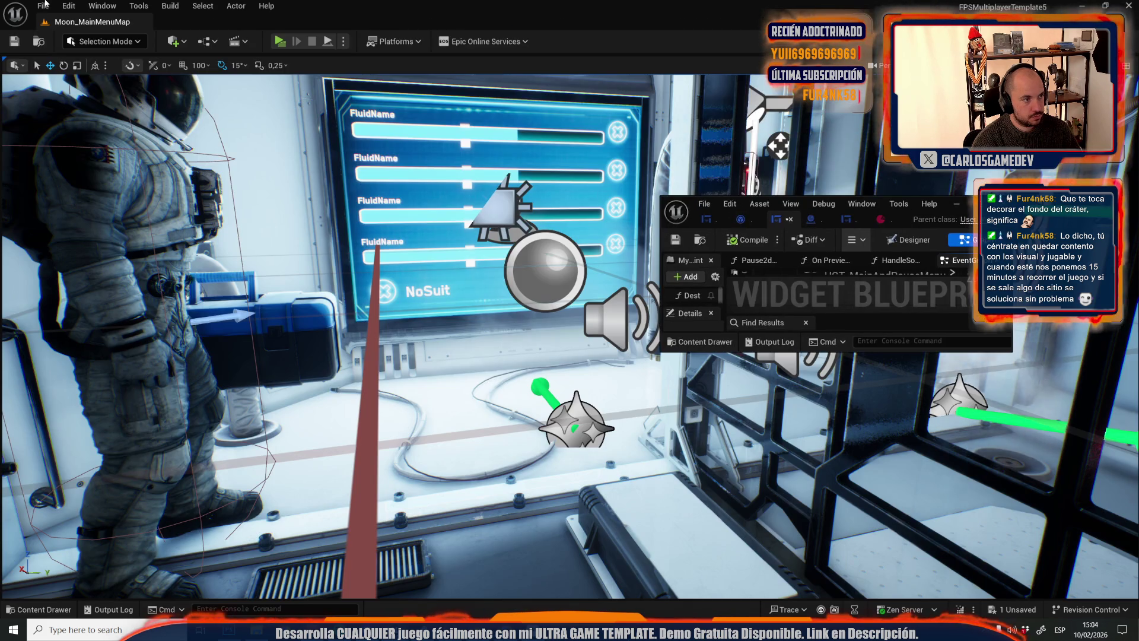
Load UGT_Credits from Recent Levels and open its Level Blueprint to inspect it
left_click(43, 5)
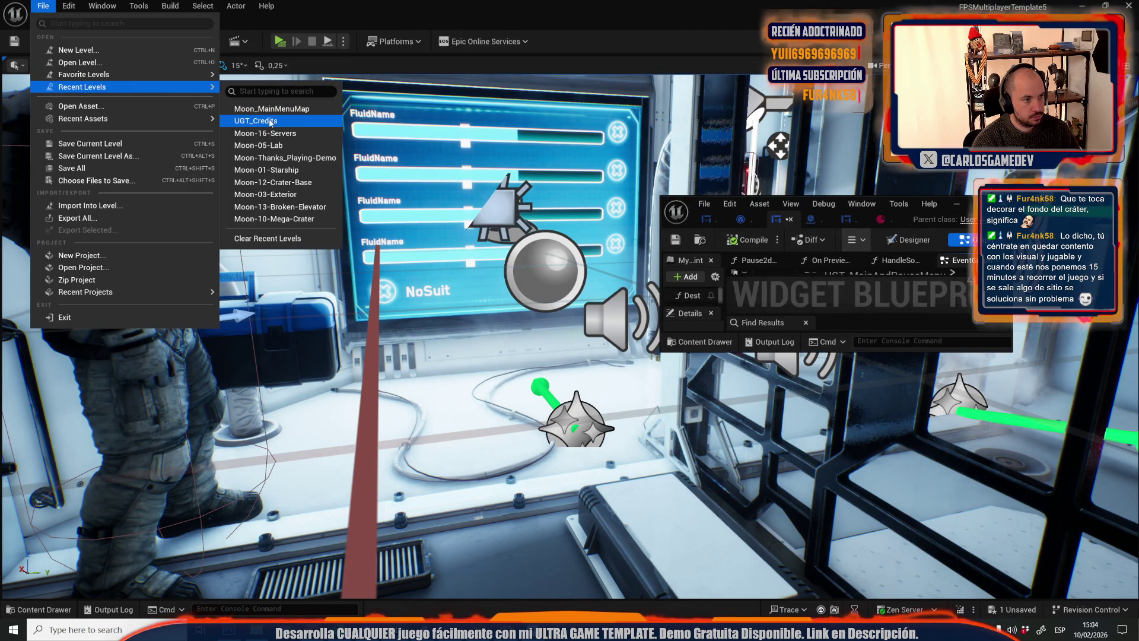
left_click(255, 116)
left_click(207, 41)
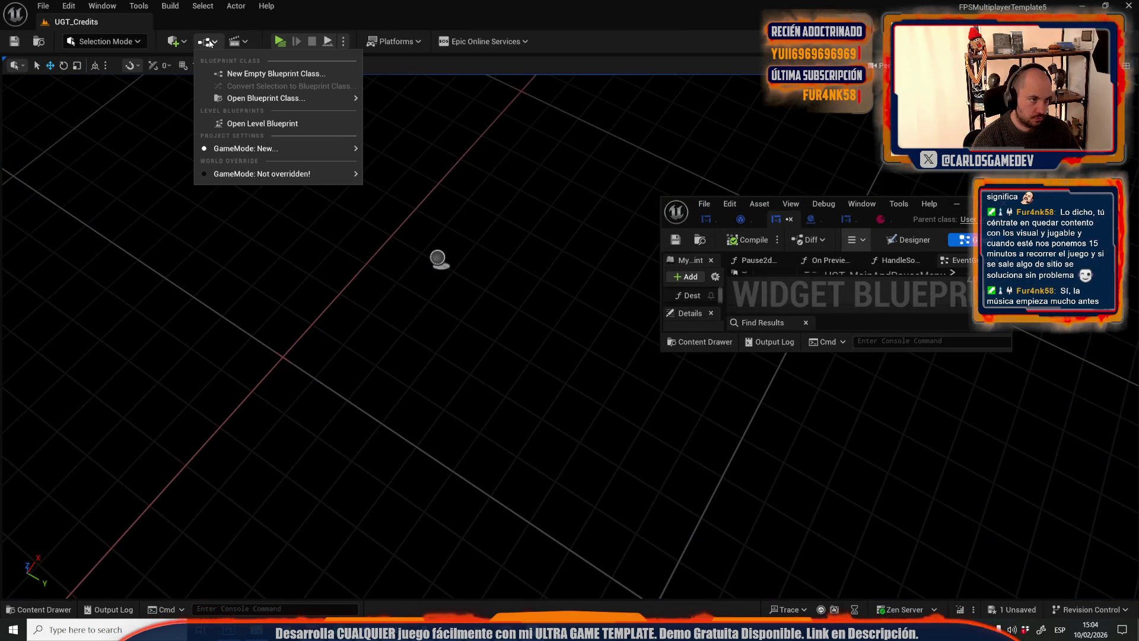
left_click(267, 121)
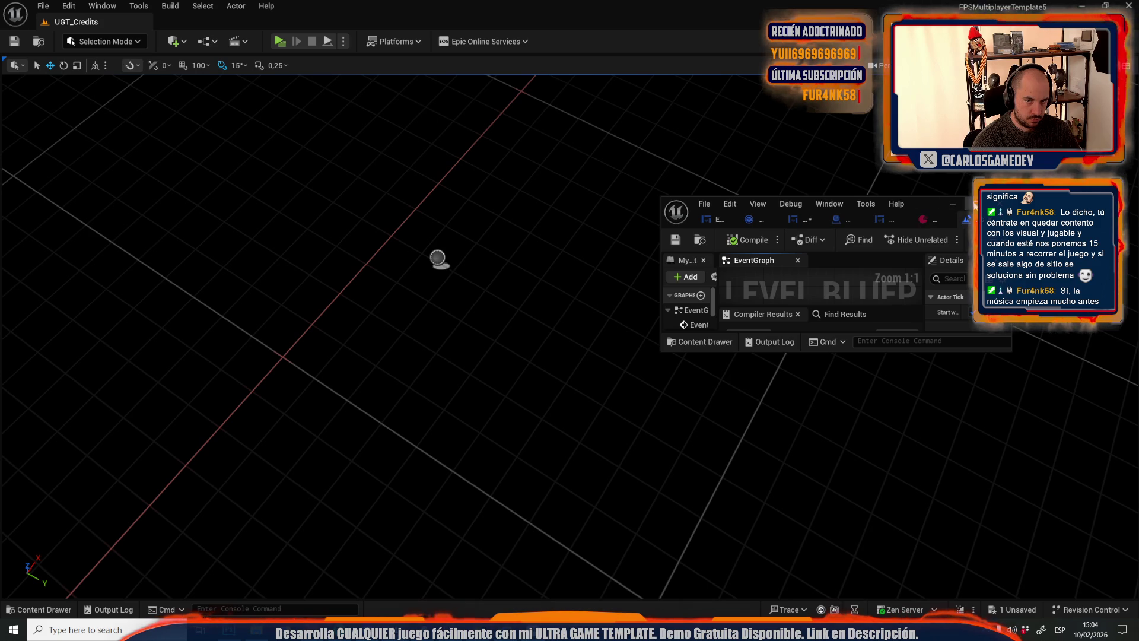
left_click(973, 205)
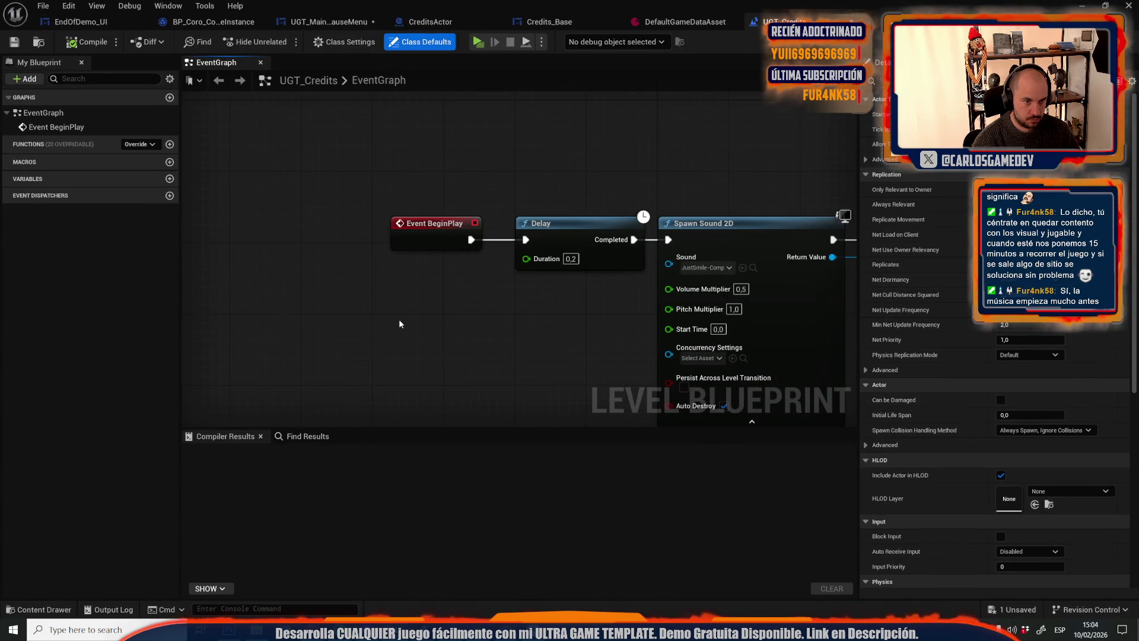
scroll(544, 244, "down", 5)
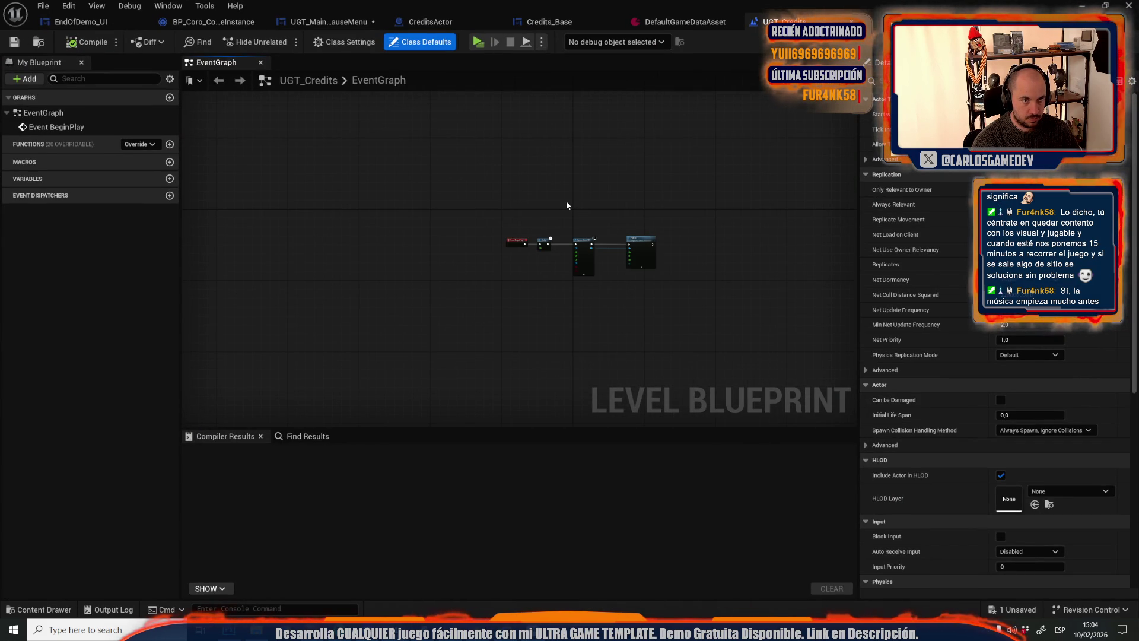
scroll(566, 204, "up", 5)
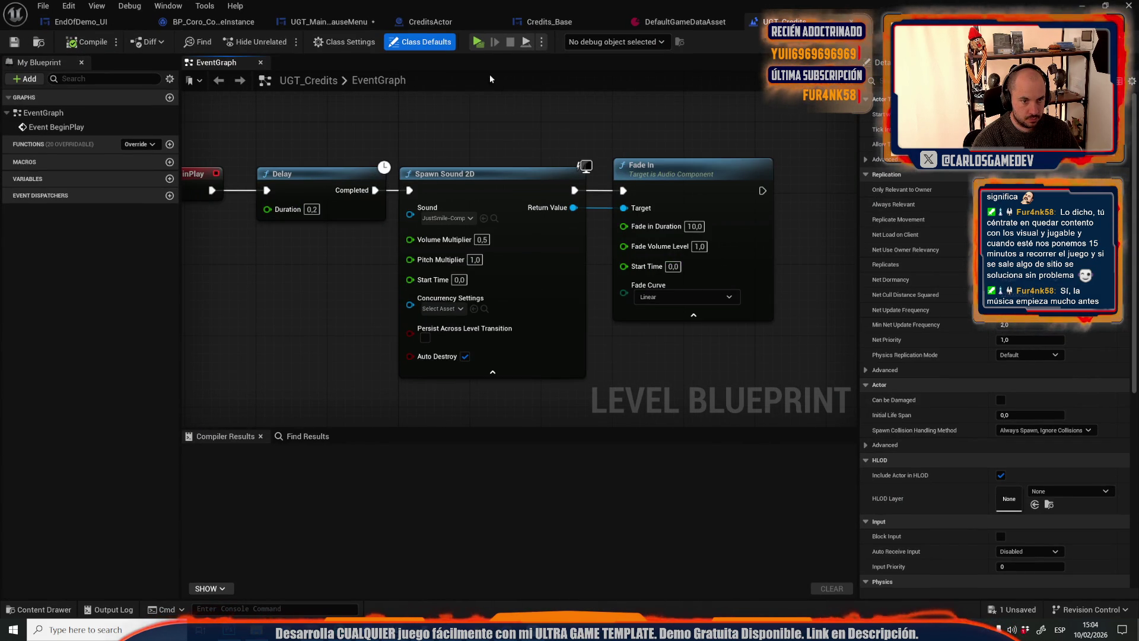
double_click(834, 13)
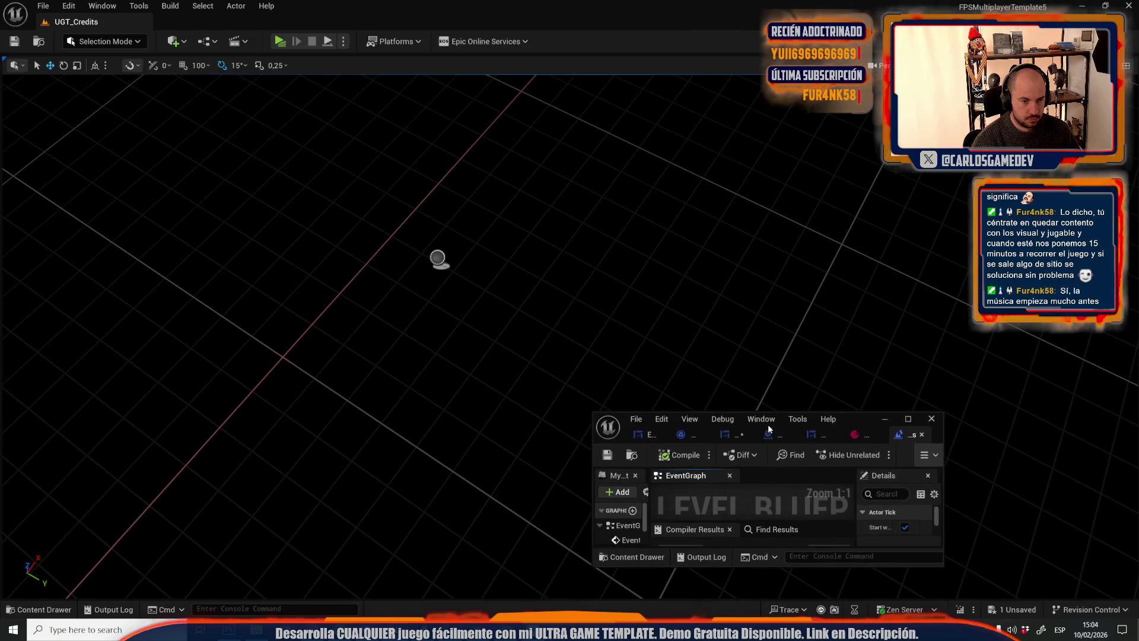
Open the CreditsActor blueprint via Edit CreditsActor, review its graph, then return to the Level Blueprint
left_click(437, 256)
right_click(438, 257)
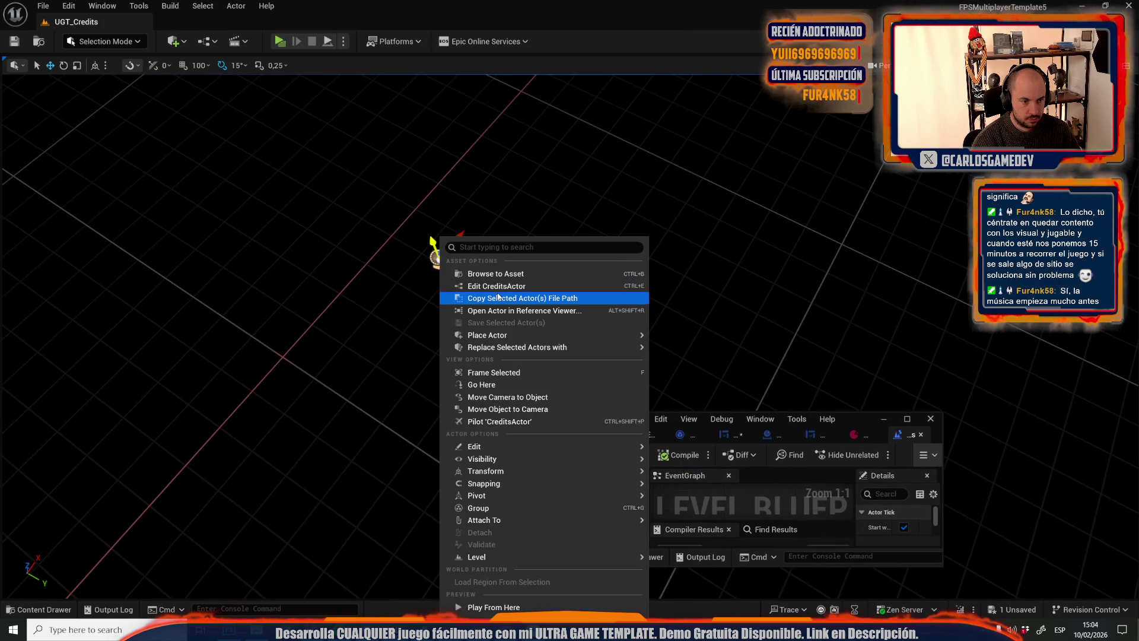
left_click(537, 285)
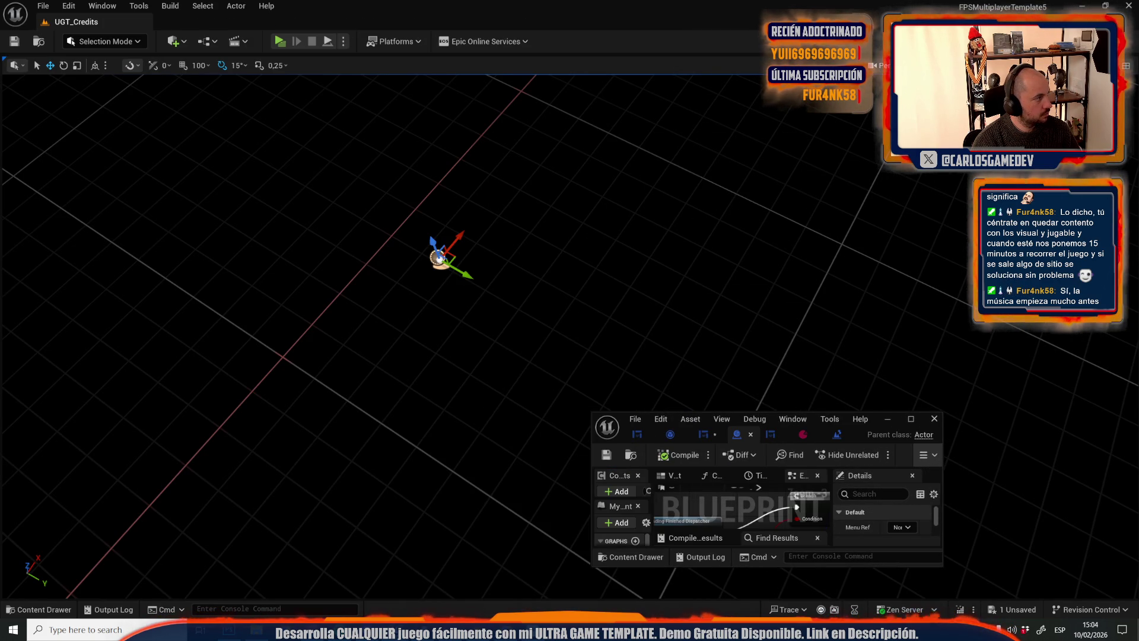
left_click(912, 420)
scroll(434, 222, "up", 5)
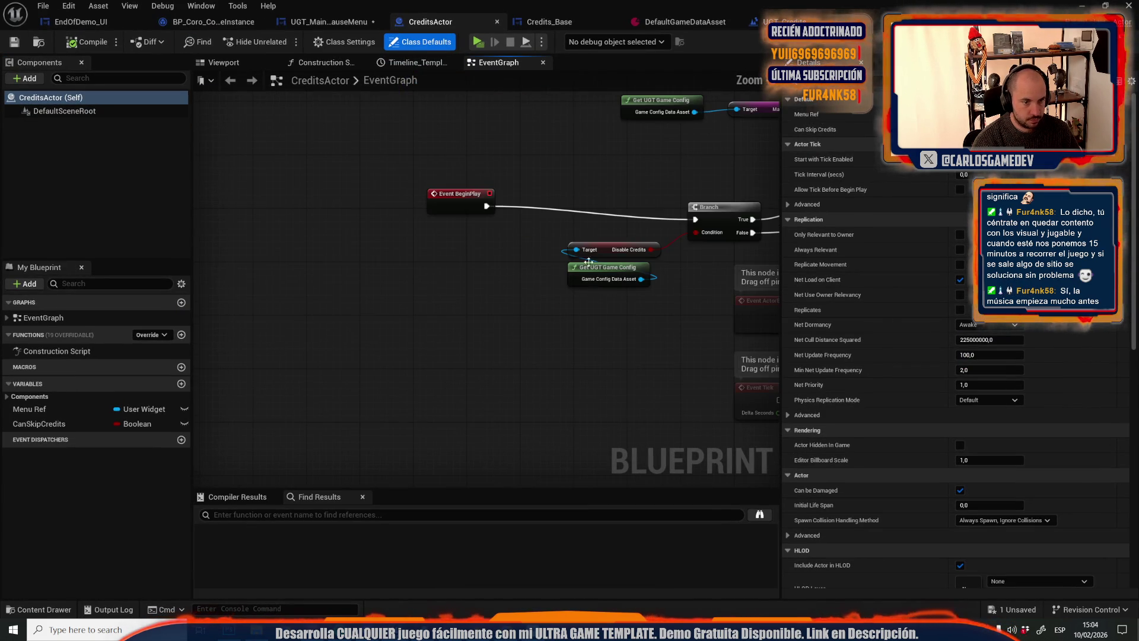
left_click_drag(592, 154, 233, 165)
mouse_move(604, 194)
left_mouse_down()
mouse_move(452, 162)
mouse_move(296, 171)
left_mouse_up()
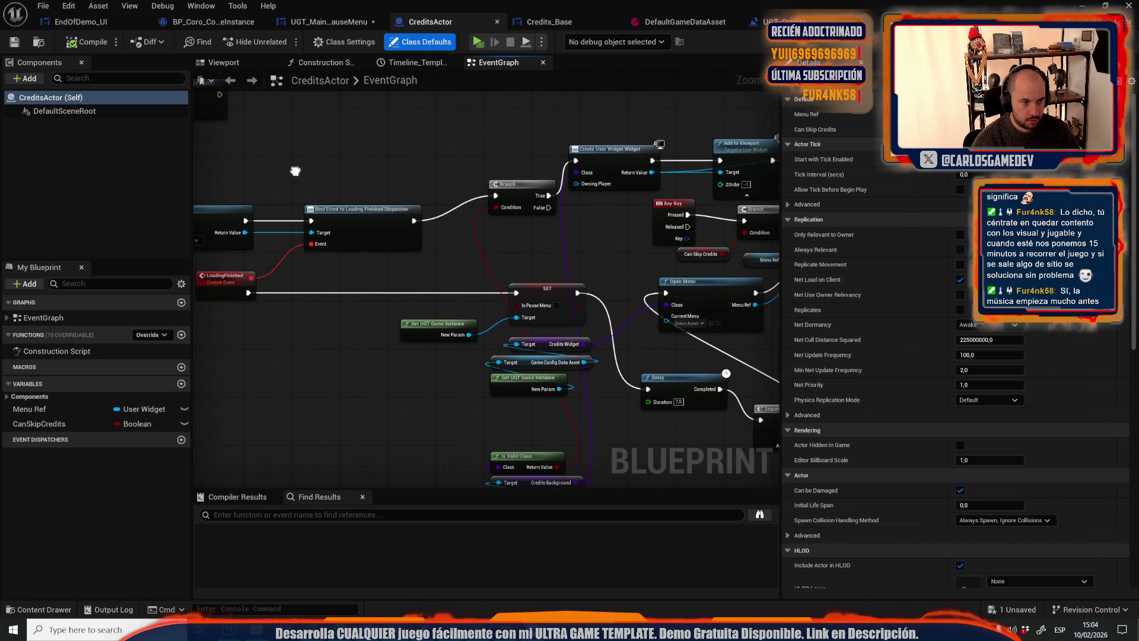
scroll(349, 197, "down", 2)
scroll(474, 260, "up", 2)
scroll(589, 229, "down", 2)
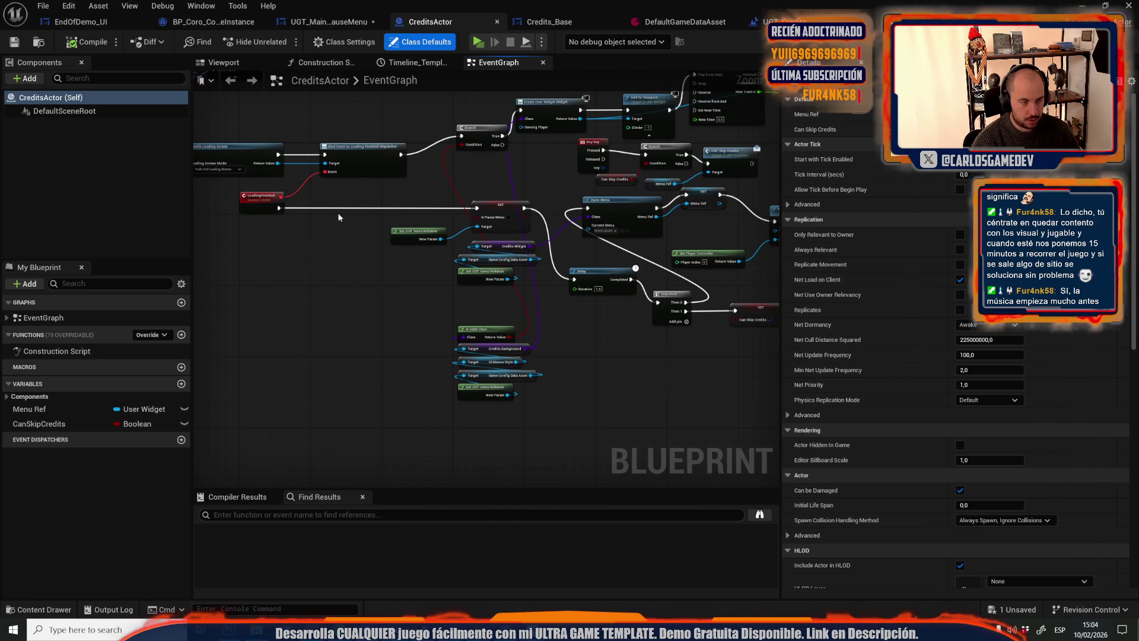
left_click(777, 22)
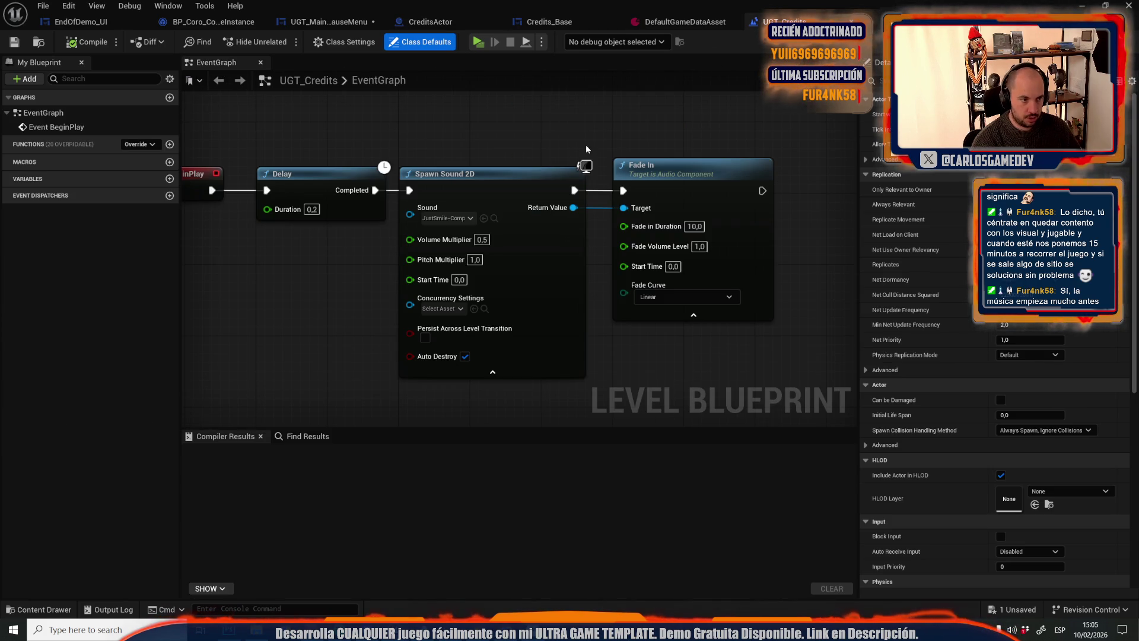
Cut the Delay, Spawn Sound 2D and Fade In nodes out of the level blueprint
mouse_move(329, 125)
left_mouse_down()
mouse_move(497, 237)
mouse_move(741, 249)
left_mouse_up()
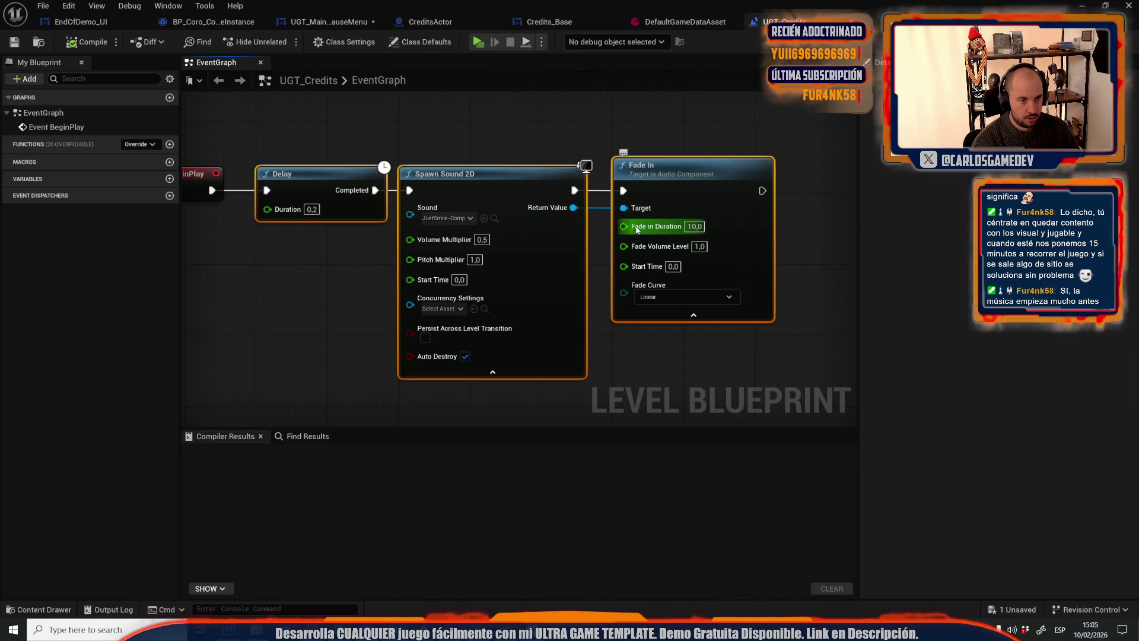
key("Delete")
left_click(555, 23)
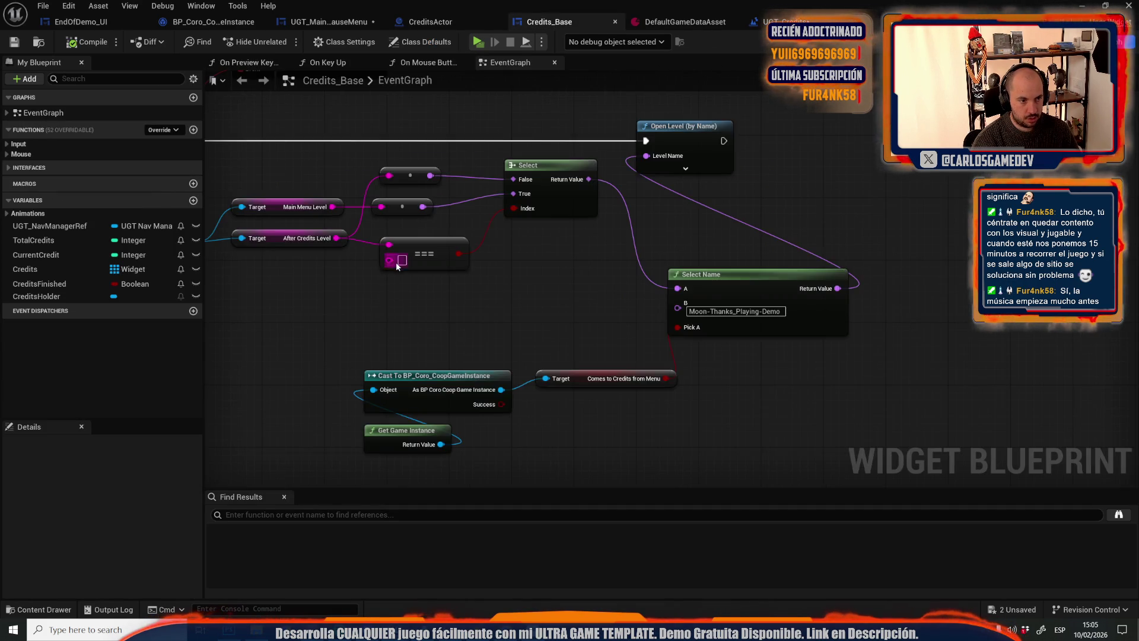
left_click(433, 22)
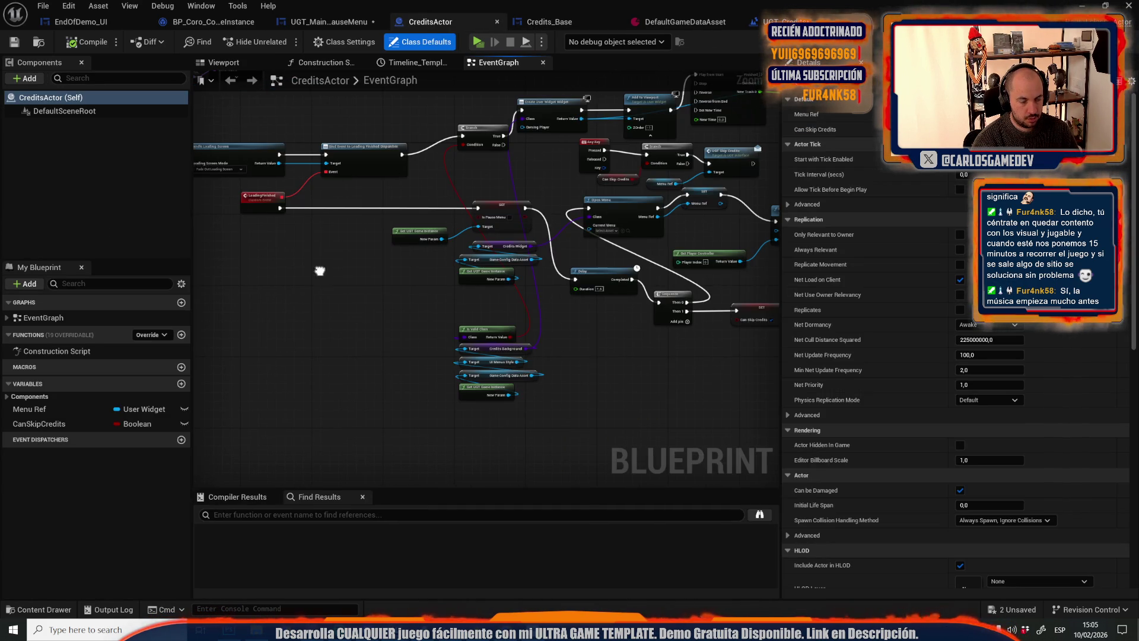
In CreditsActor, add a Sequence after LoadingFinished, paste the music nodes, and wire Then 1 to Delay
key("ctrl+v")
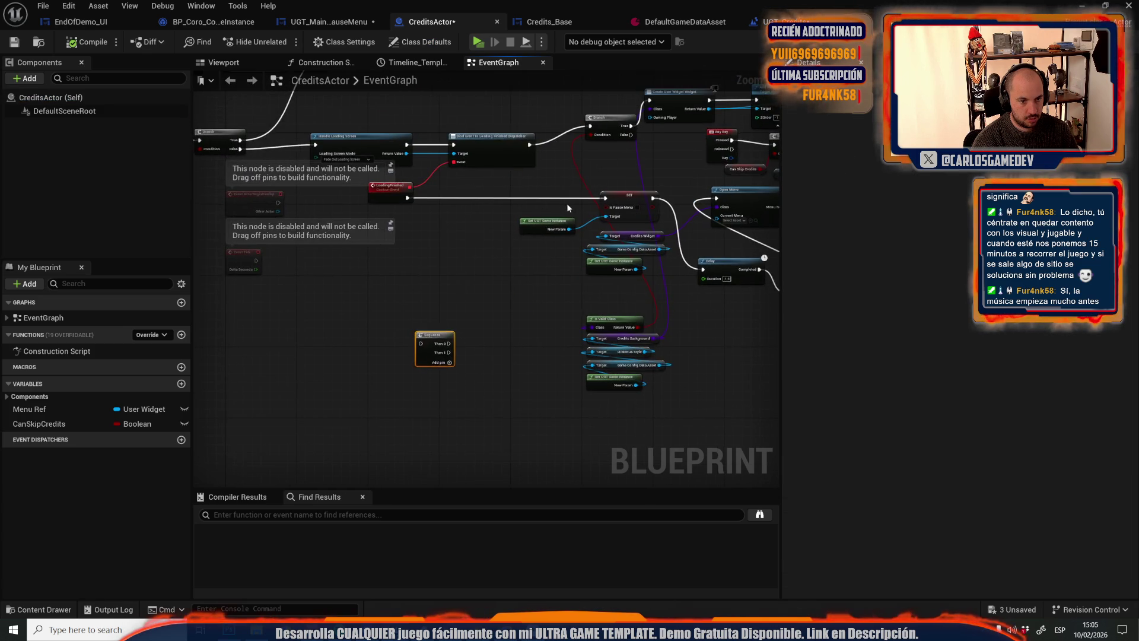
scroll(556, 209, "up", 2)
mouse_move(347, 197)
left_mouse_down()
mouse_move(400, 425)
mouse_move(370, 397)
mouse_move(609, 229)
mouse_move(615, 197)
left_mouse_up()
scroll(622, 269, "down", 3)
scroll(622, 274, "up", 3)
key("ctrl+v")
left_click_drag(425, 290, 365, 419)
left_click_drag(258, 144, 378, 364)
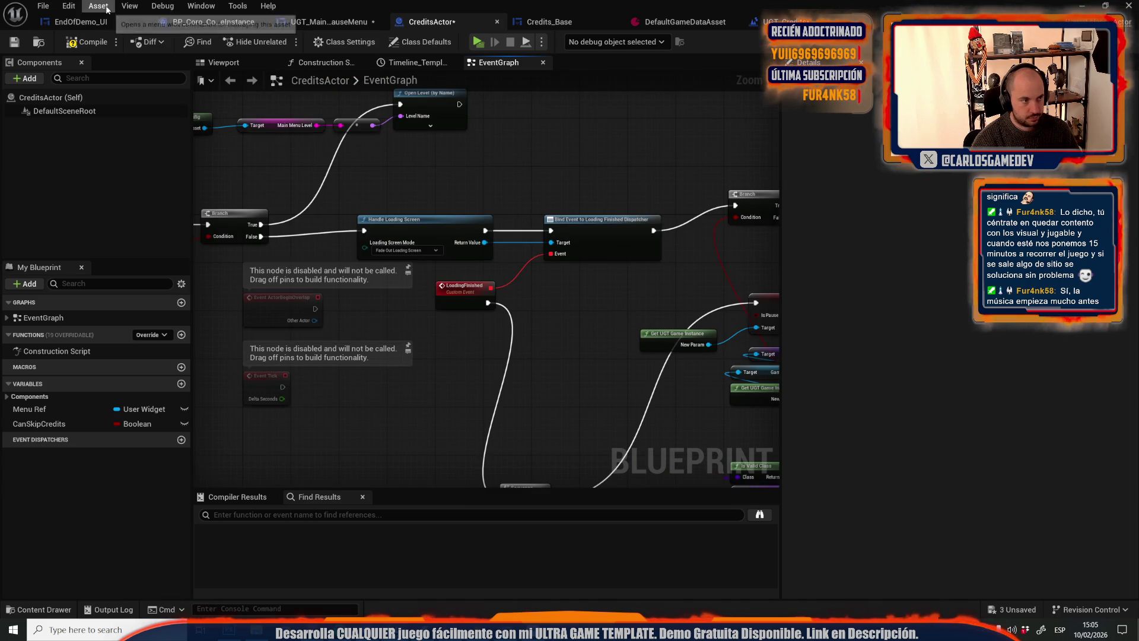
Run a quick play test, then open Moon_MainMenuMap, saving UGT_Credits, and focus the screen panel
left_click(471, 48)
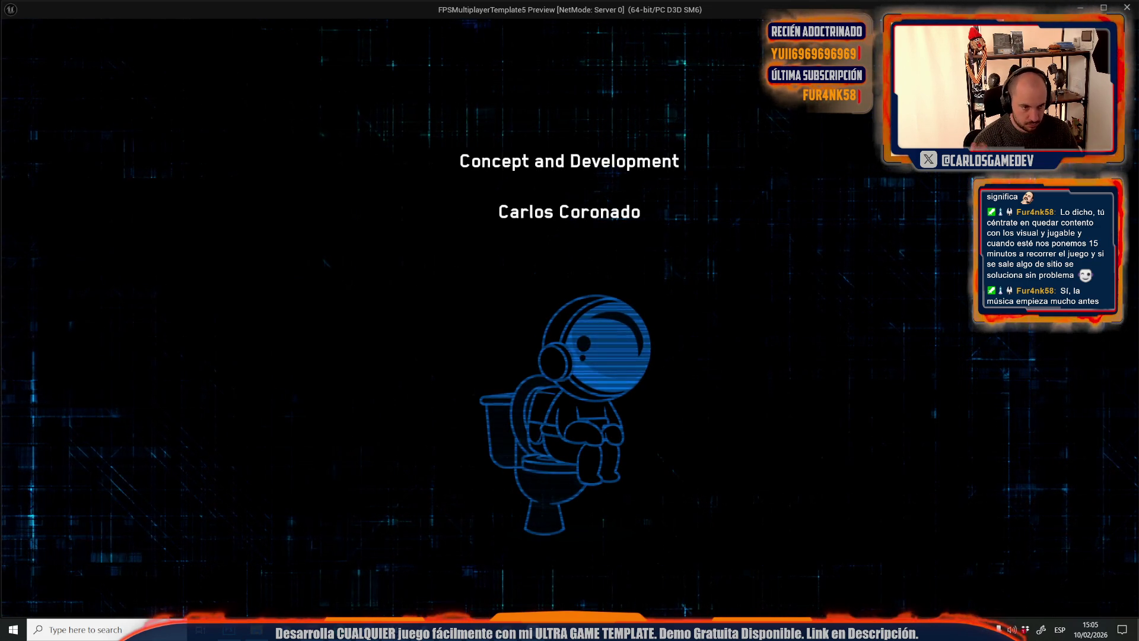
key("Escape")
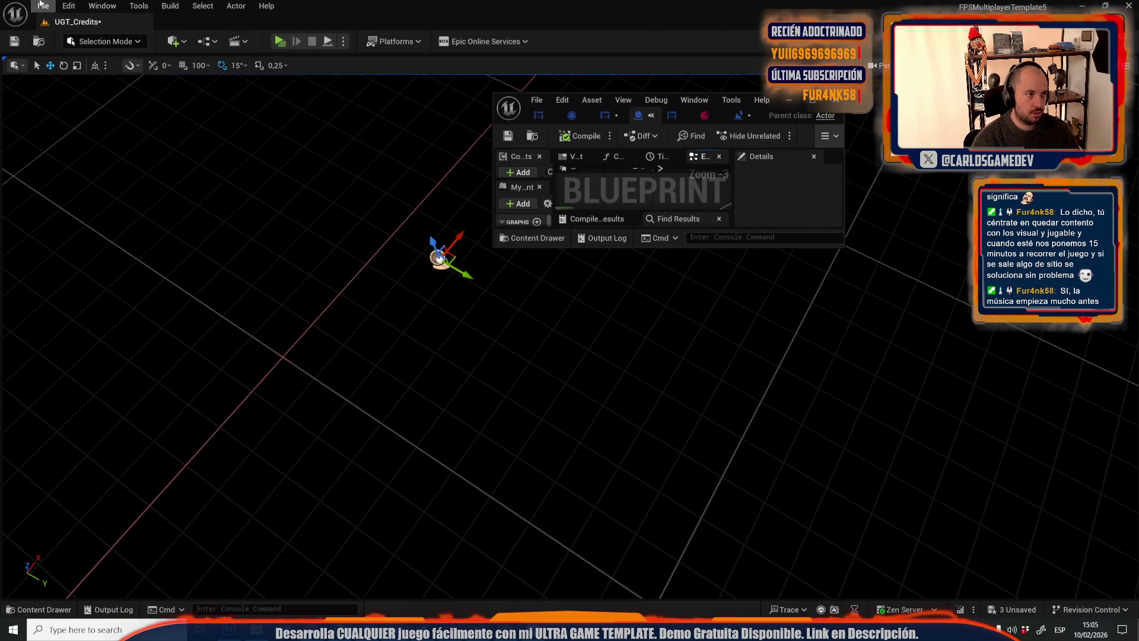
left_click(50, 3)
mouse_move(178, 87)
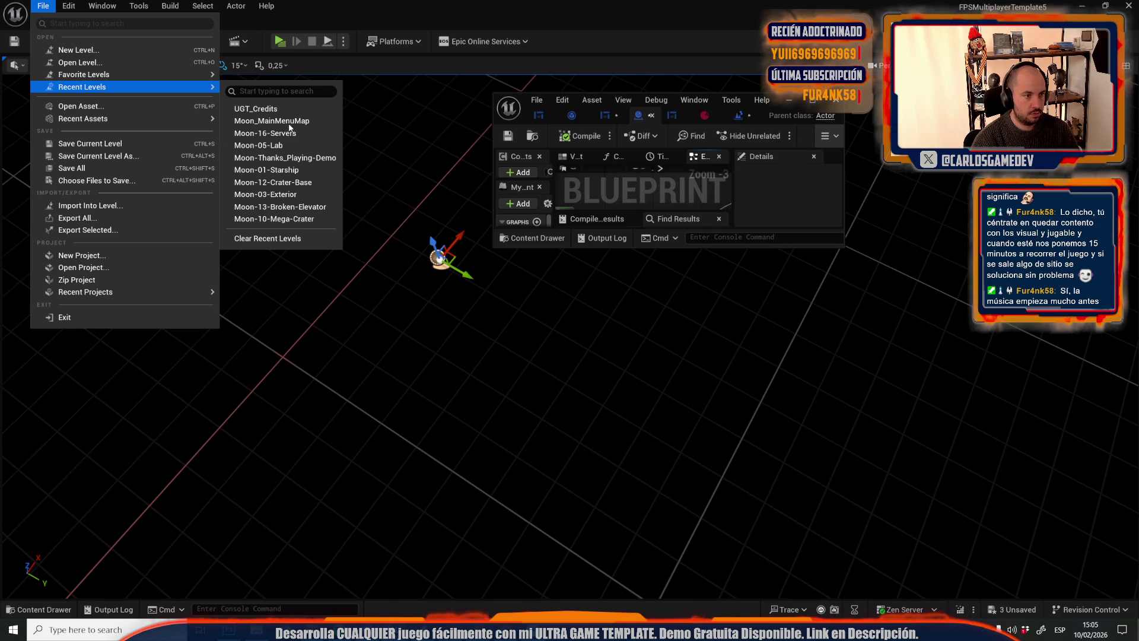
left_click(288, 122)
left_click(610, 442)
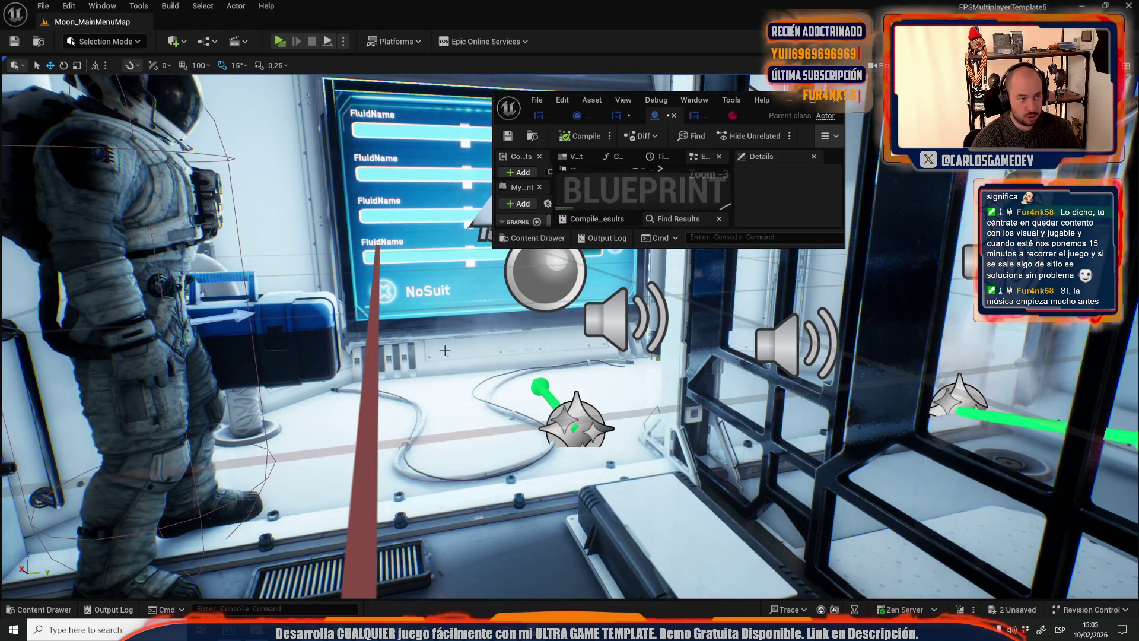
key("f")
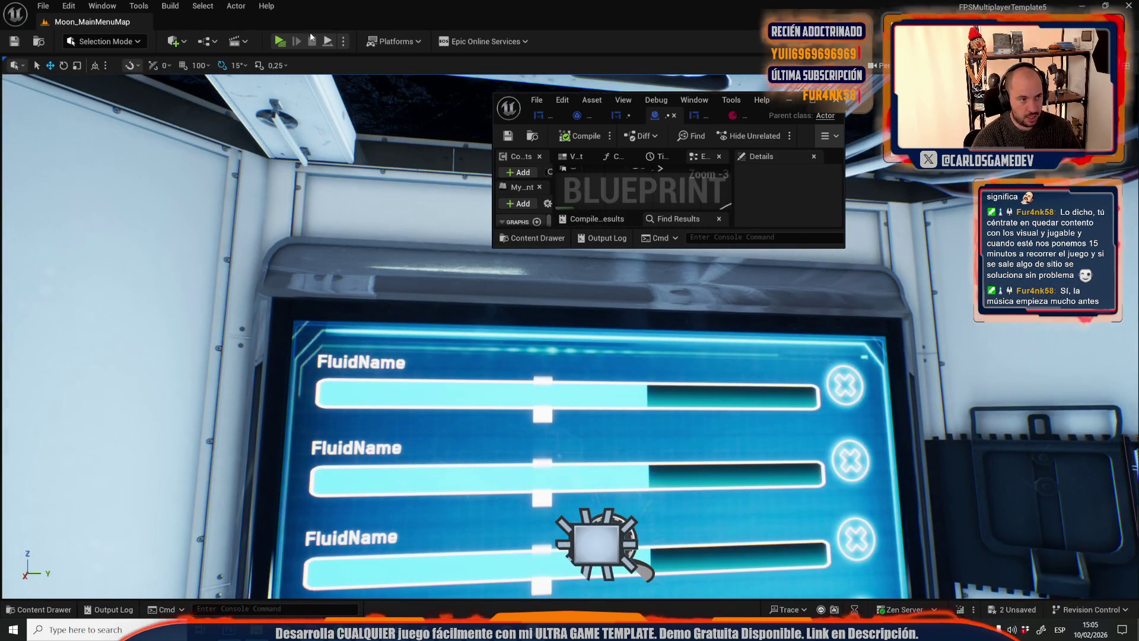
Play from the main menu and watch the Credits before stopping
left_click(287, 40)
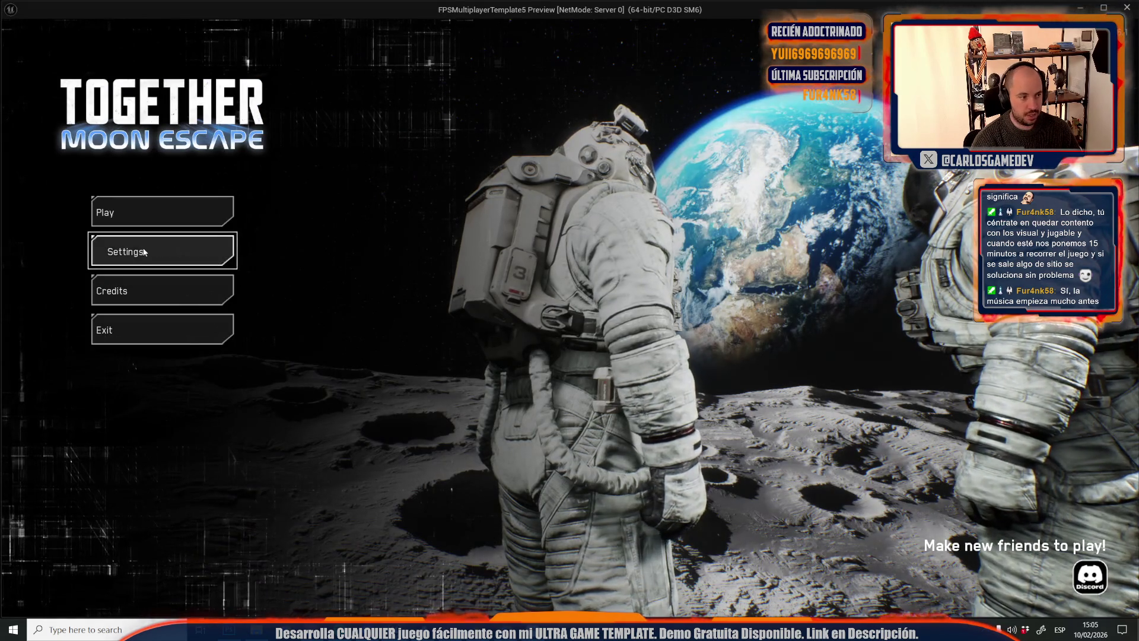
left_click(148, 291)
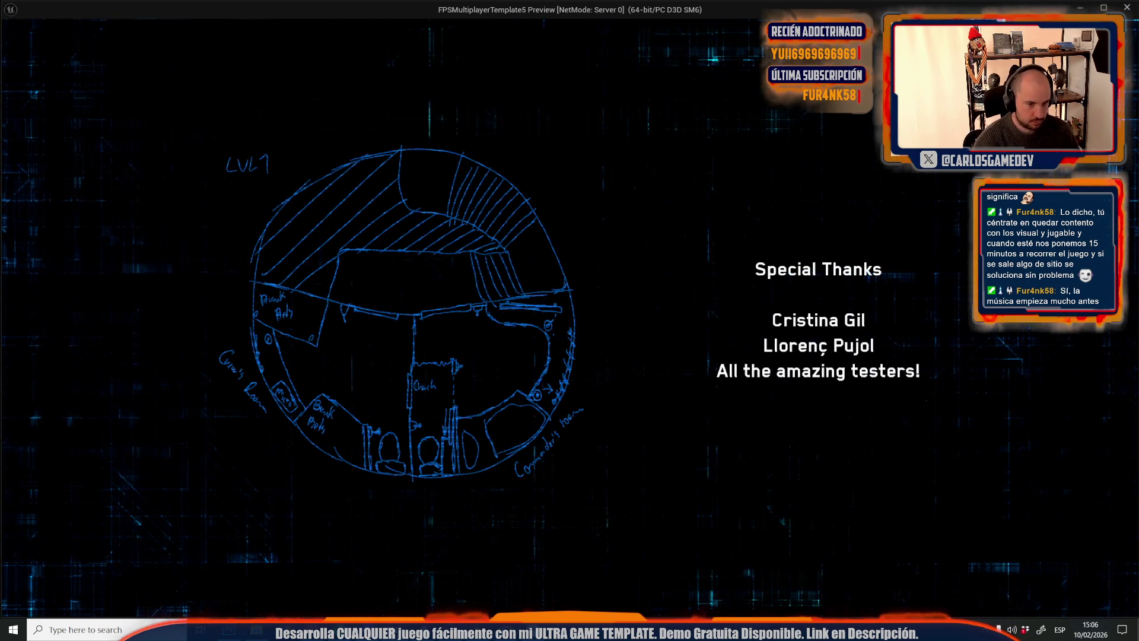
key("Escape")
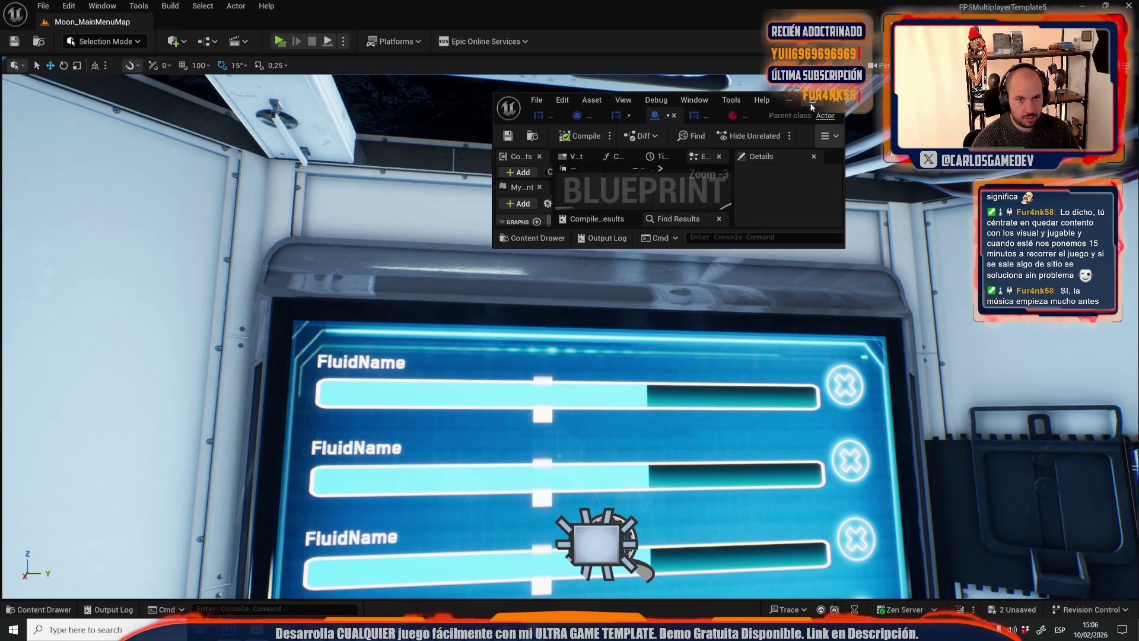
Maximize the CreditsActor graph and play the Credits again from the game's main menu
left_click(812, 99)
scroll(283, 291, "up", 3)
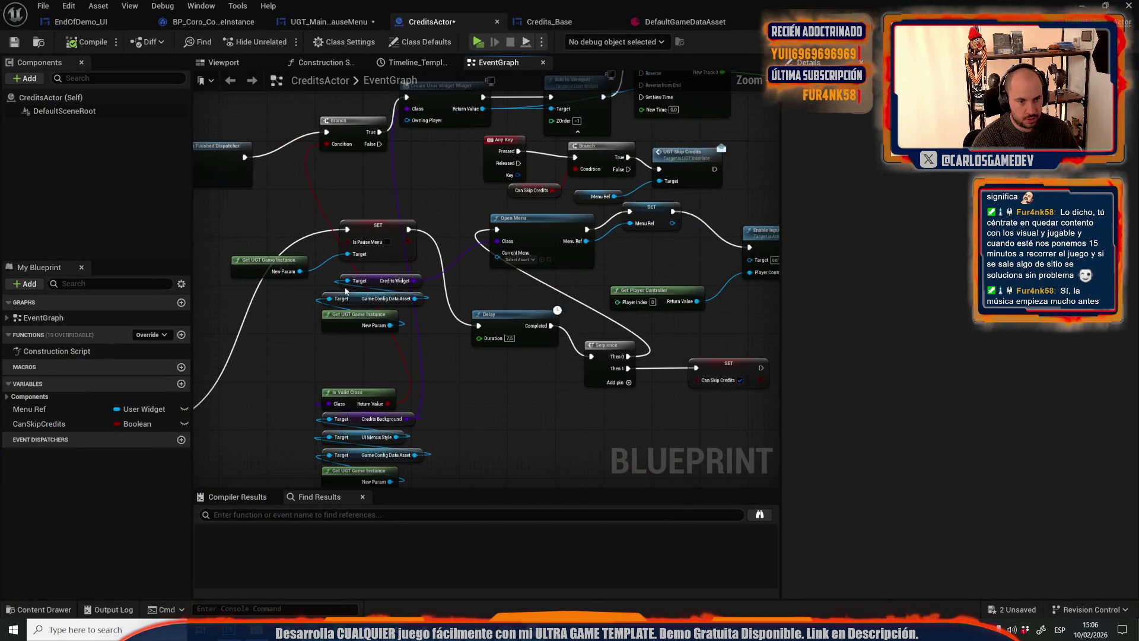
left_click_drag(457, 355, 550, 308)
scroll(500, 275, "down", 6)
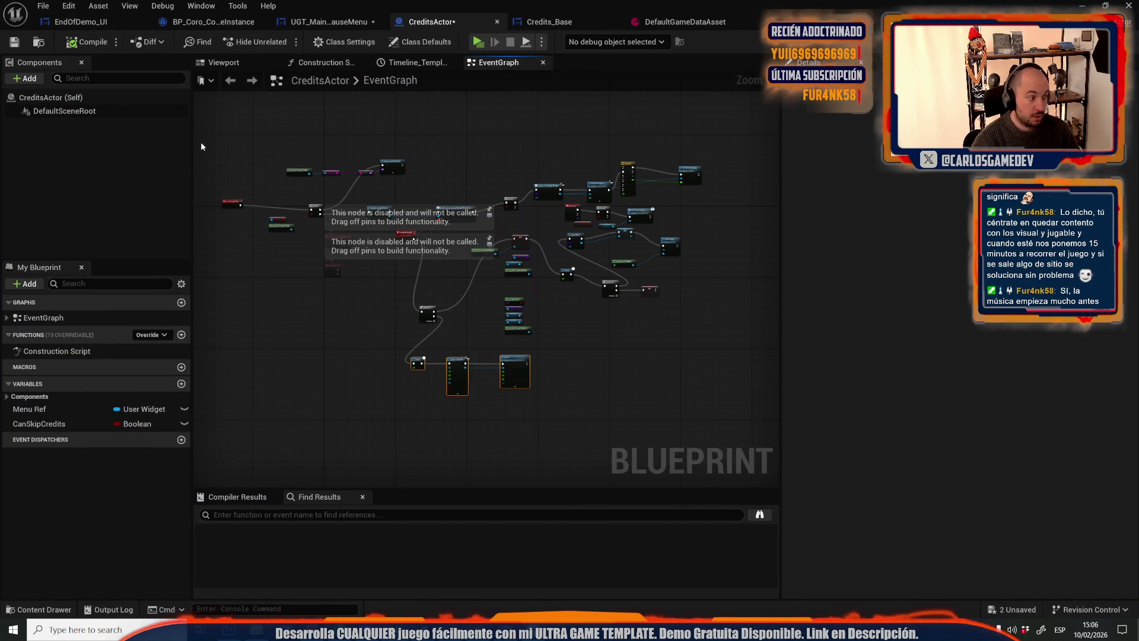
left_click(476, 40)
left_click(210, 284)
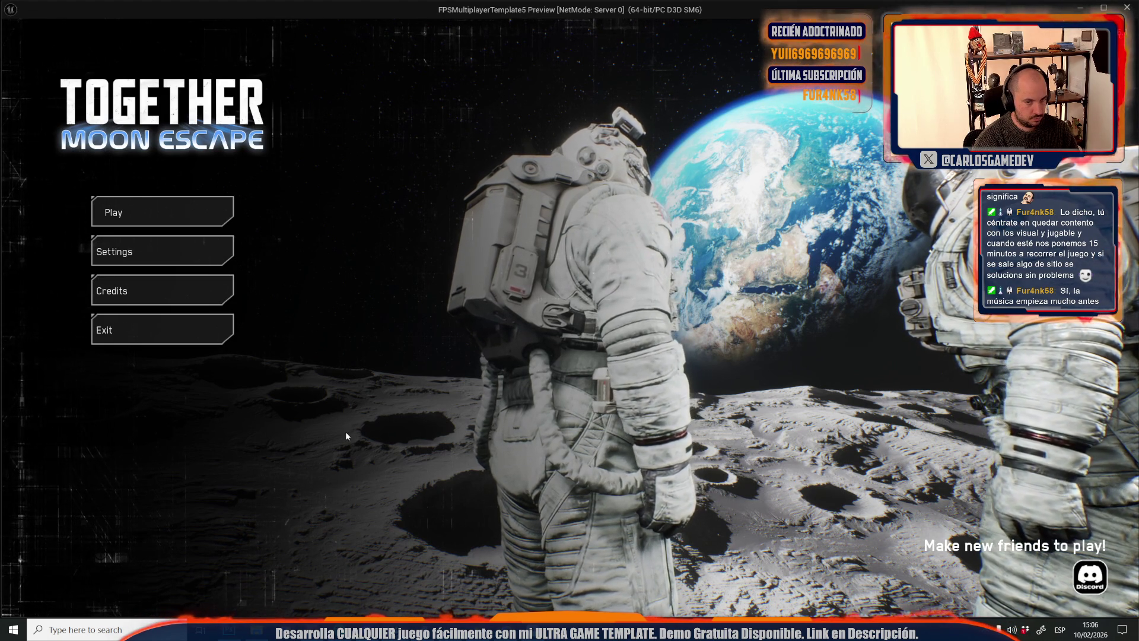
key("Escape")
Frame the Spawn Sound 2D and 10.0-second Fade In nodes in the CreditsActor EventGraph
scroll(466, 366, "up", 5)
left_click(487, 292)
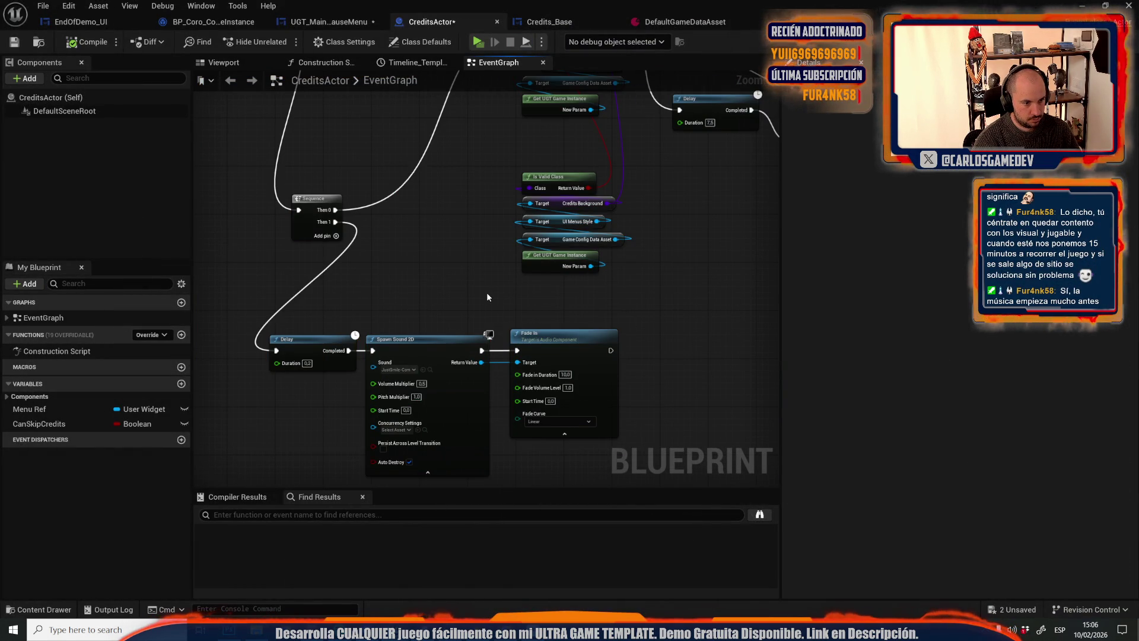
mouse_move(493, 290)
left_mouse_down()
mouse_move(361, 403)
mouse_move(415, 247)
left_mouse_up()
scroll(362, 403, "down", 3)
scroll(362, 404, "up", 3)
scroll(363, 407, "up", 1)
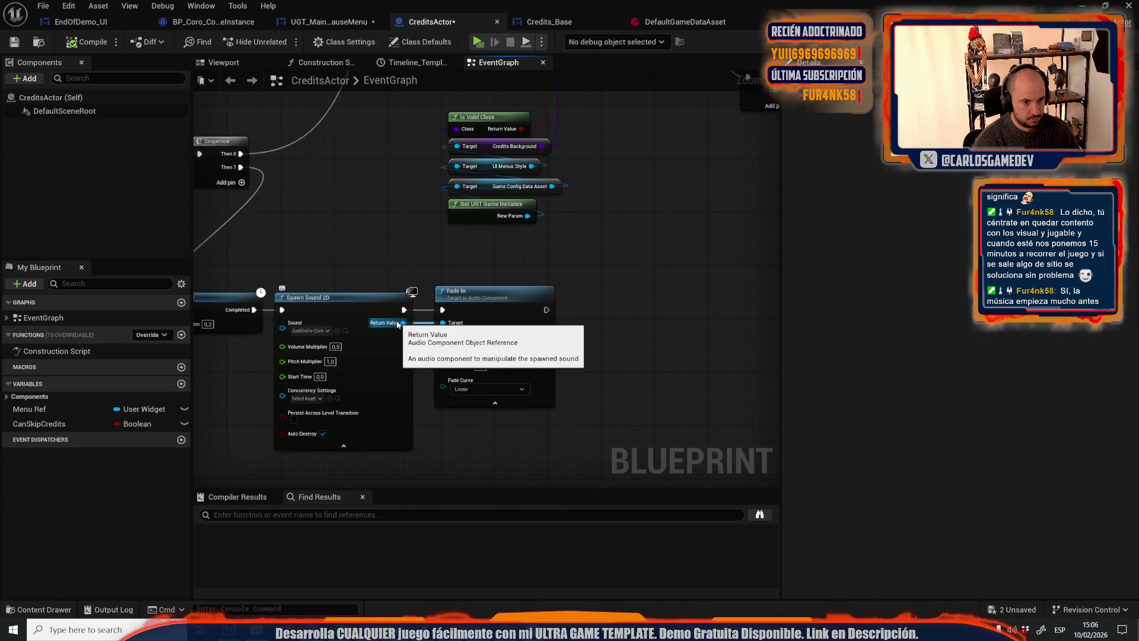
scroll(347, 222, "down", 5)
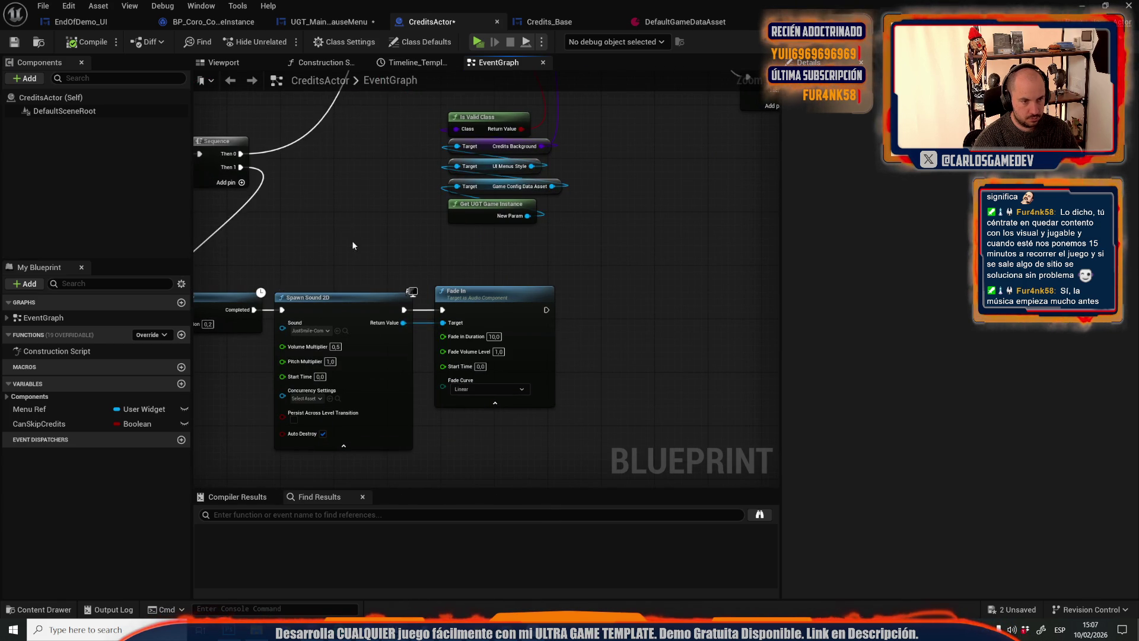
mouse_move(422, 227)
left_mouse_down()
mouse_move(528, 230)
mouse_move(411, 89)
left_mouse_up()
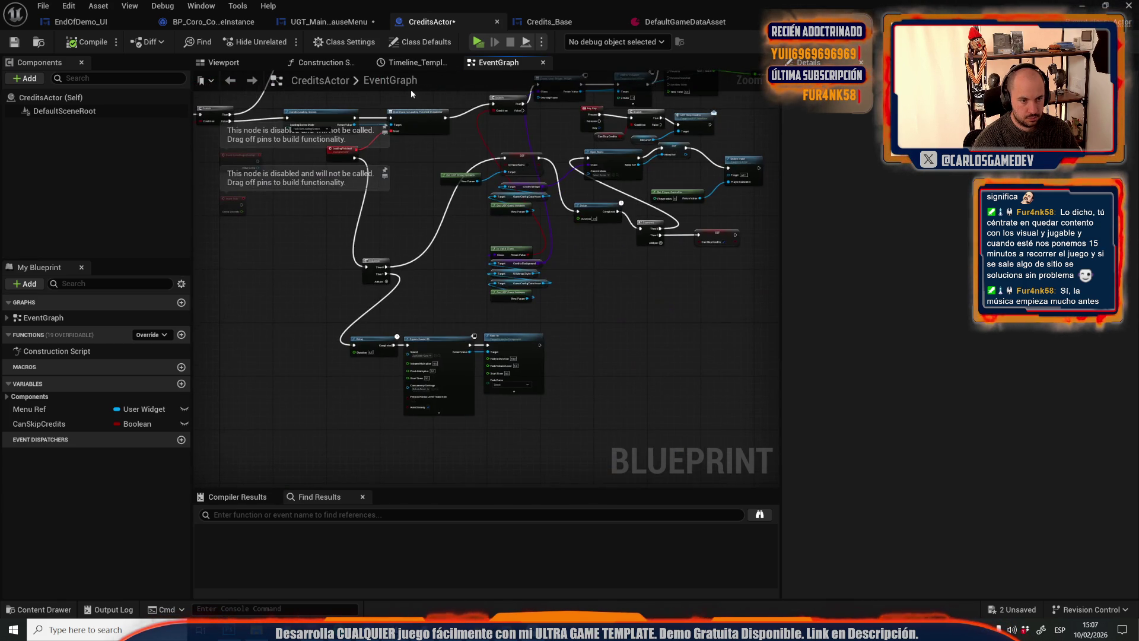
scroll(455, 261, "up", 5)
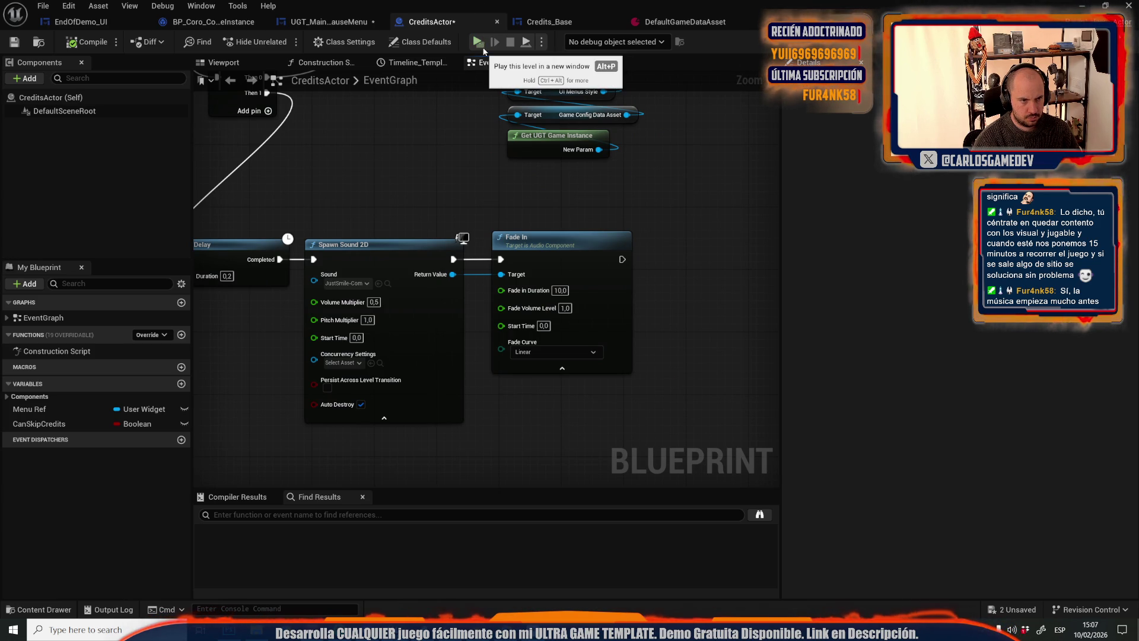
Play test the main menu, going Play, Back, then Play again before stopping
left_click(480, 46)
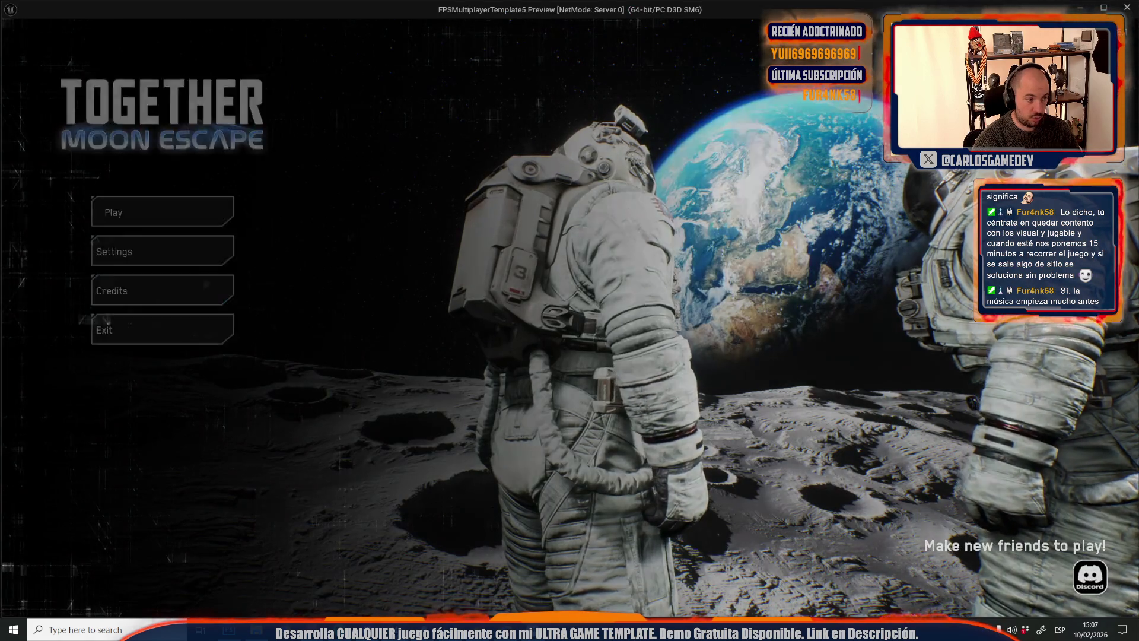
left_click(191, 286)
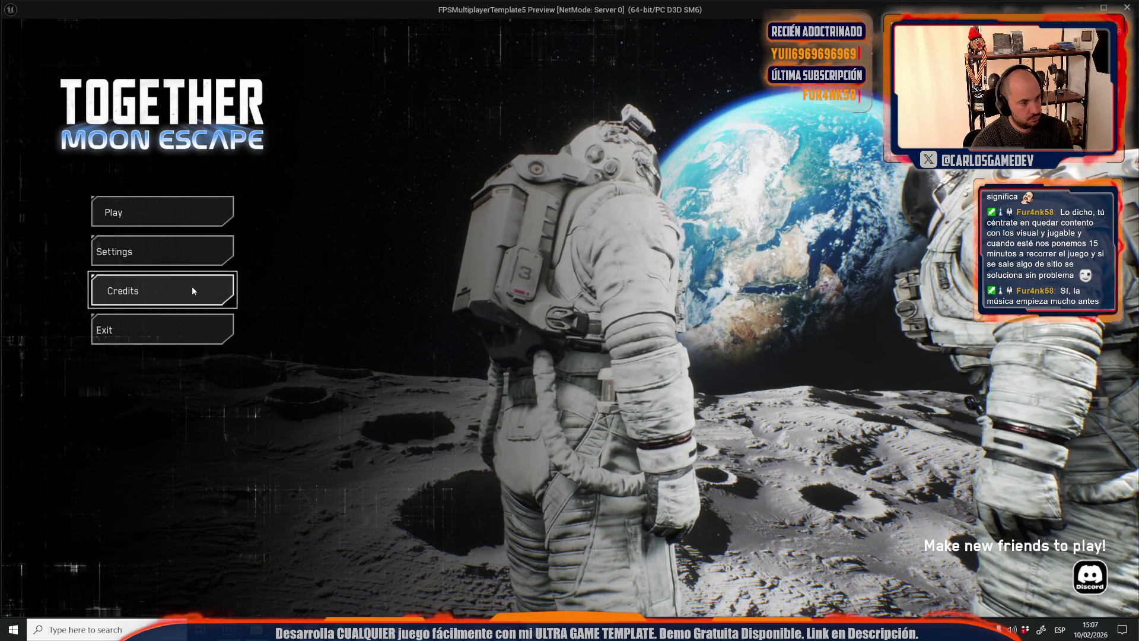
left_click(175, 211)
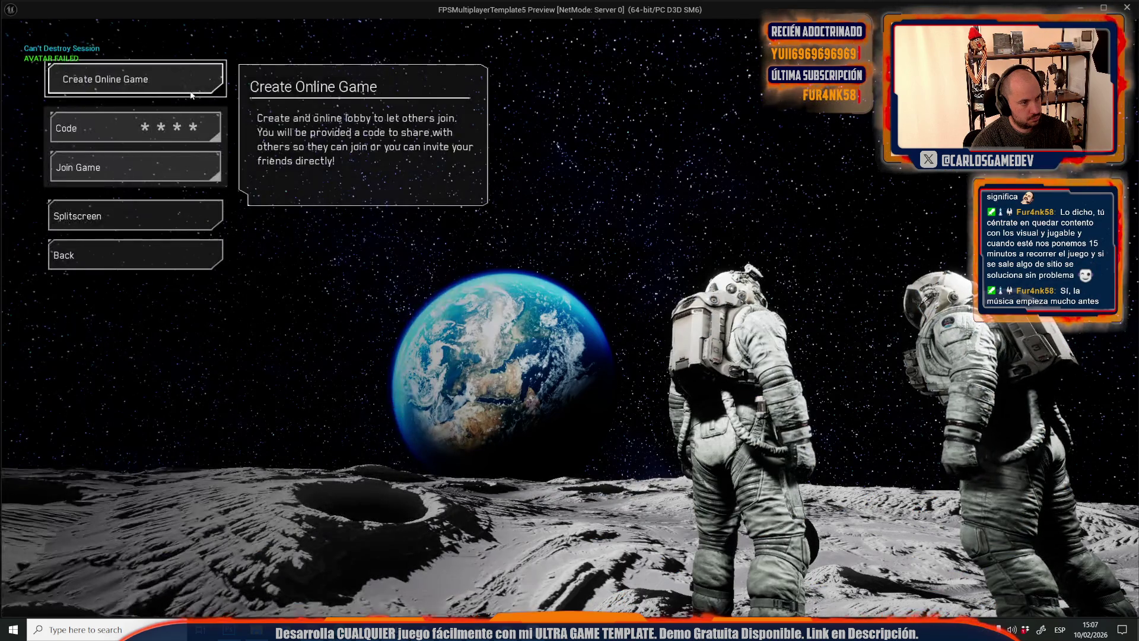
left_click(153, 247)
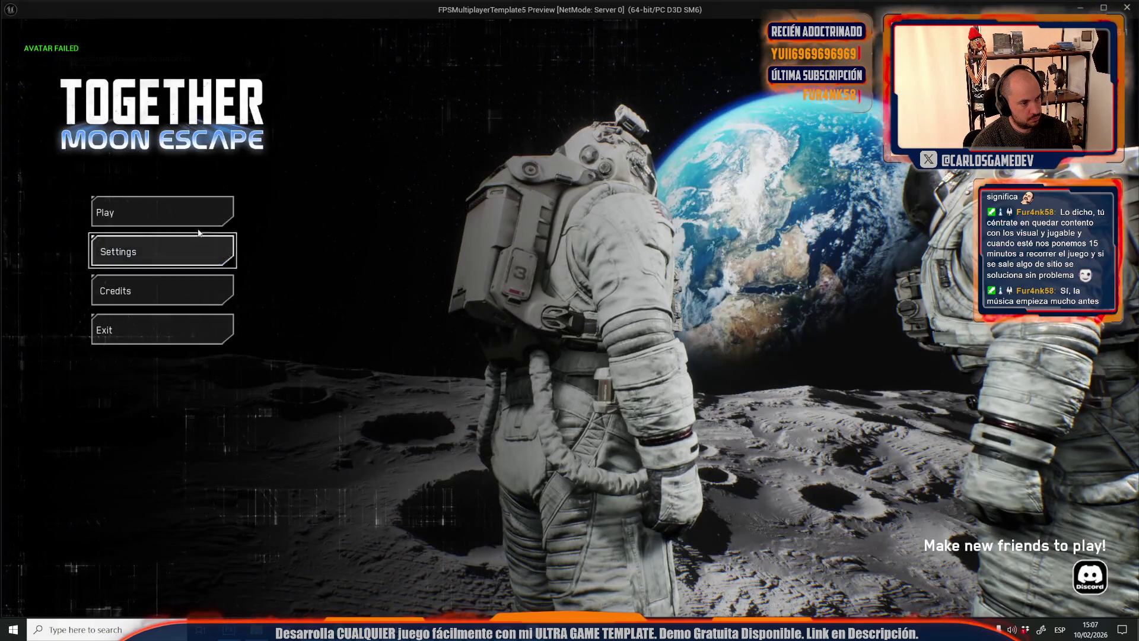
left_click(161, 210)
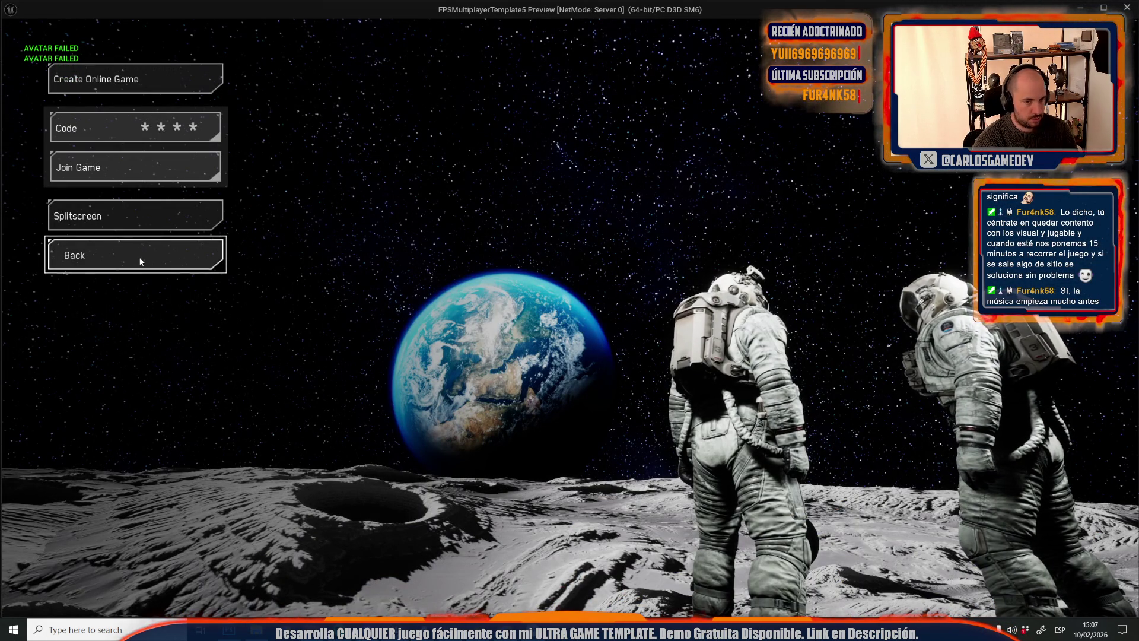
key("Escape")
Check the UGT_MainAndPauseMenu graph, then switch to the Credits_Base widget blueprint
scroll(408, 187, "down", 6)
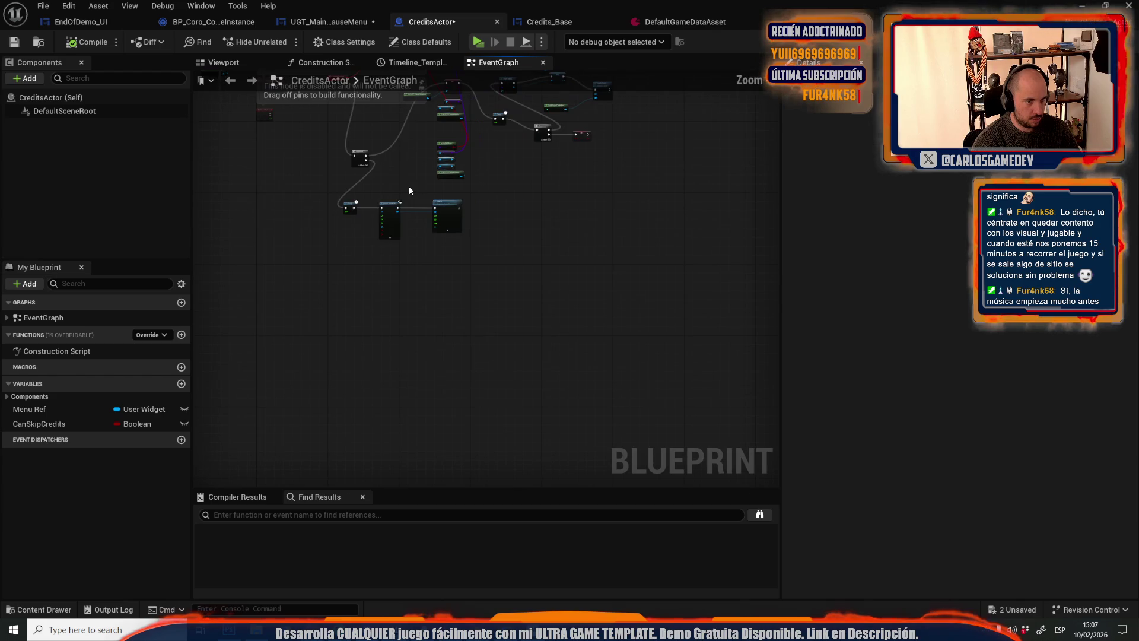
left_click(301, 24)
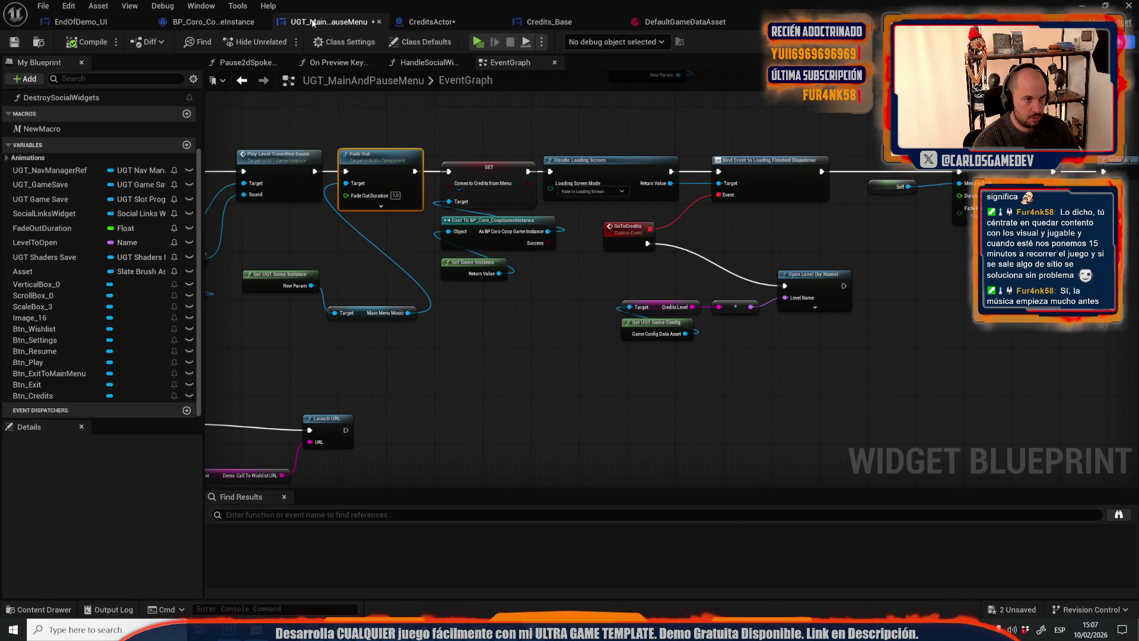
left_click(541, 21)
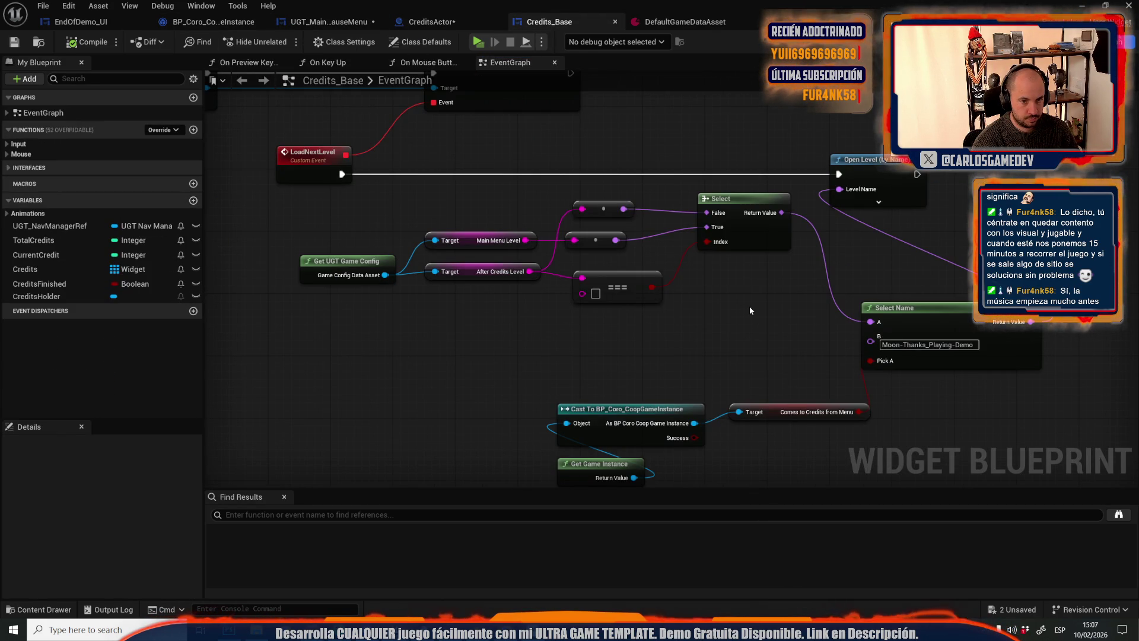
Insert a Branch after LoadNextLevel, conditioned on Comes to Credits from Menu
left_click_drag(755, 307, 417, 310)
left_click_drag(551, 169, 674, 168)
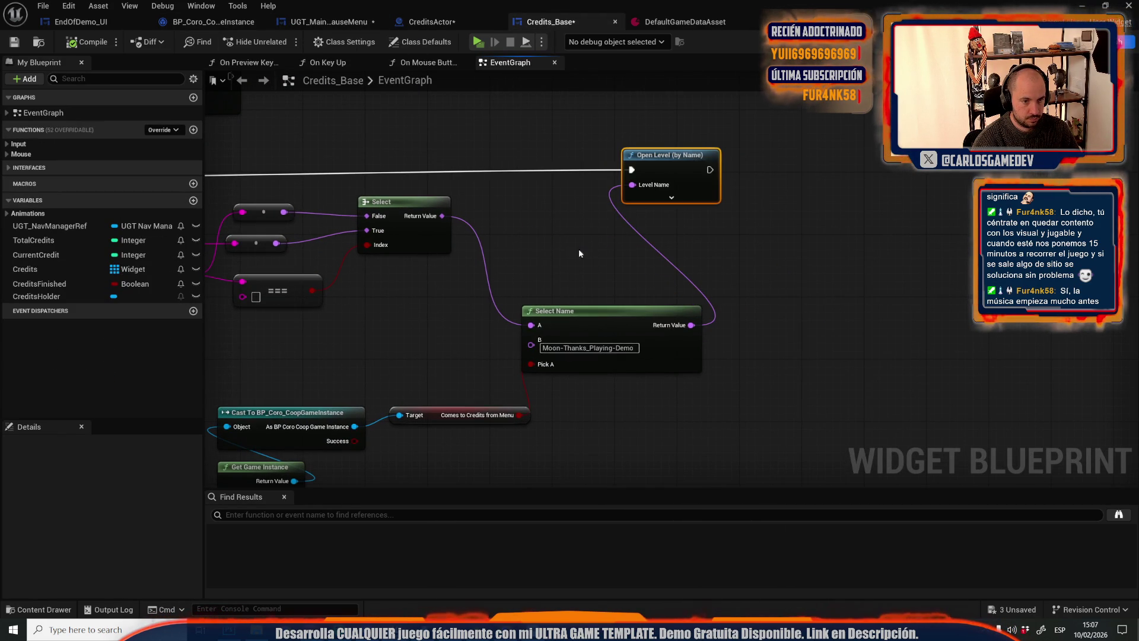
left_click_drag(590, 245, 847, 254)
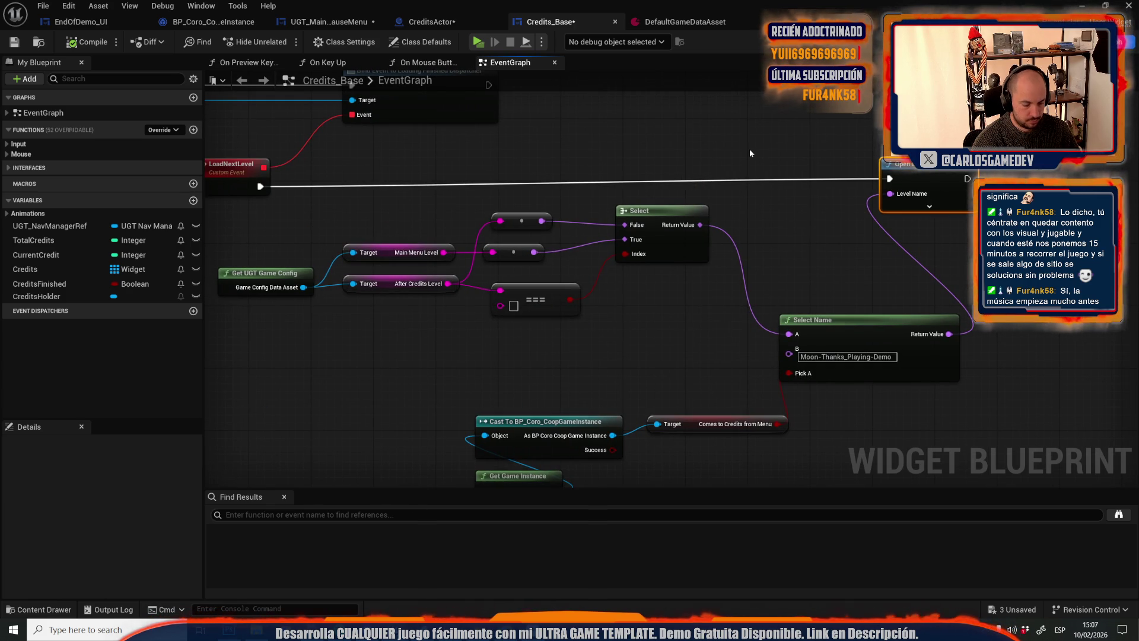
left_click_drag(762, 112, 678, 145)
left_click(673, 144)
mouse_move(699, 456)
left_mouse_down()
mouse_move(697, 218)
mouse_move(682, 179)
left_mouse_up()
left_click_drag(807, 211, 681, 162)
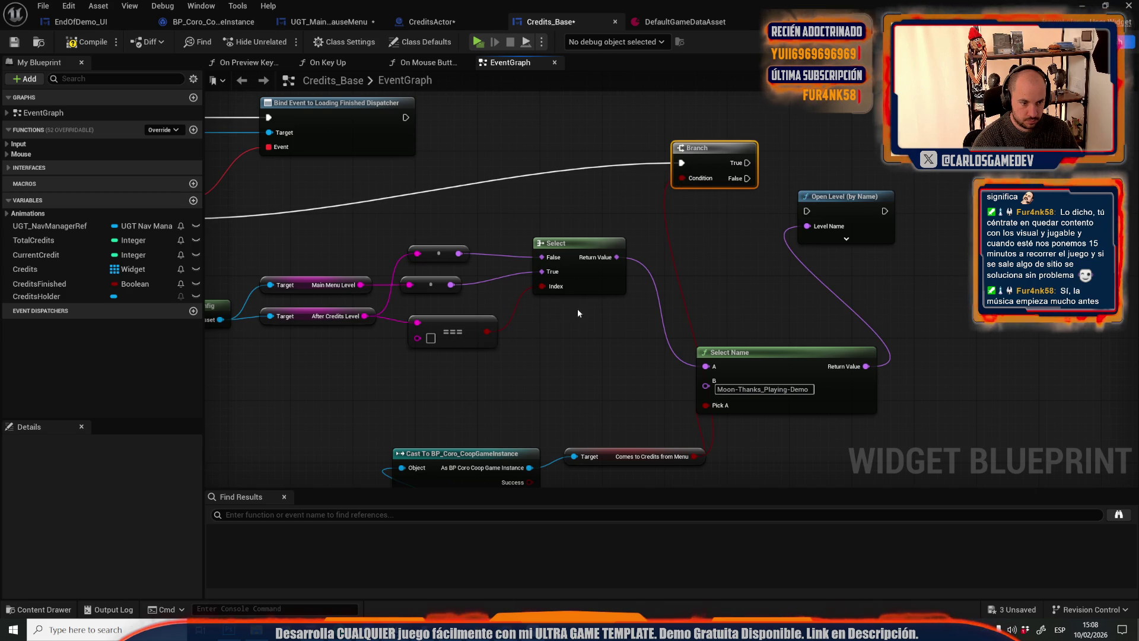
Wire Branch True to Fade Main Menu Music and False to Open Level, then compile
mouse_move(530, 467)
left_mouse_down()
mouse_move(736, 243)
mouse_move(893, 125)
left_mouse_up()
type("fade")
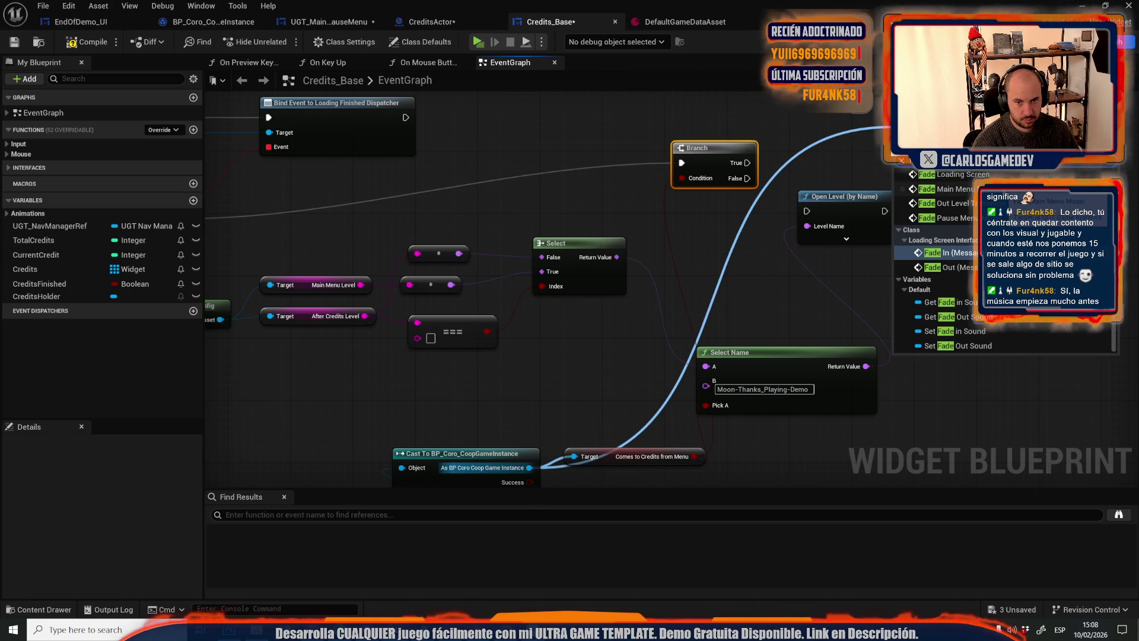
key("Escape")
scroll(783, 154, "up", 2)
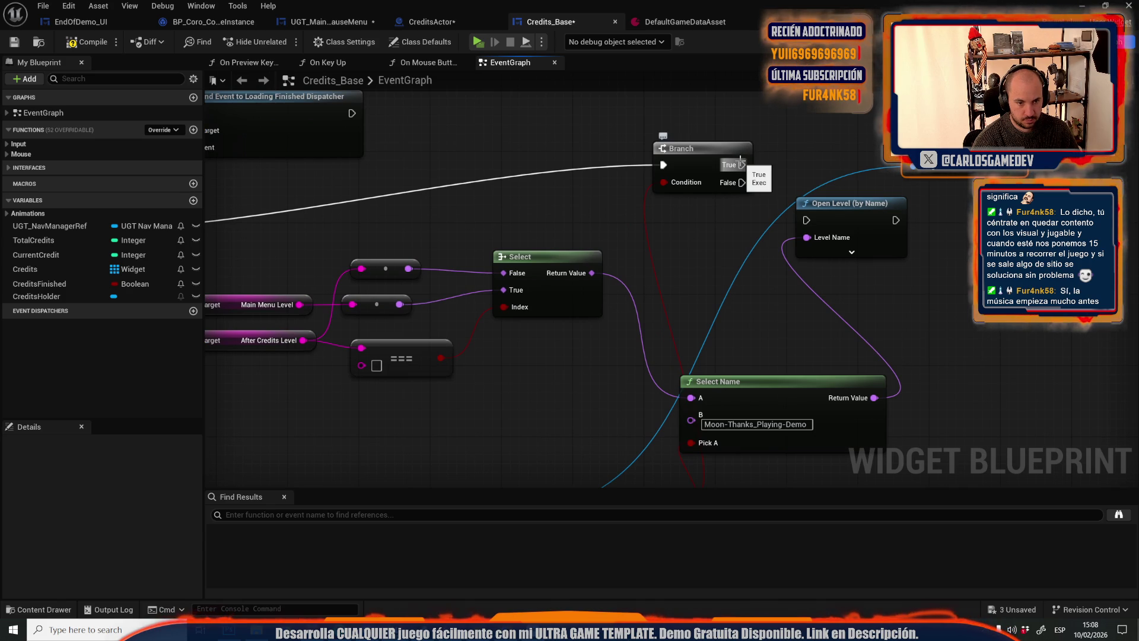
mouse_move(752, 317)
left_mouse_down()
mouse_move(845, 119)
mouse_move(717, 312)
left_mouse_up()
left_click_drag(706, 162, 878, 147)
mouse_move(707, 181)
left_mouse_down()
mouse_move(765, 223)
mouse_move(780, 210)
mouse_move(771, 218)
mouse_move(997, 202)
left_mouse_up()
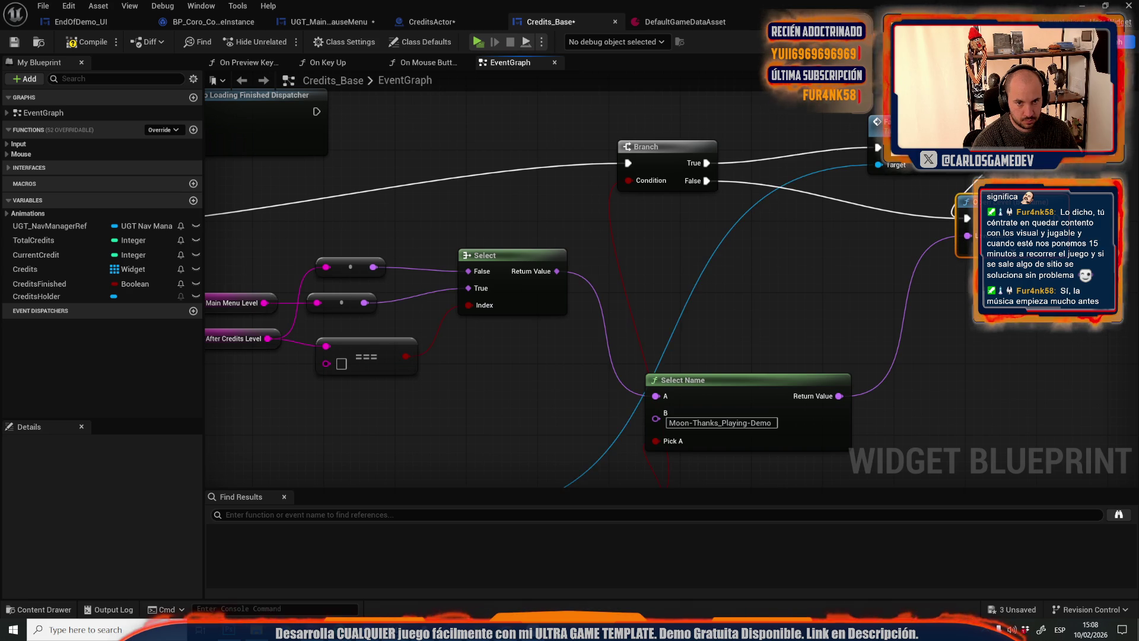
left_click_drag(884, 122, 804, 113)
left_click(106, 45)
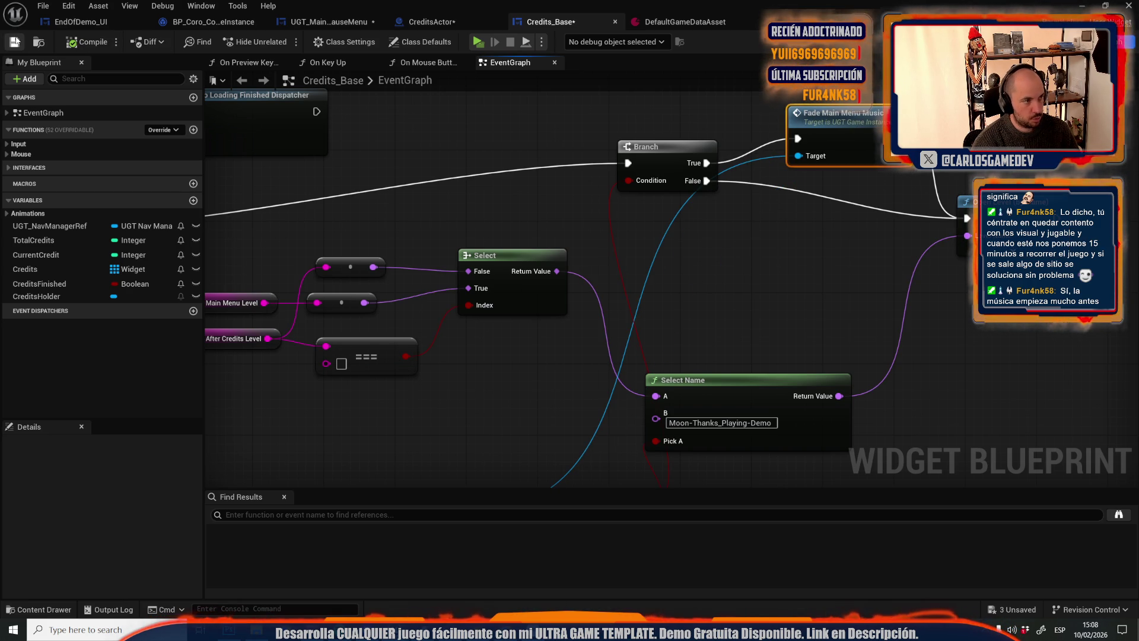
scroll(509, 237, "down", 3)
mouse_move(509, 237)
left_mouse_down()
mouse_move(704, 234)
mouse_move(802, 252)
left_mouse_up()
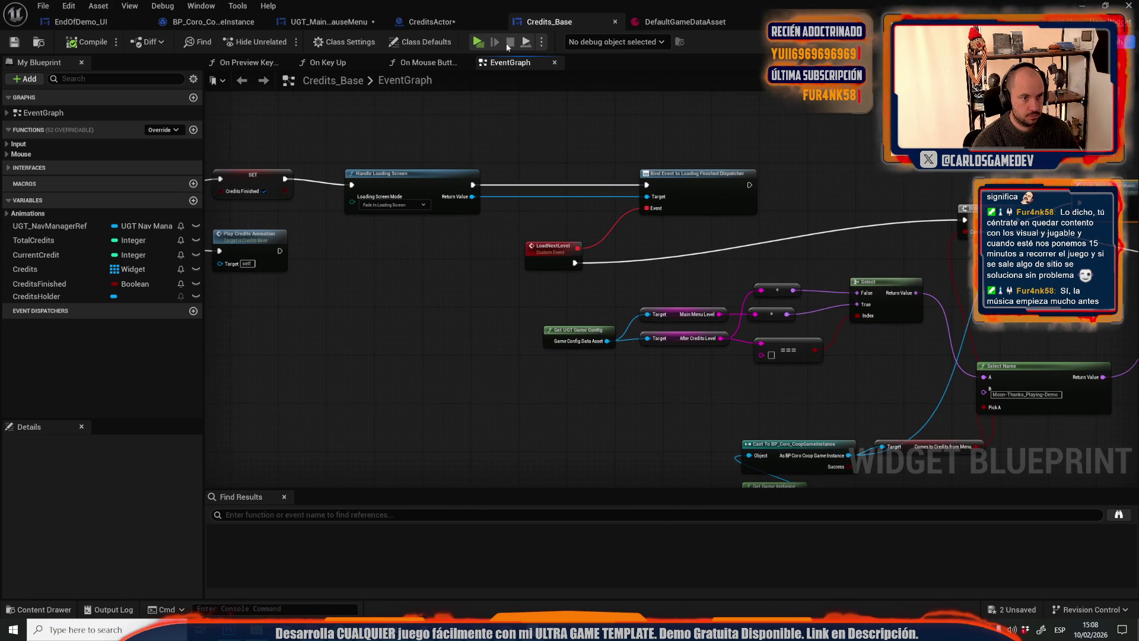
Review the Credits_Base graph's Branch, SET, Handle Loading Screen and Set Visibility nodes
left_click_drag(505, 160, 835, 235)
mouse_move(693, 237)
left_mouse_down()
mouse_move(500, 480)
mouse_move(292, 476)
left_mouse_up()
scroll(414, 165, "up", 4)
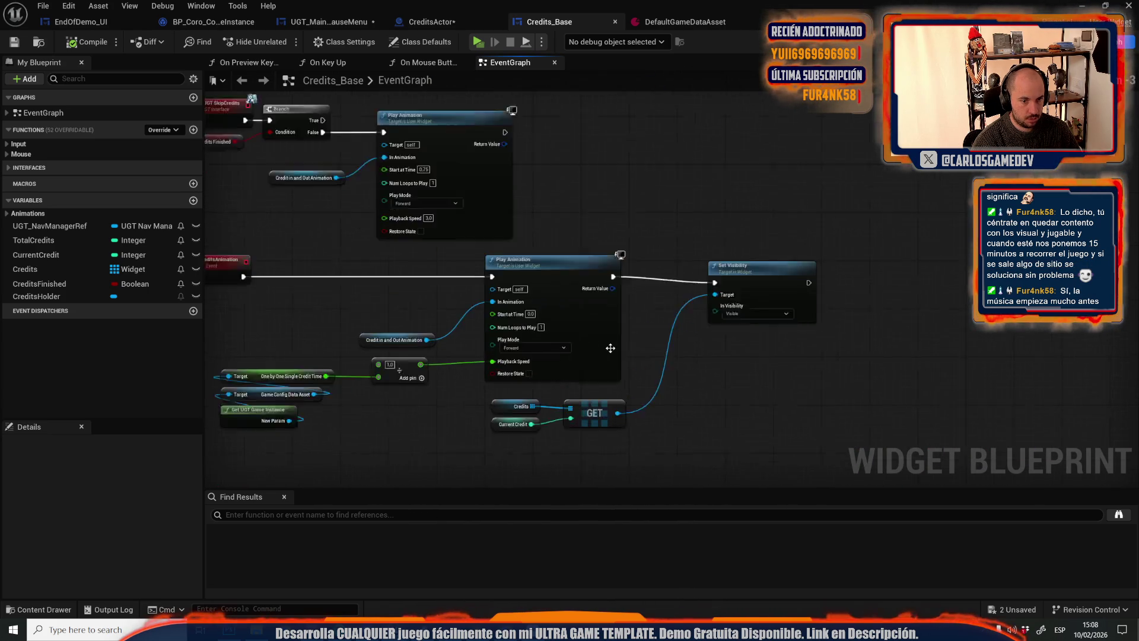
scroll(835, 374, "down", 4)
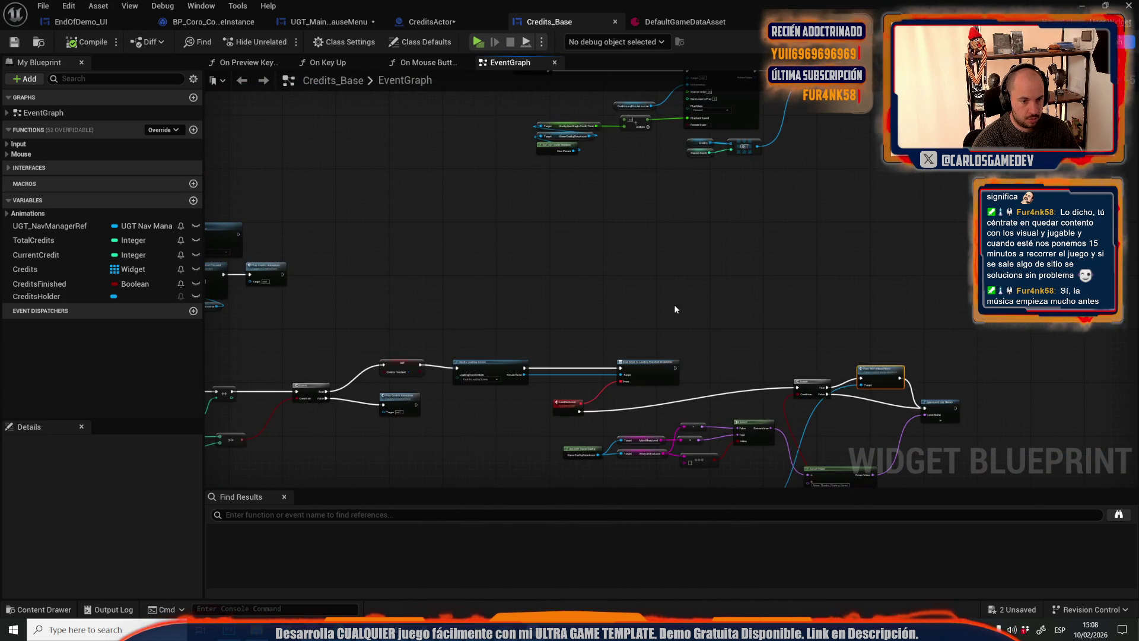
left_click_drag(546, 390, 650, 338)
scroll(599, 367, "up", 1)
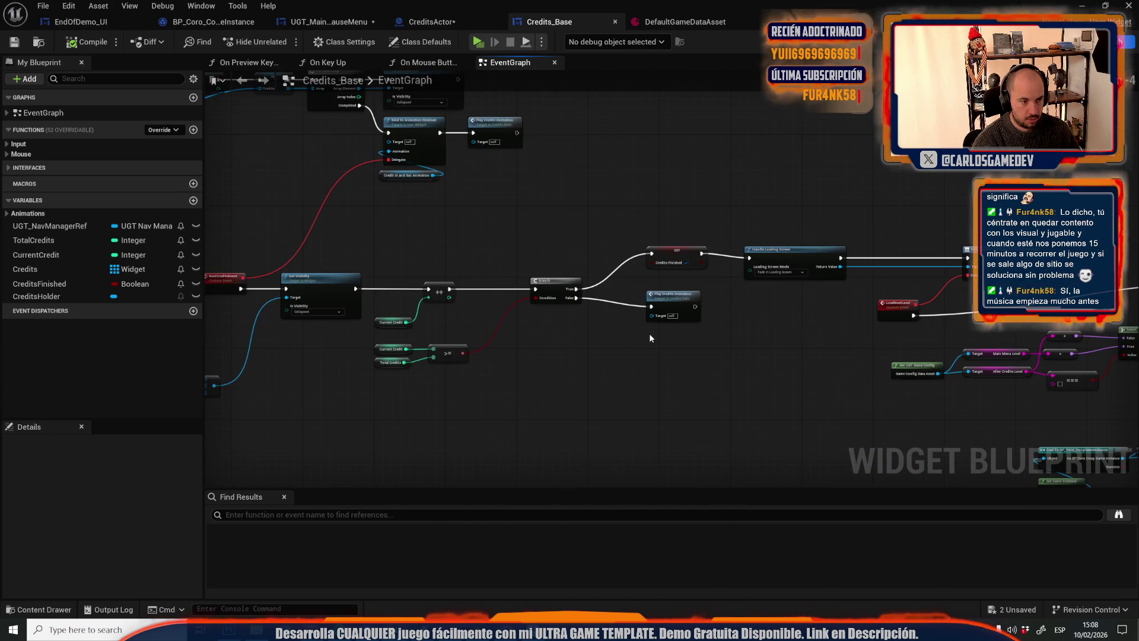
mouse_move(317, 330)
left_mouse_down()
mouse_move(311, 316)
mouse_move(679, 312)
mouse_move(504, 327)
left_mouse_up()
scroll(679, 313, "up", 1)
Shrink the blueprint window, open UGT_Credits from Recent Levels, and play-test it until the loading screen
double_click(792, 15)
left_click(43, 6)
mouse_move(106, 87)
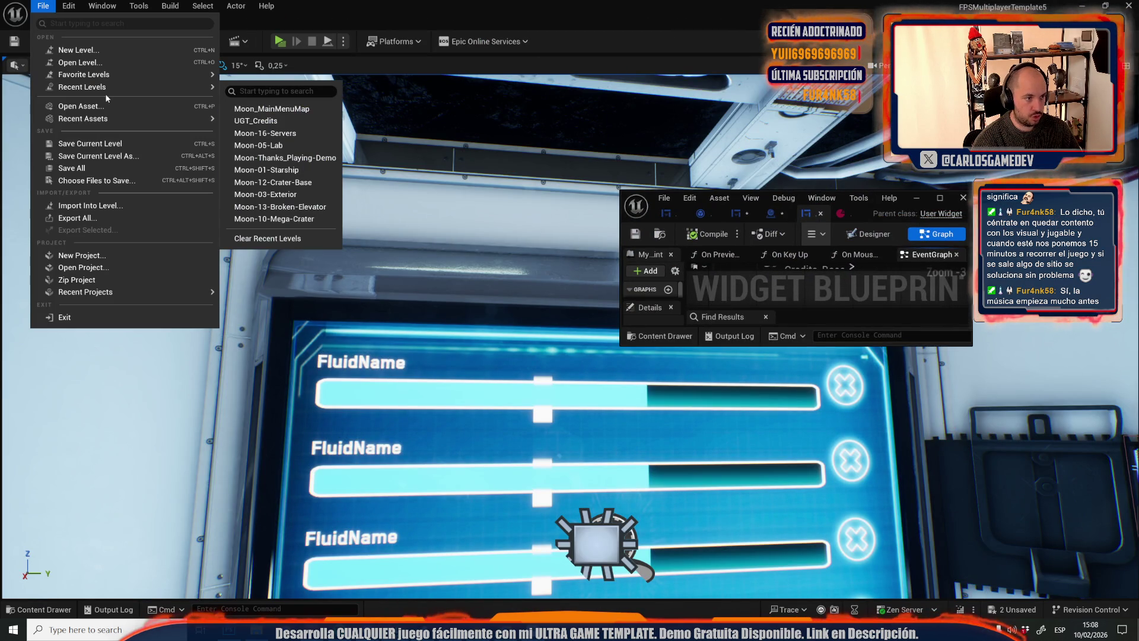
left_click(274, 121)
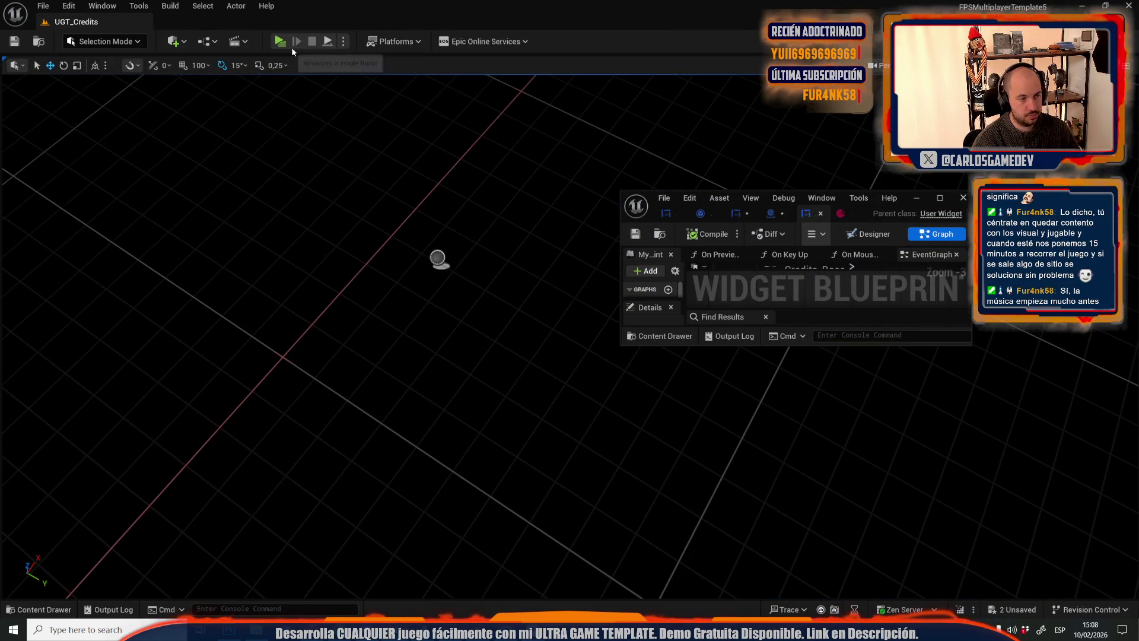
left_click(280, 42)
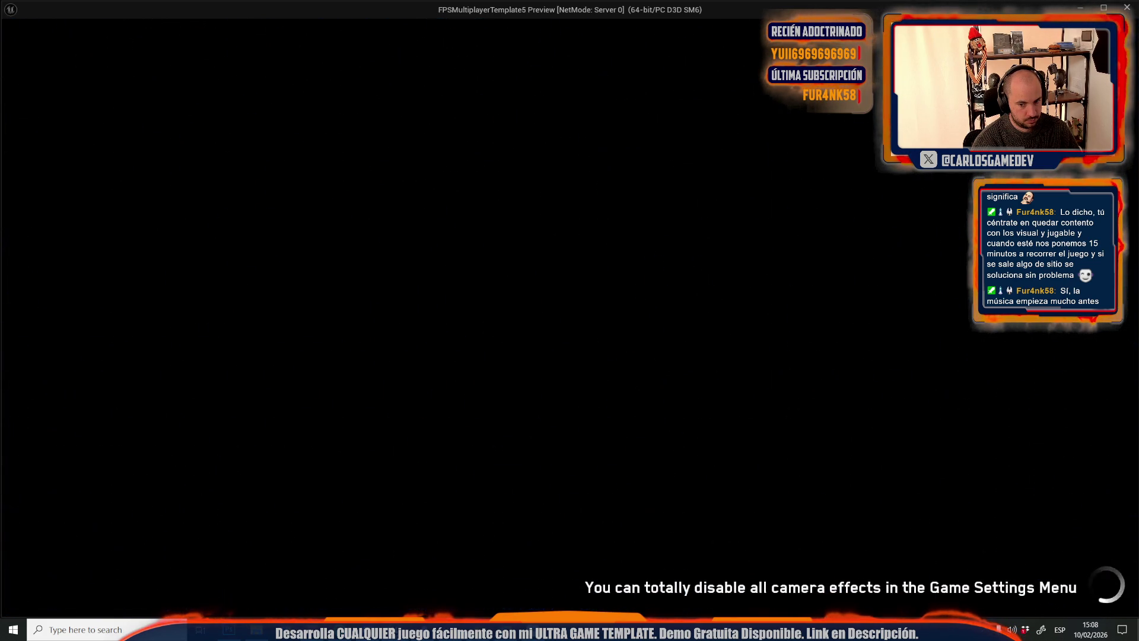
key("Escape")
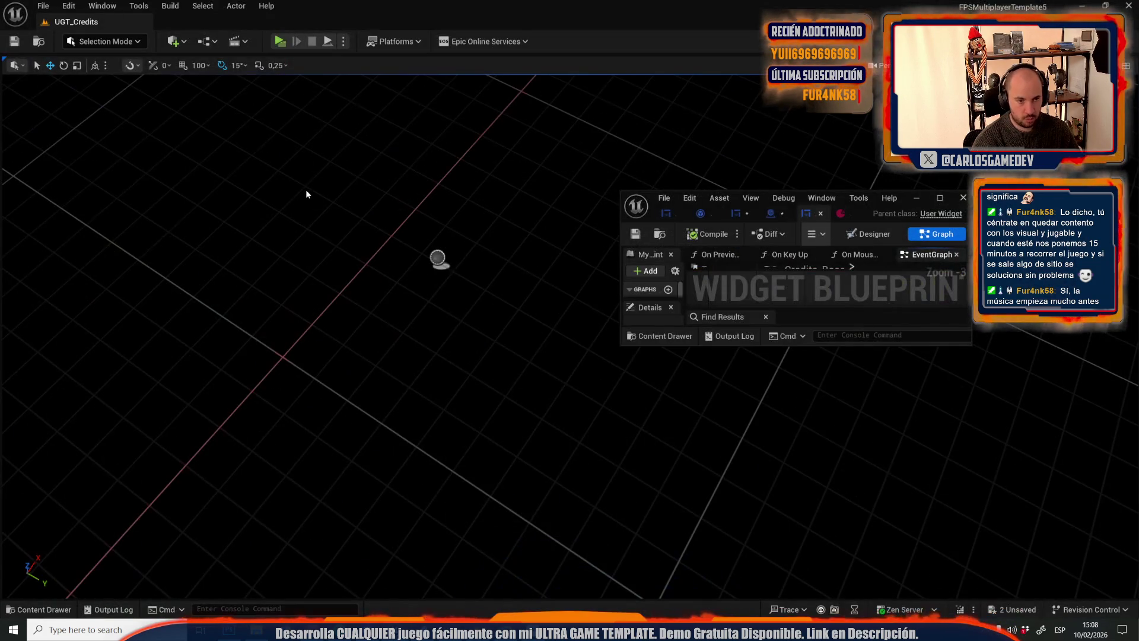
Maximize Credits_Base and survey the Branch, LoadNextLevel, Open Level and Handle Loading Screen nodes
left_click(940, 198)
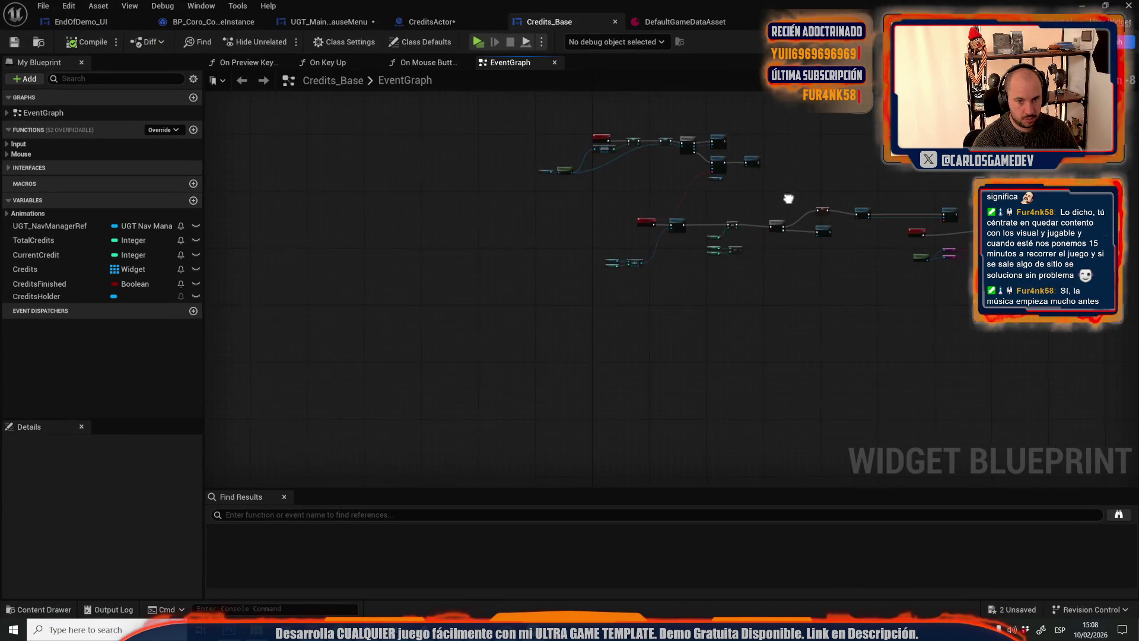
scroll(510, 226, "up", 6)
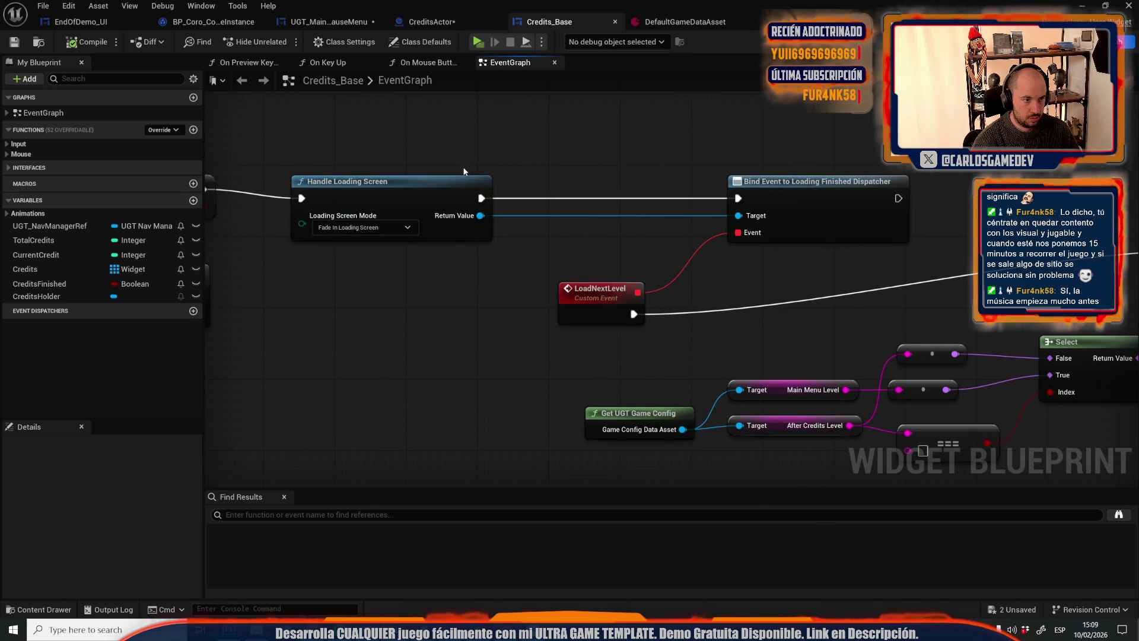
left_click_drag(394, 192, 742, 221)
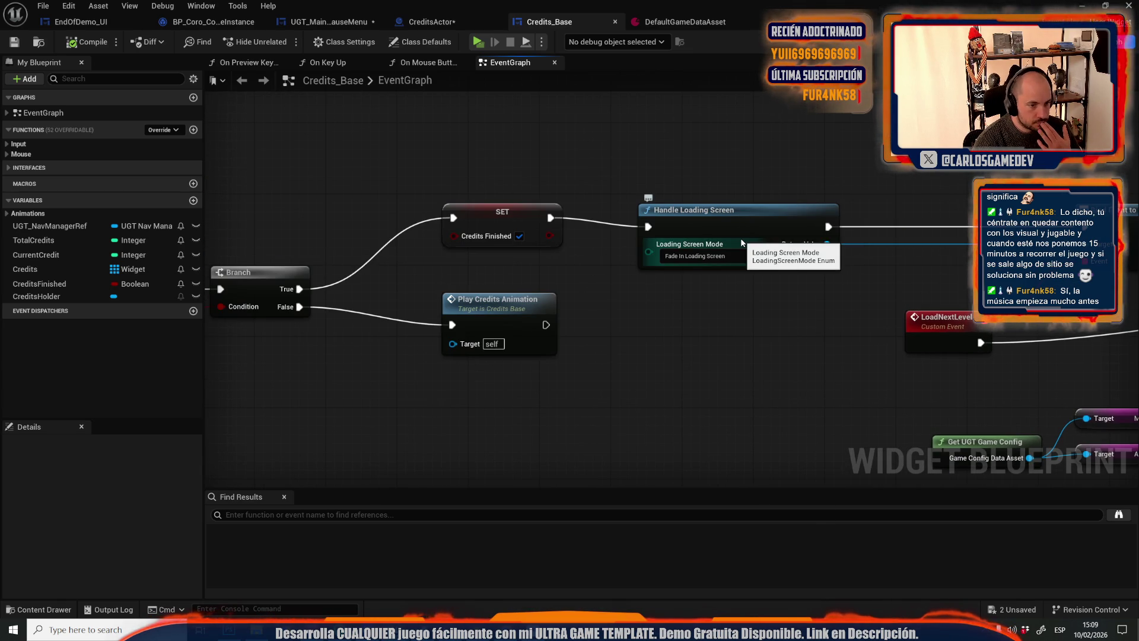
scroll(550, 325, "down", 6)
scroll(551, 325, "up", 4)
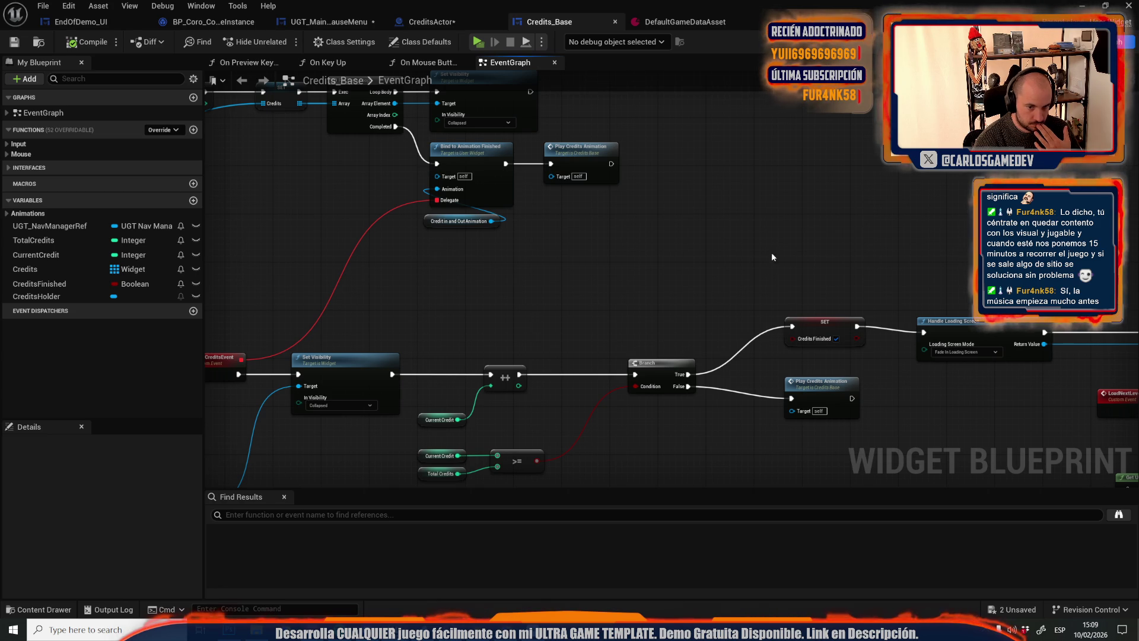
mouse_move(889, 250)
left_mouse_down()
mouse_move(312, 185)
mouse_move(7, 136)
left_mouse_up()
left_click_drag(193, 147, 598, 172)
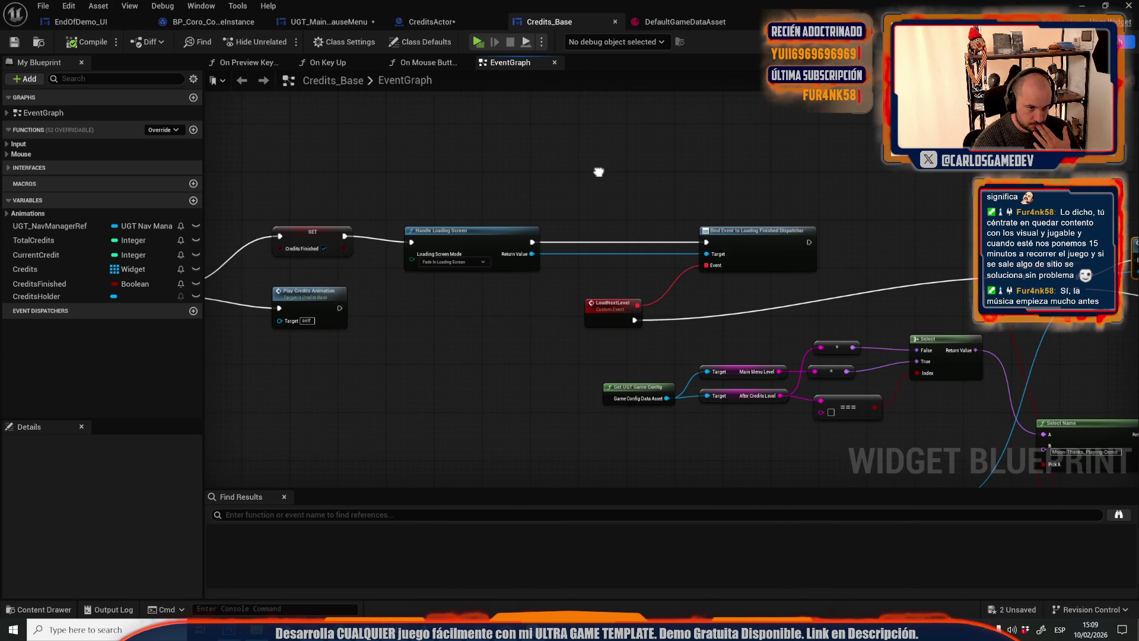
left_click_drag(598, 172, 730, 160)
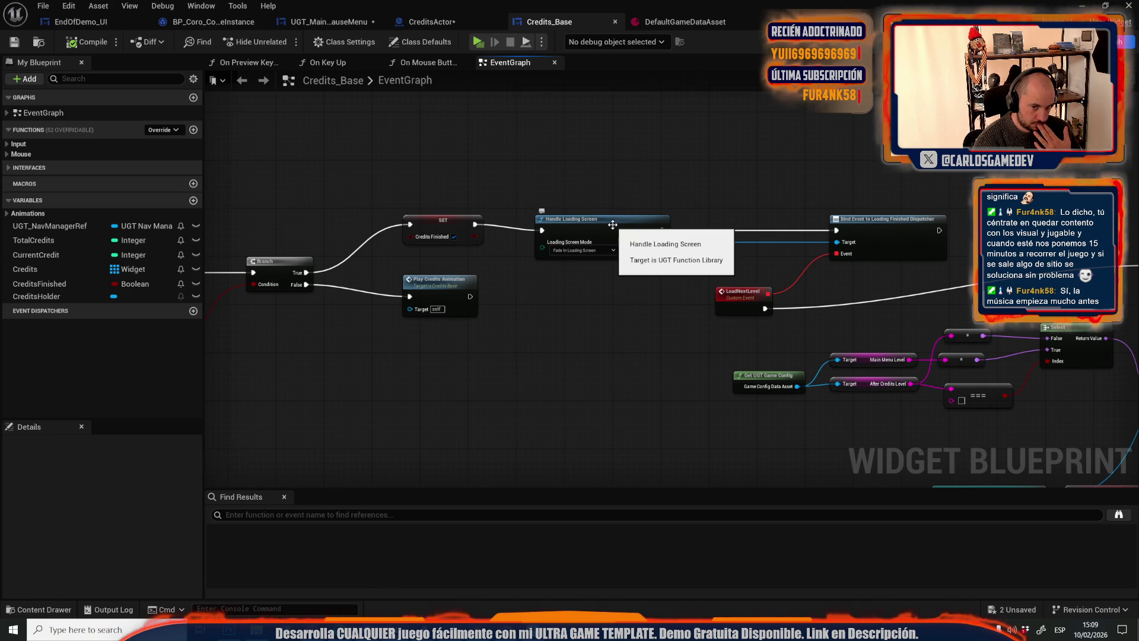
Review the NextCreditsEvent chain, then select Handle Loading Screen and open its HandleLoadingScreen function
left_click_drag(612, 224, 1062, 238)
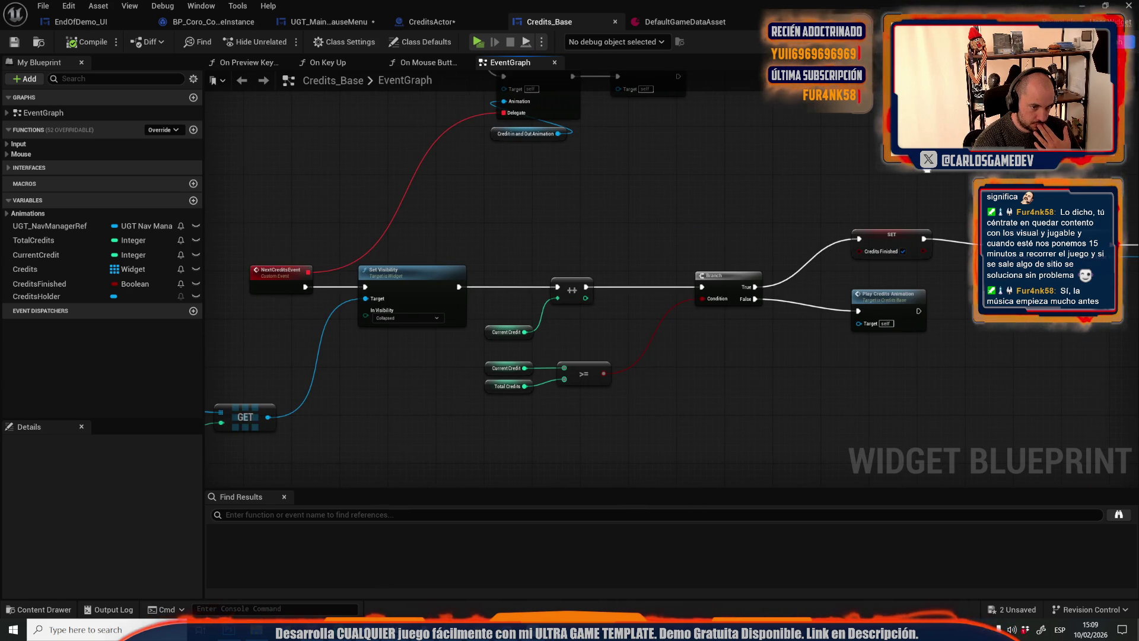
mouse_move(653, 297)
left_mouse_down()
mouse_move(544, 153)
mouse_move(416, 178)
mouse_move(332, 226)
left_mouse_up()
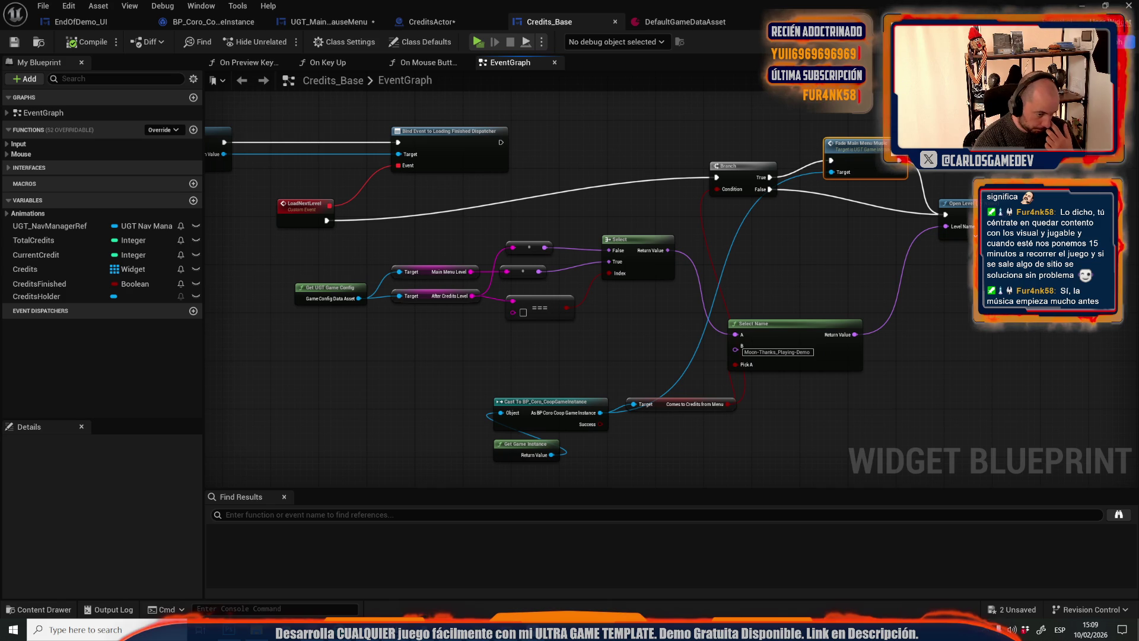
left_click_drag(534, 237, 711, 229)
left_click_drag(513, 202, 714, 154)
scroll(714, 154, "up", 1)
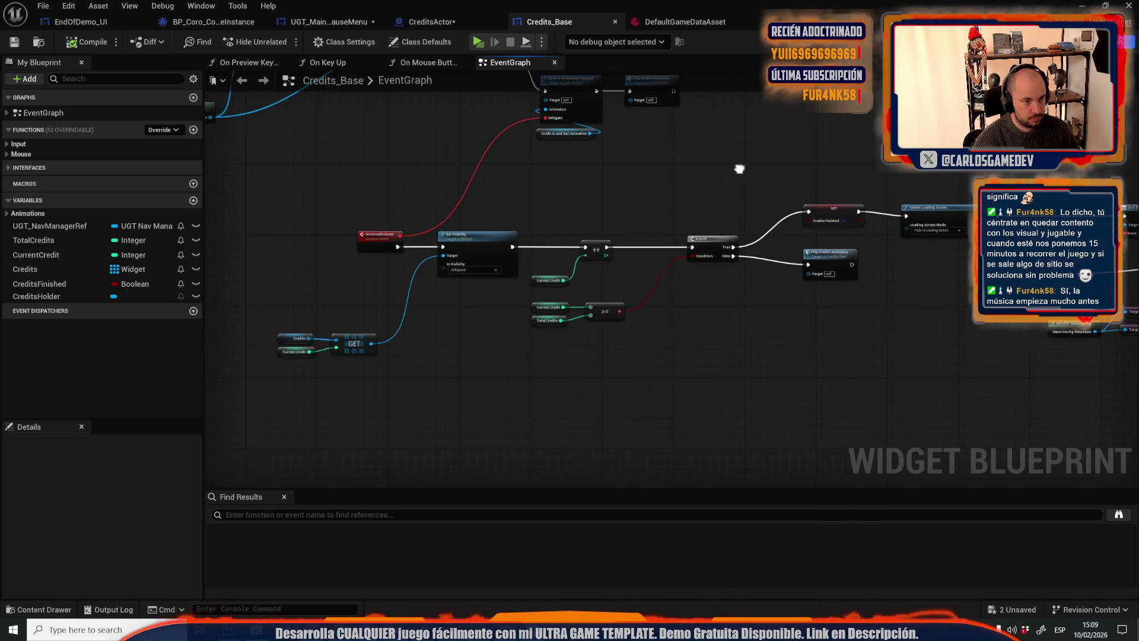
left_click_drag(740, 168, 439, 213)
scroll(439, 213, "up", 1)
scroll(439, 213, "up", 1)
left_click(558, 211)
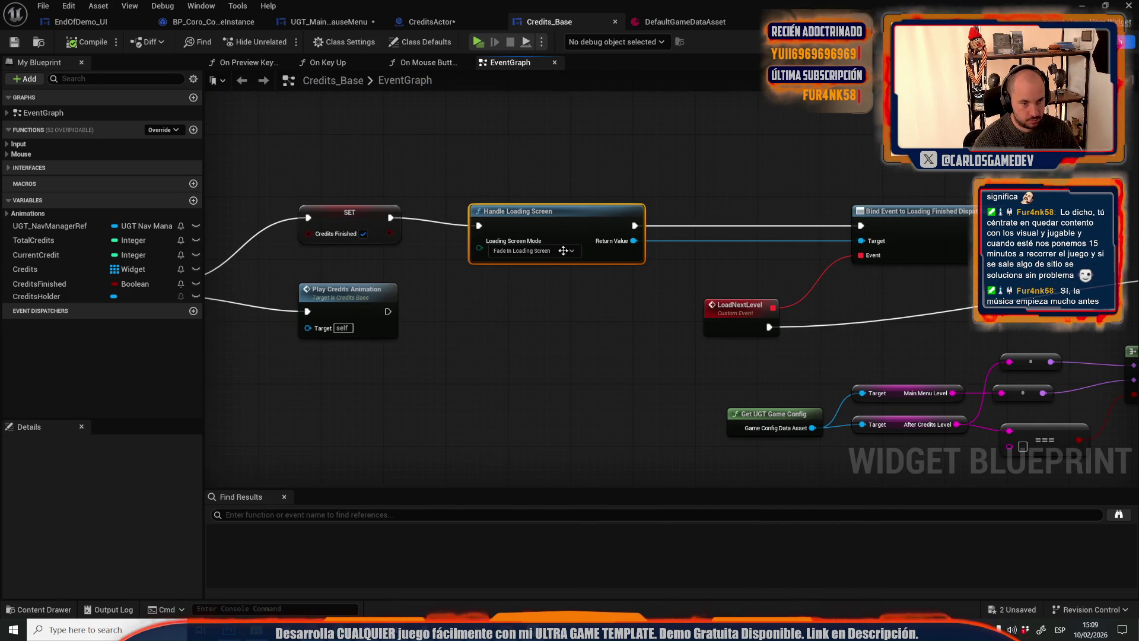
double_click(560, 233)
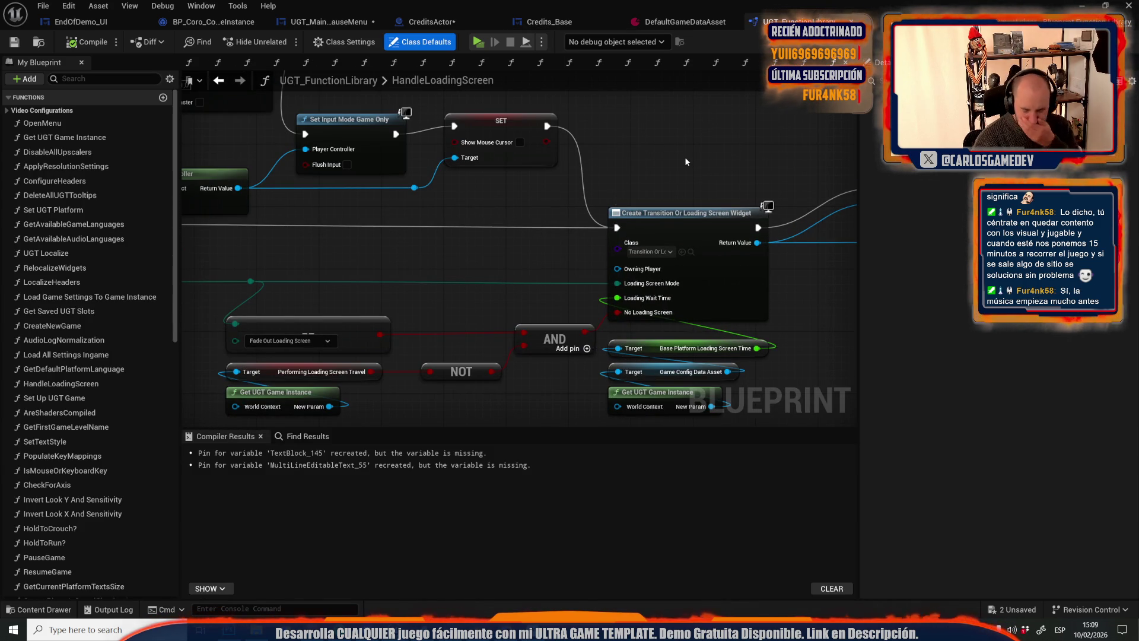
Inspect the Add to Viewport and Return nodes in the HandleLoadingScreen function graph
scroll(682, 158, "down", 1)
left_click_drag(682, 158, 346, 223)
scroll(348, 228, "down", 3)
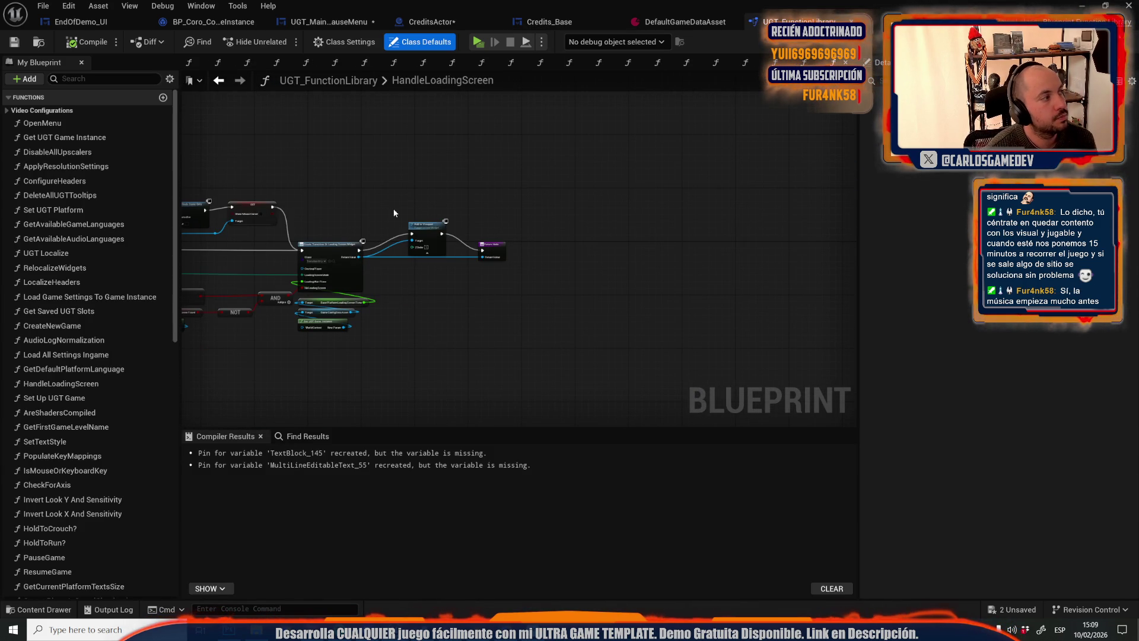
scroll(394, 212, "up", 5)
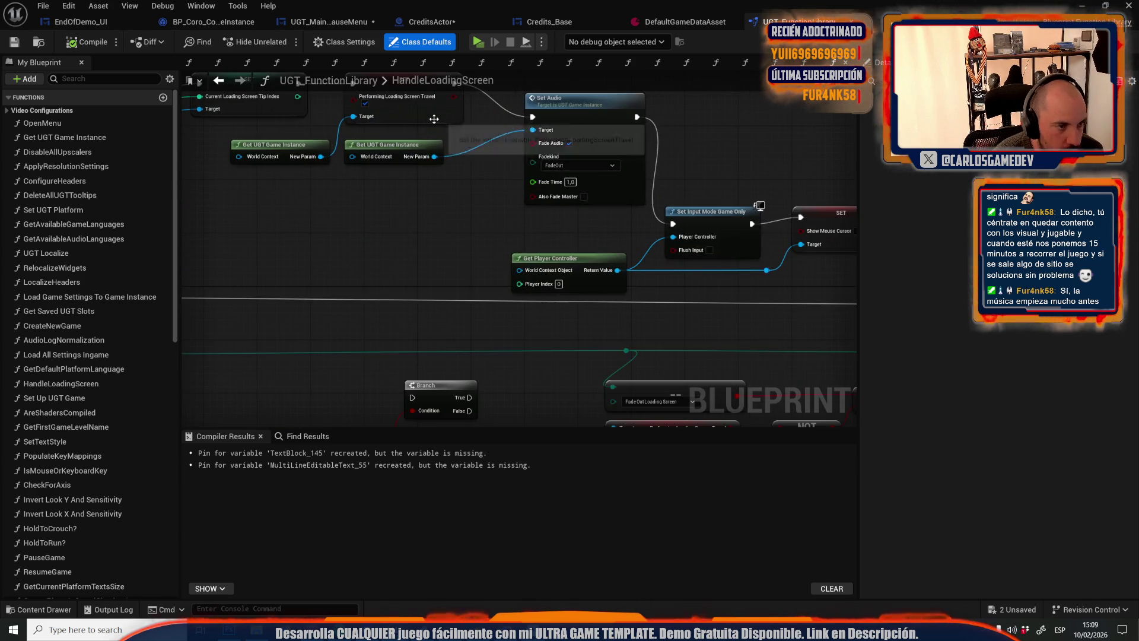
scroll(456, 229, "down", 5)
scroll(623, 246, "up", 2)
Survey the Set Audio and Create Widget nodes, then return to DefaultGameDataAsset's After Credits Level setting
mouse_move(439, 246)
left_mouse_down()
mouse_move(577, 229)
mouse_move(306, 251)
left_mouse_up()
left_click_drag(700, 305, 490, 326)
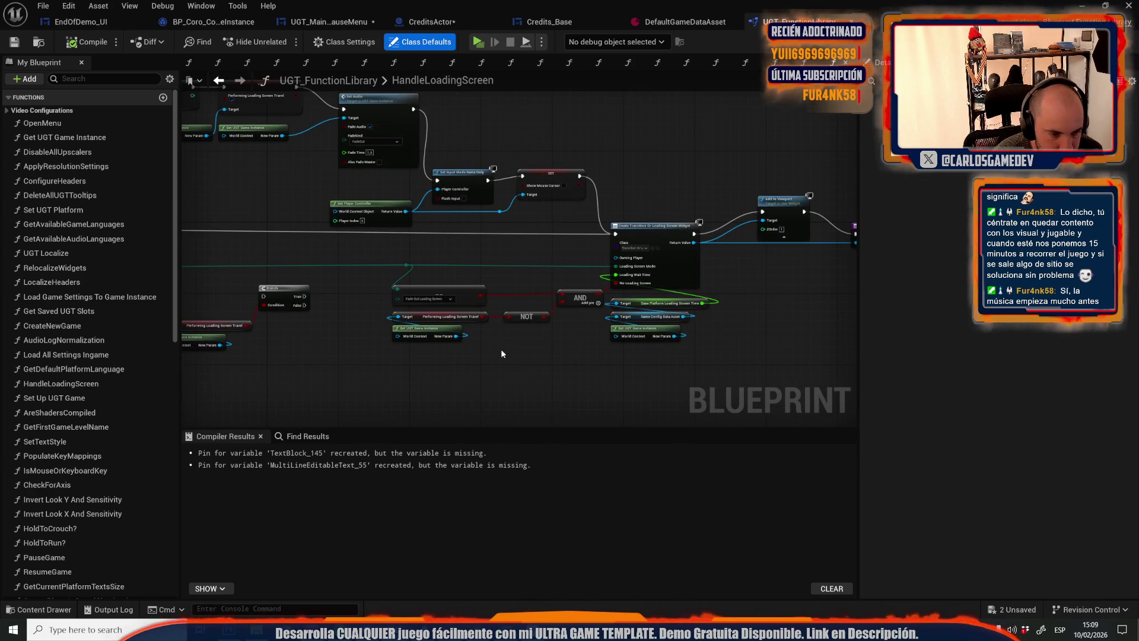
scroll(505, 365, "down", 2)
scroll(462, 333, "up", 2)
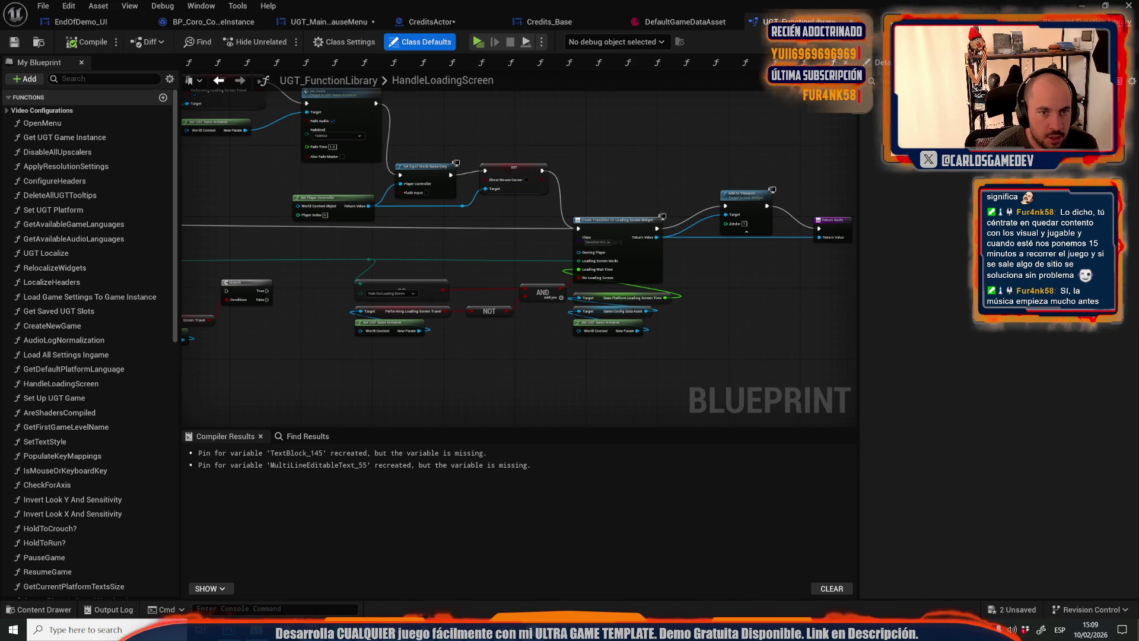
left_click(685, 21)
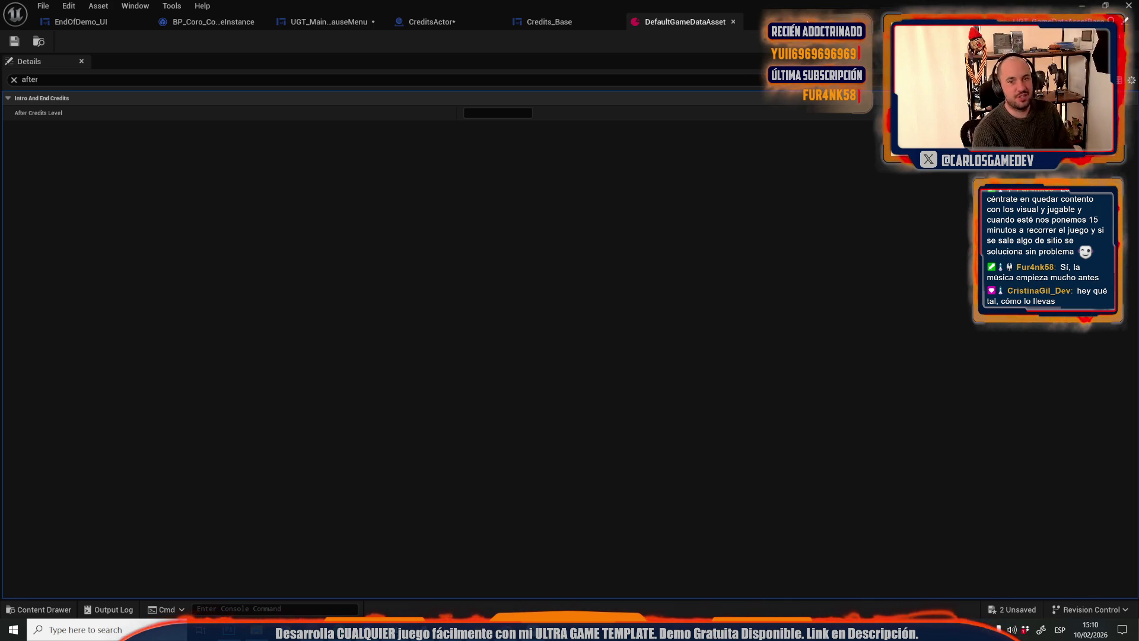
Load the Moon-16-Servers level from Recent Levels and start Play-in-Editor
left_click(1079, 6)
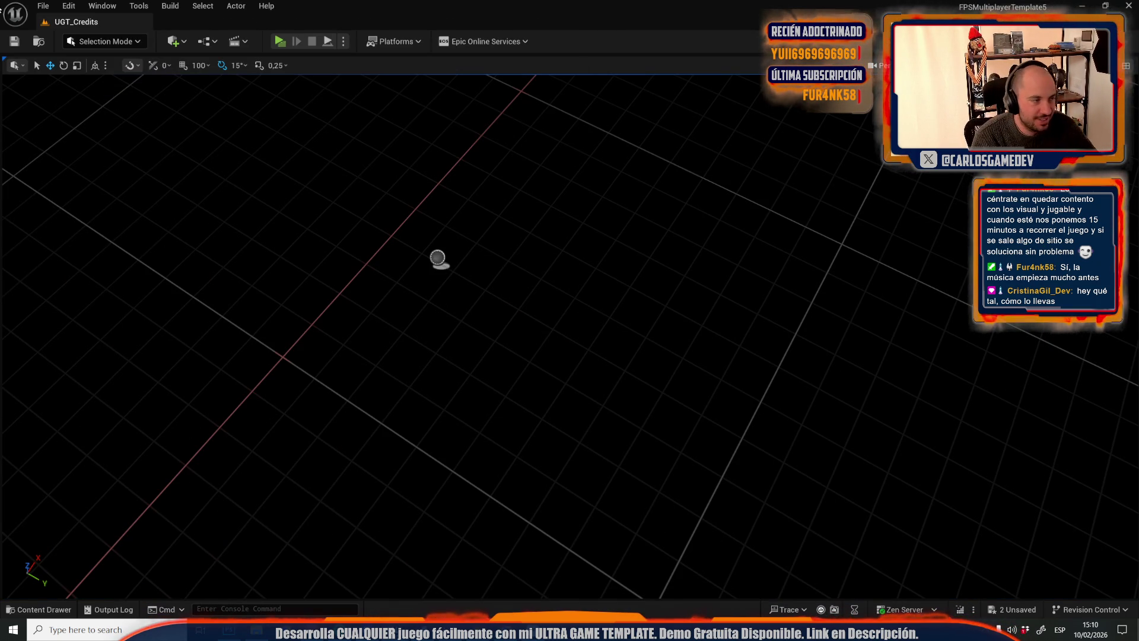
left_click(43, 6)
mouse_move(159, 89)
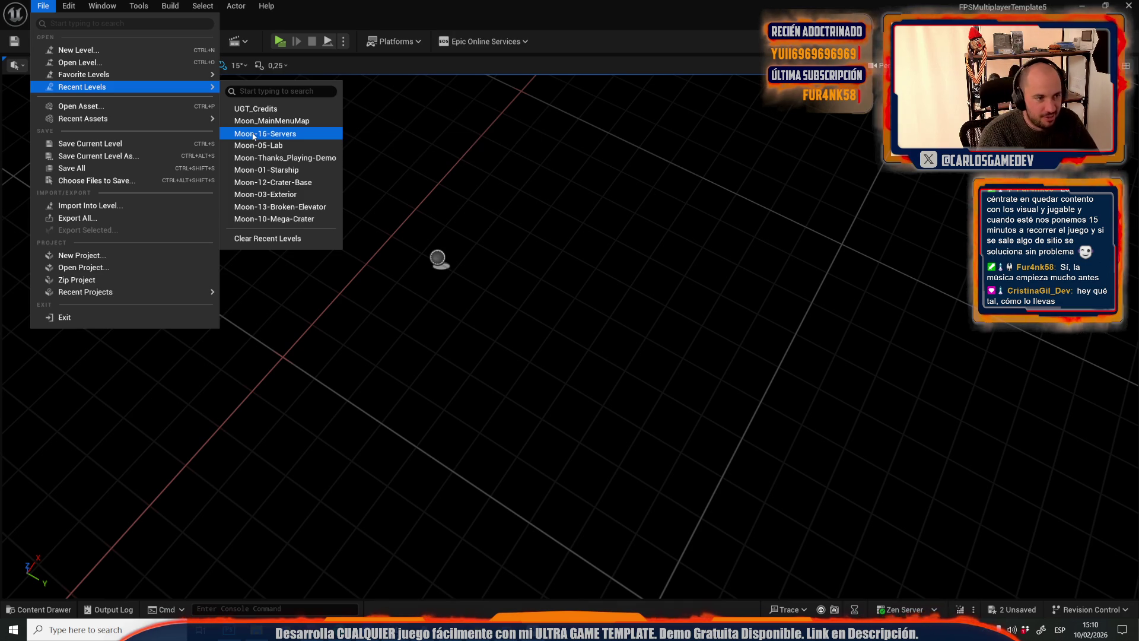
left_click(253, 135)
key("alt+p")
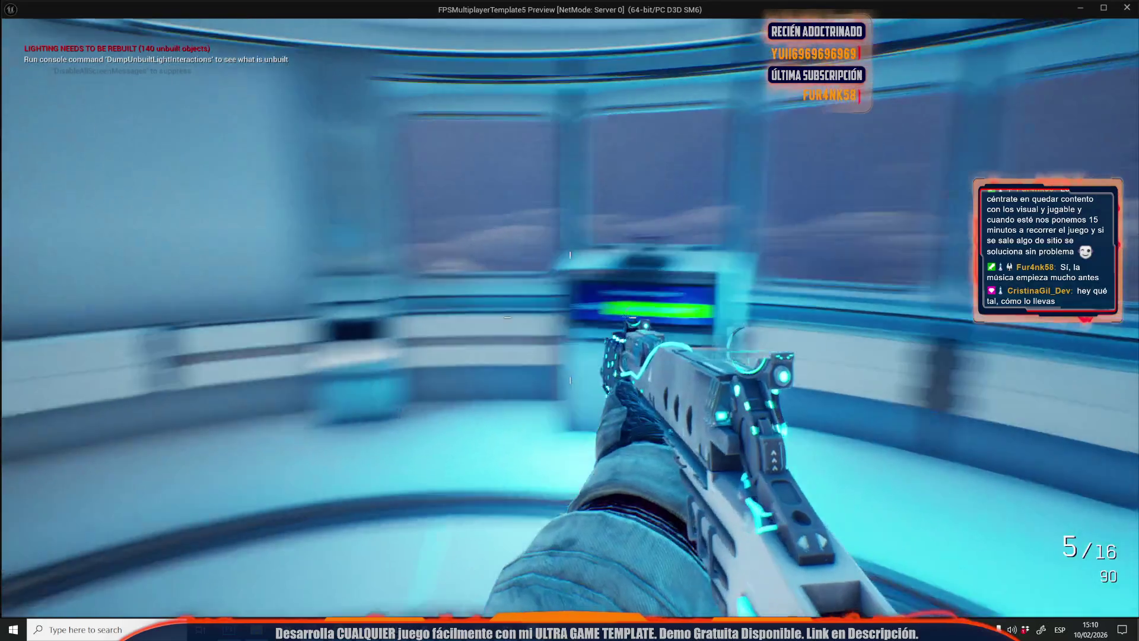
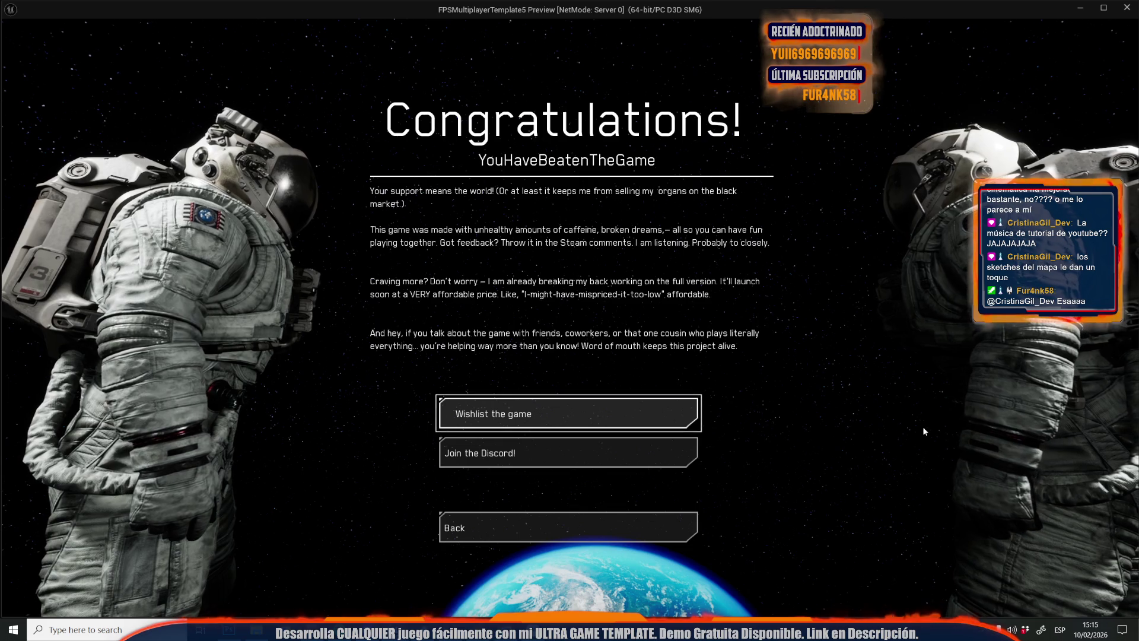
Stop the play session, close the Message Log and dismiss the play-in-editor errors notice
key("Escape")
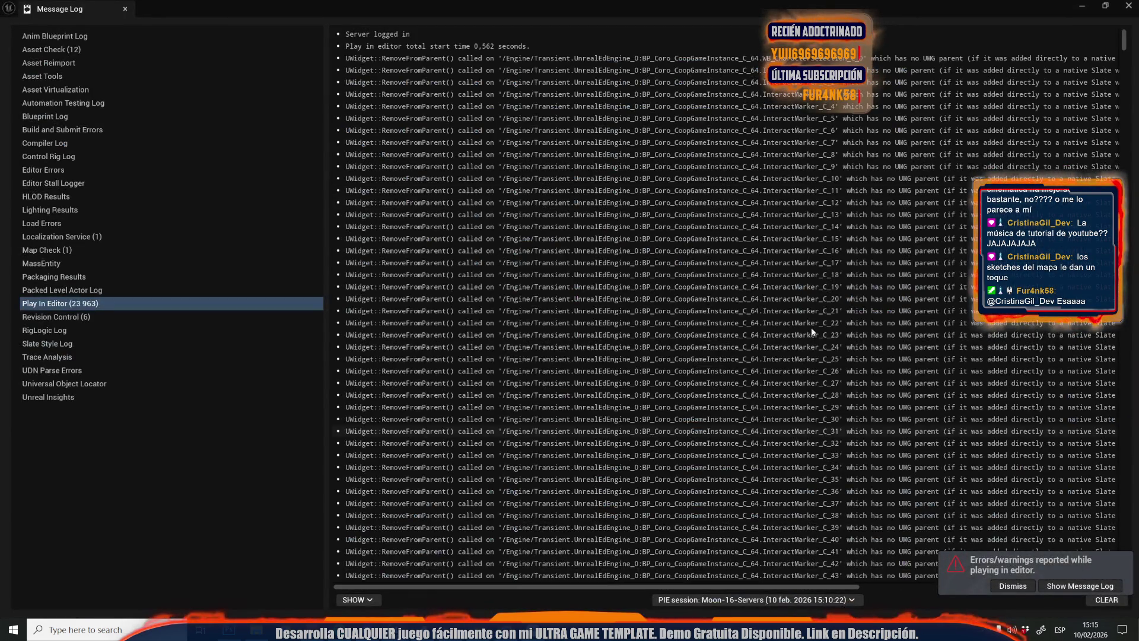
left_click(1125, 9)
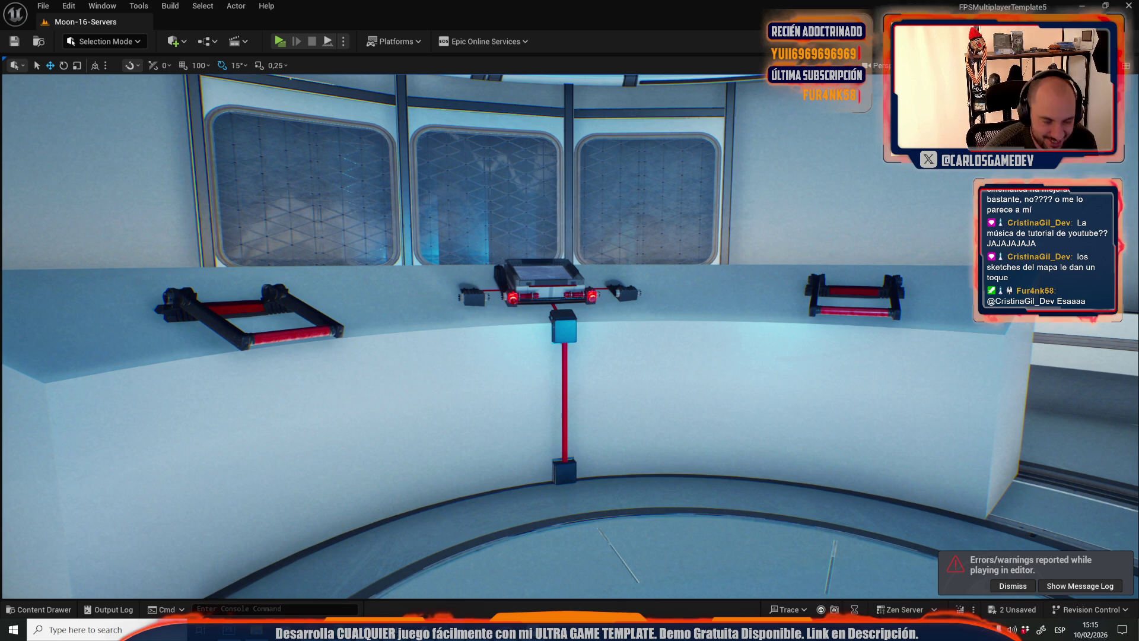
left_click(1013, 586)
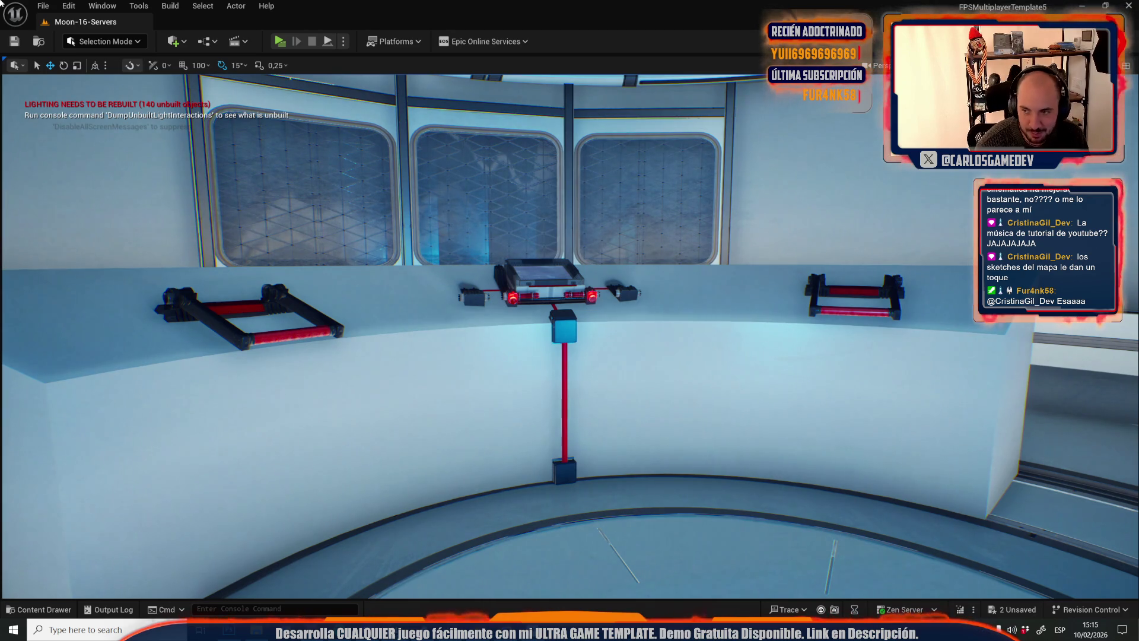
Fly the camera in toward the central device on the curved console wall
left_click_drag(544, 211, 521, 214)
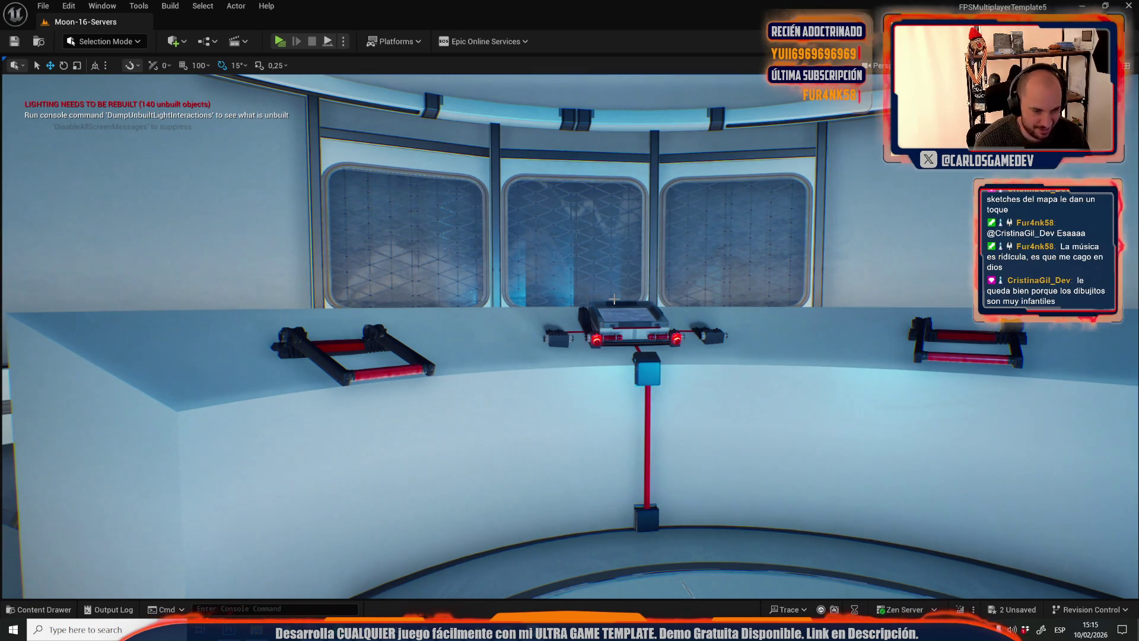
scroll(619, 251, "up", 3)
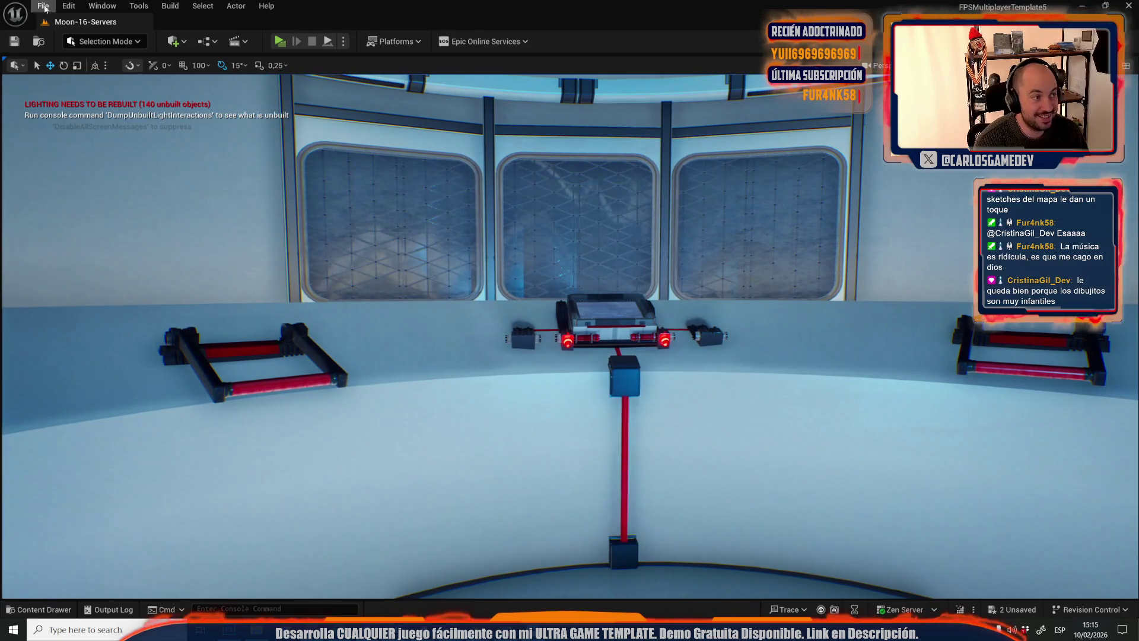
Open Moon-12-Crater-Base from the _Moon/Maps folder, saving the modified assets first
left_click(44, 6)
left_click(68, 61)
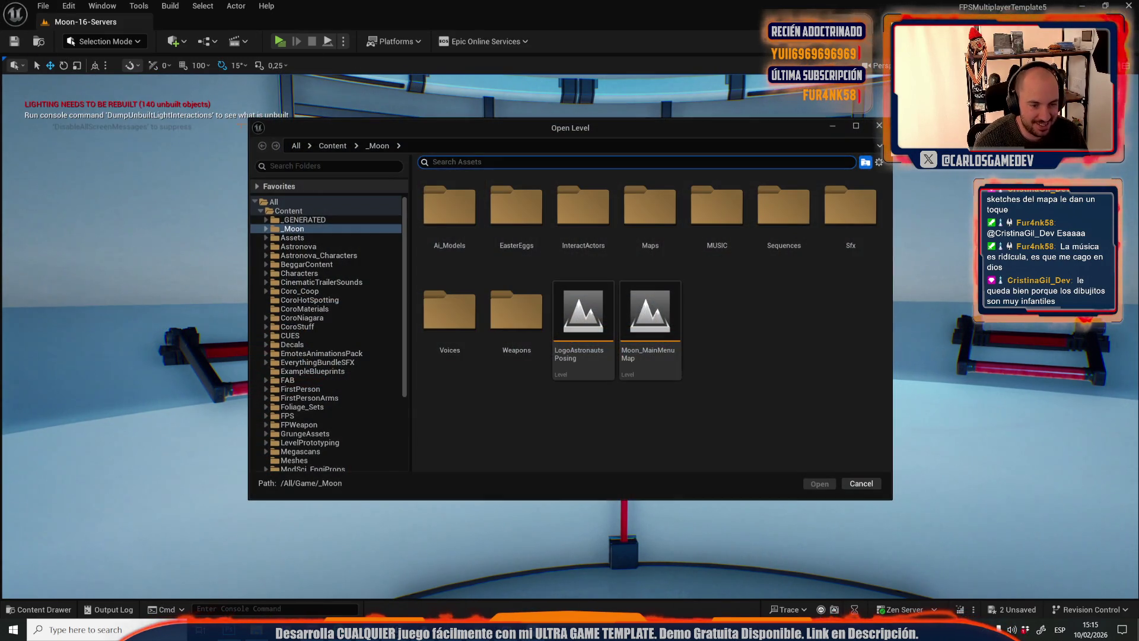
left_click(880, 127)
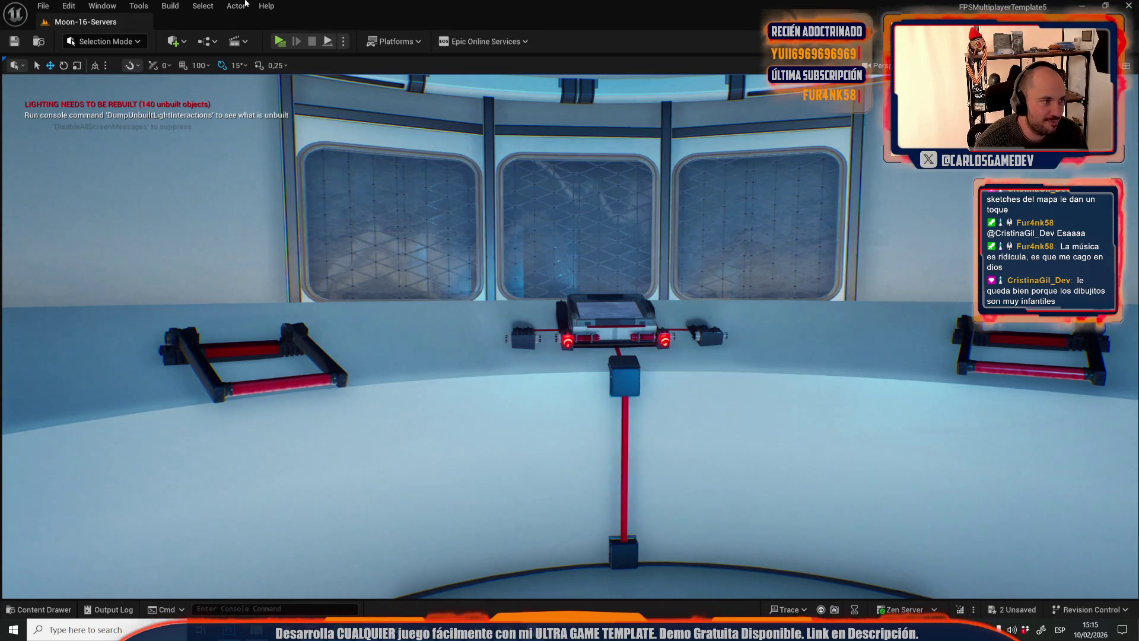
left_click(43, 6)
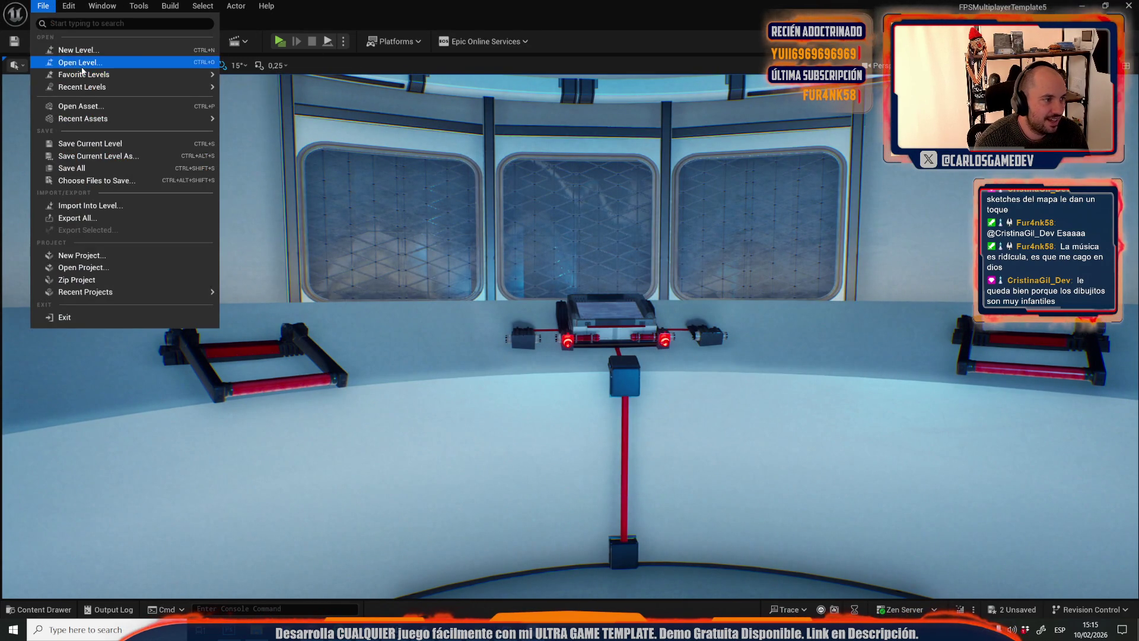
left_click(72, 60)
left_click(312, 236)
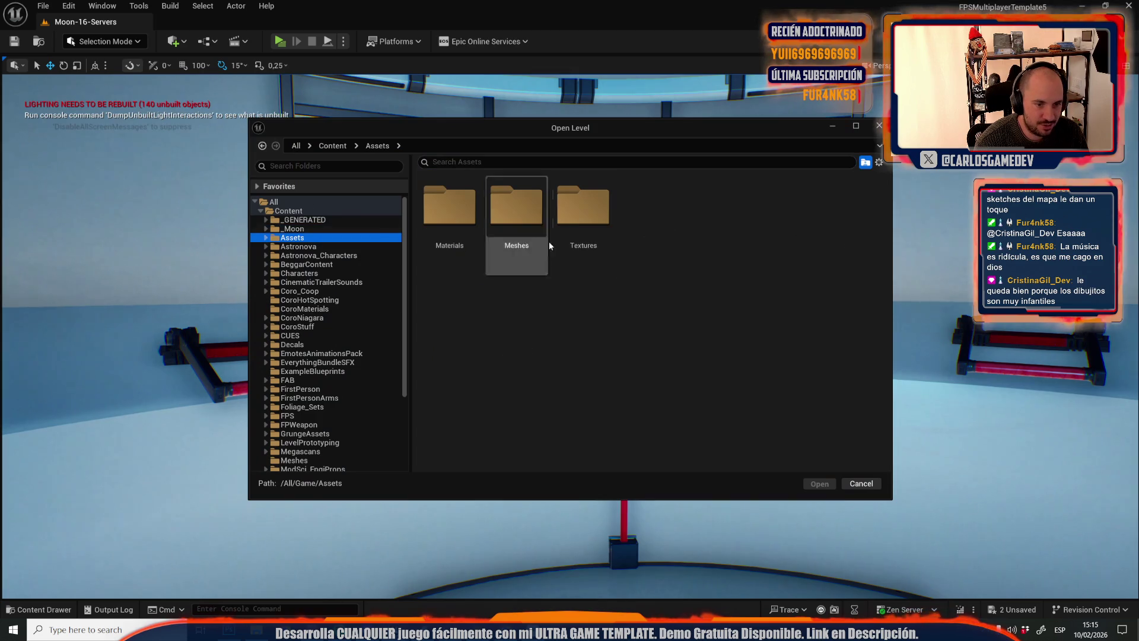
left_click(335, 228)
double_click(657, 222)
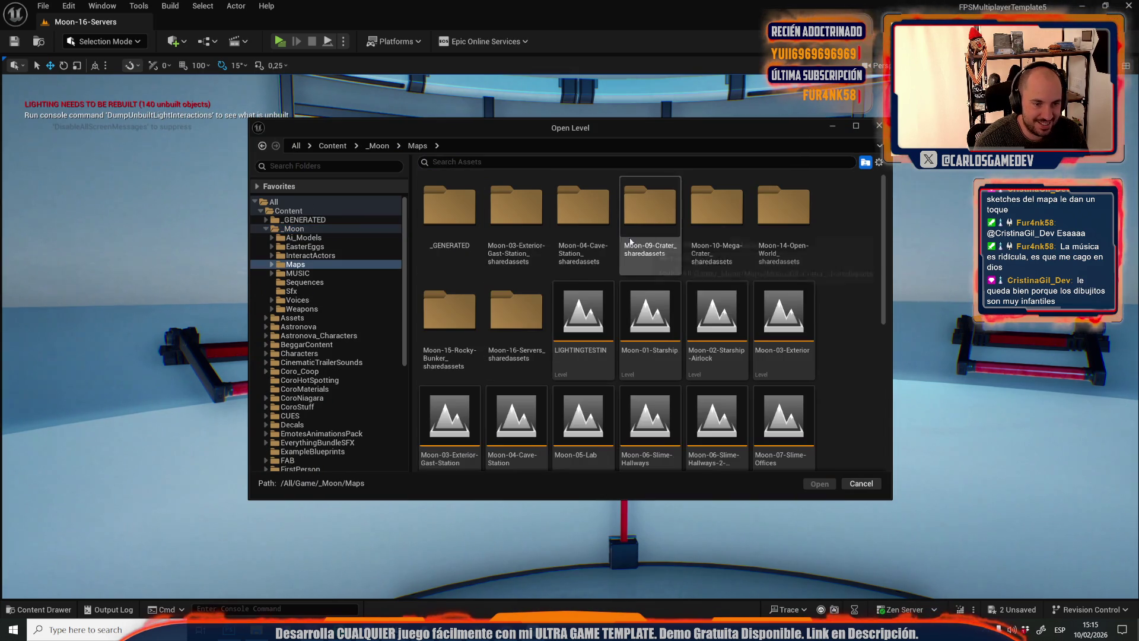
scroll(711, 449, "down", 4)
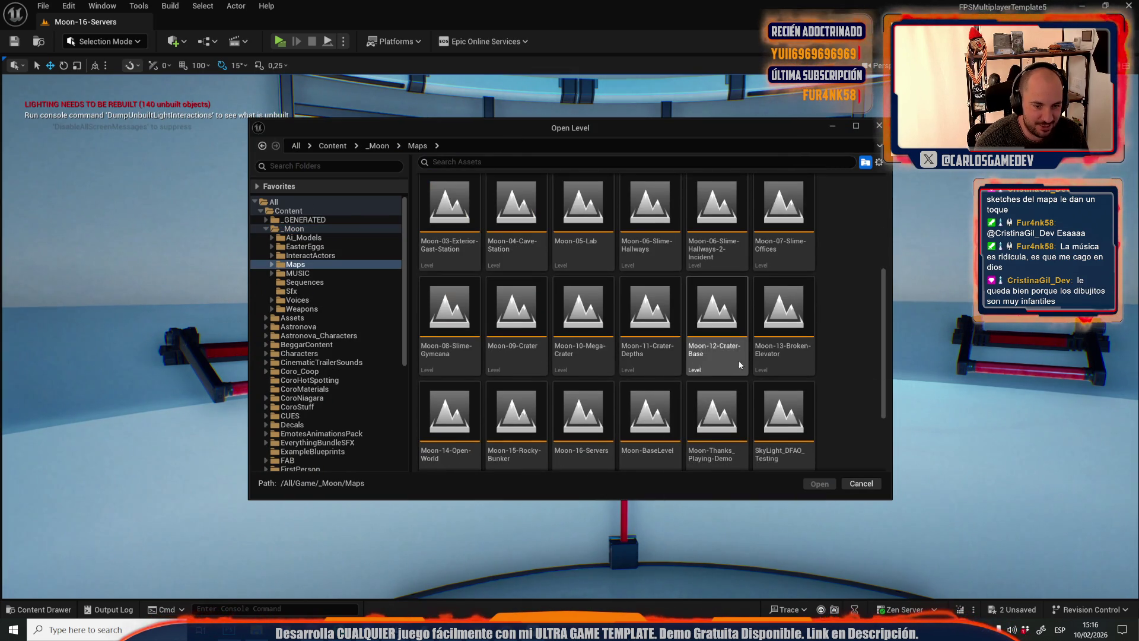
double_click(722, 302)
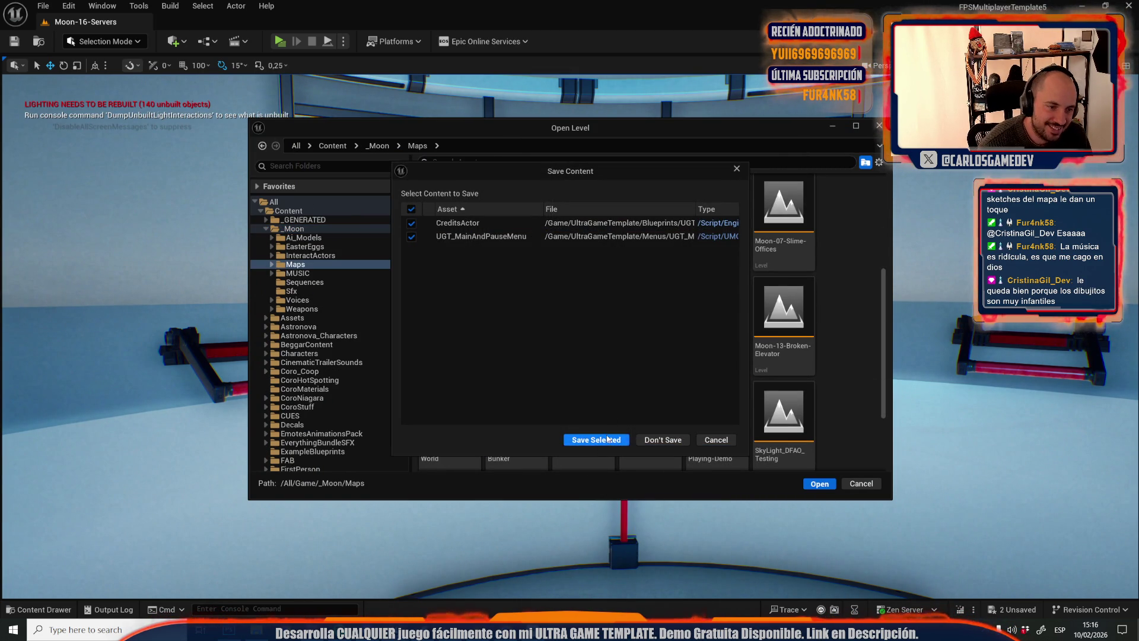
left_click(581, 440)
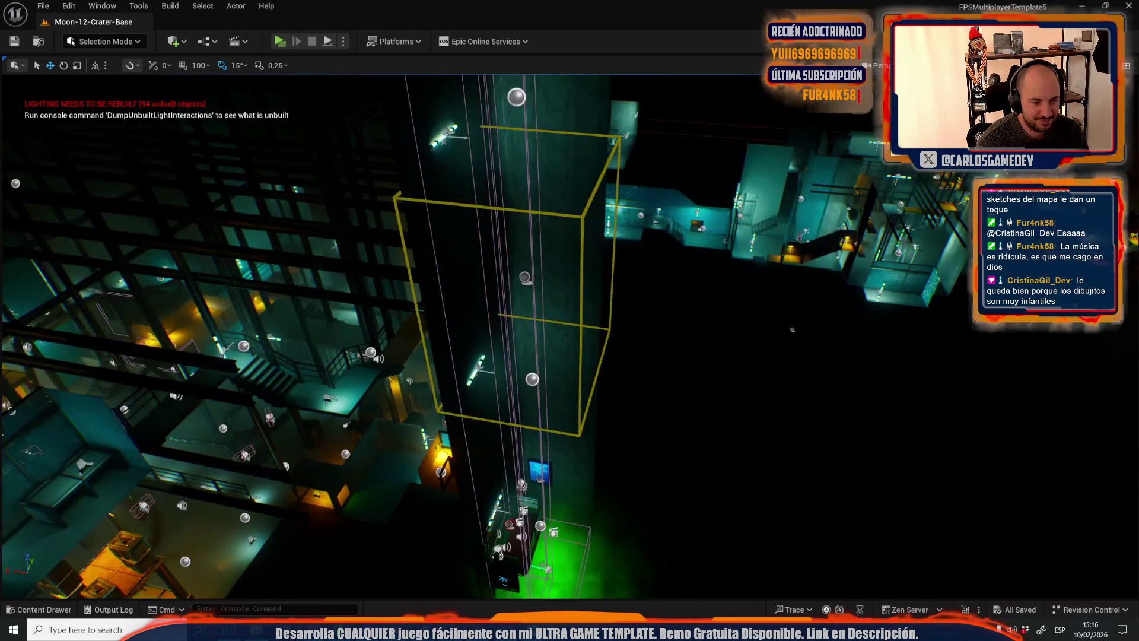
Pull the camera back to view the building and elevator shaft
mouse_move(791, 329)
left_mouse_down()
mouse_move(754, 371)
mouse_move(747, 273)
left_mouse_up()
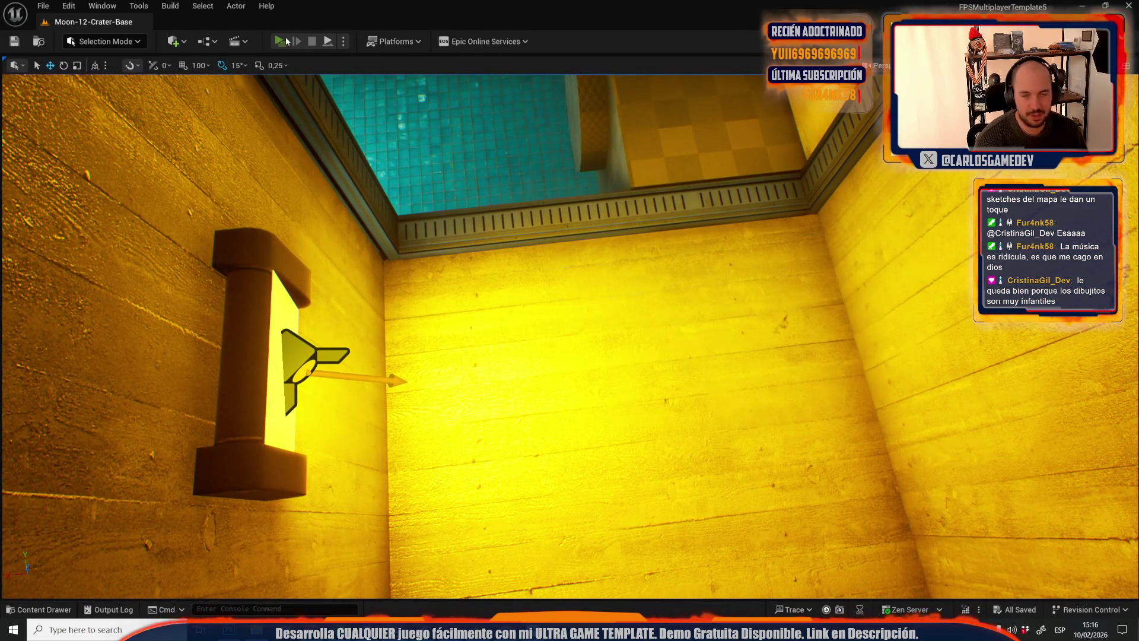
Start a play preview, review the in-game Settings > Game options, then resume play
left_click(279, 41)
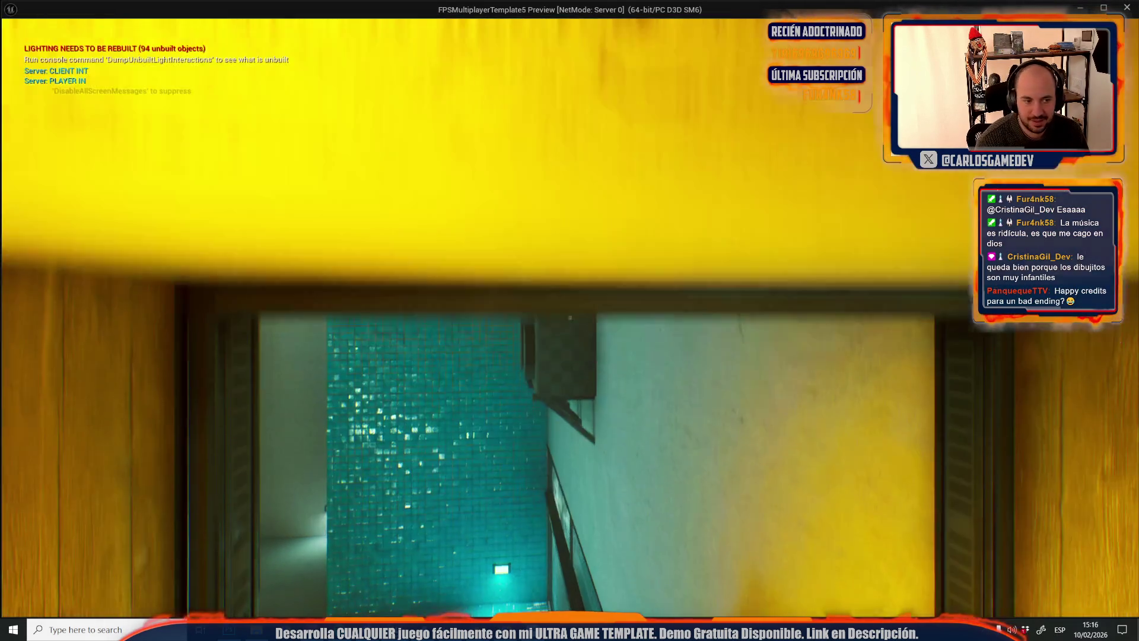
key("Escape")
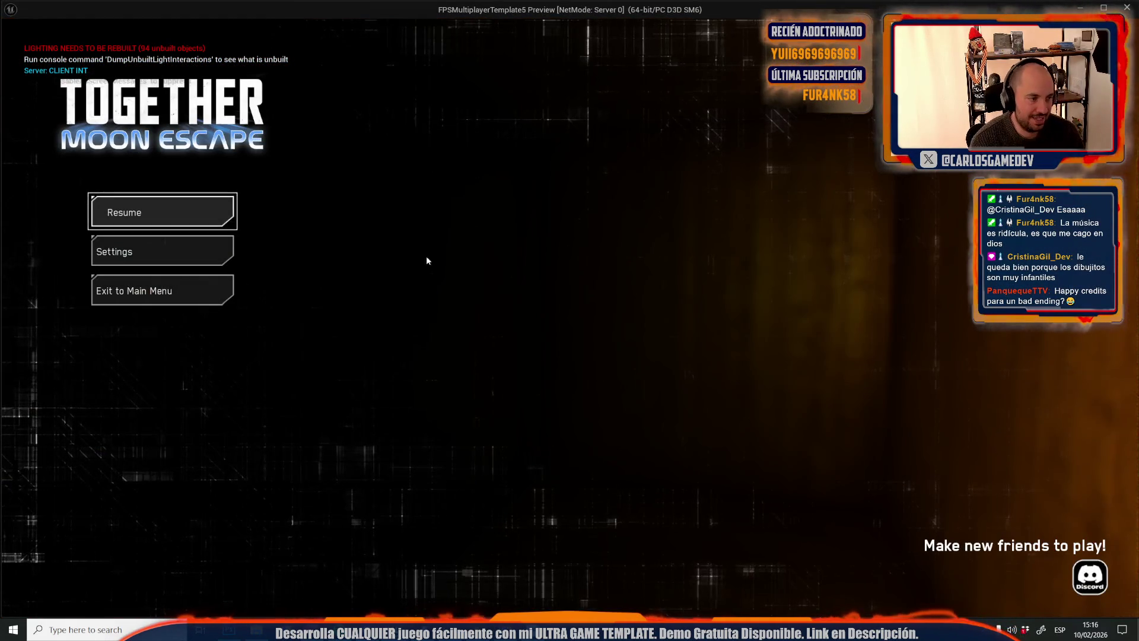
left_click(147, 247)
left_click(160, 84)
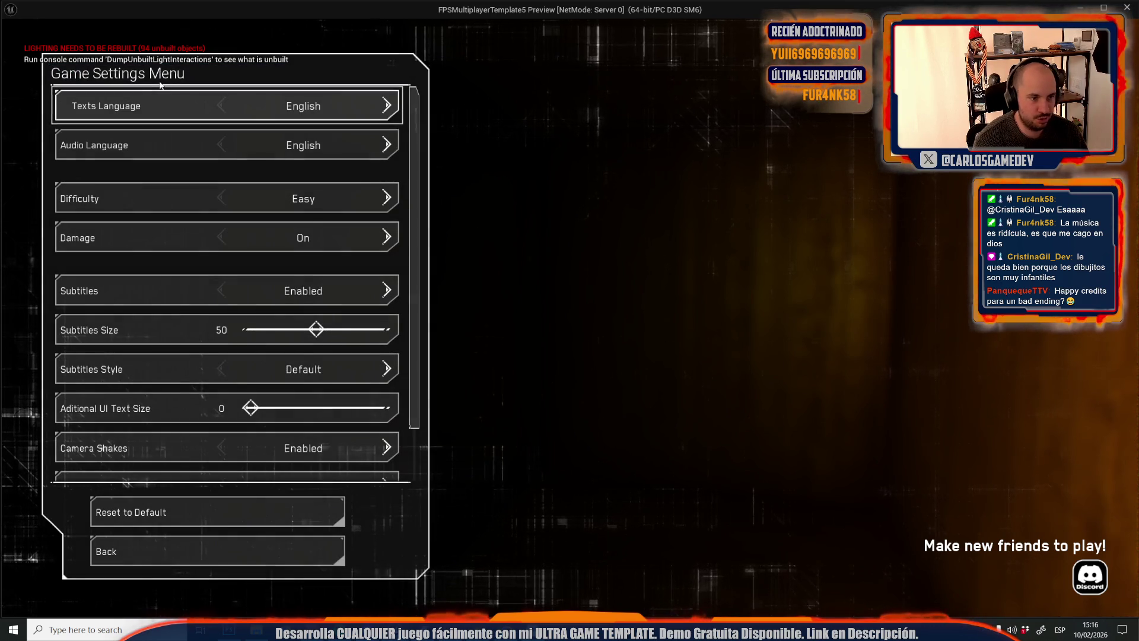
key("Escape")
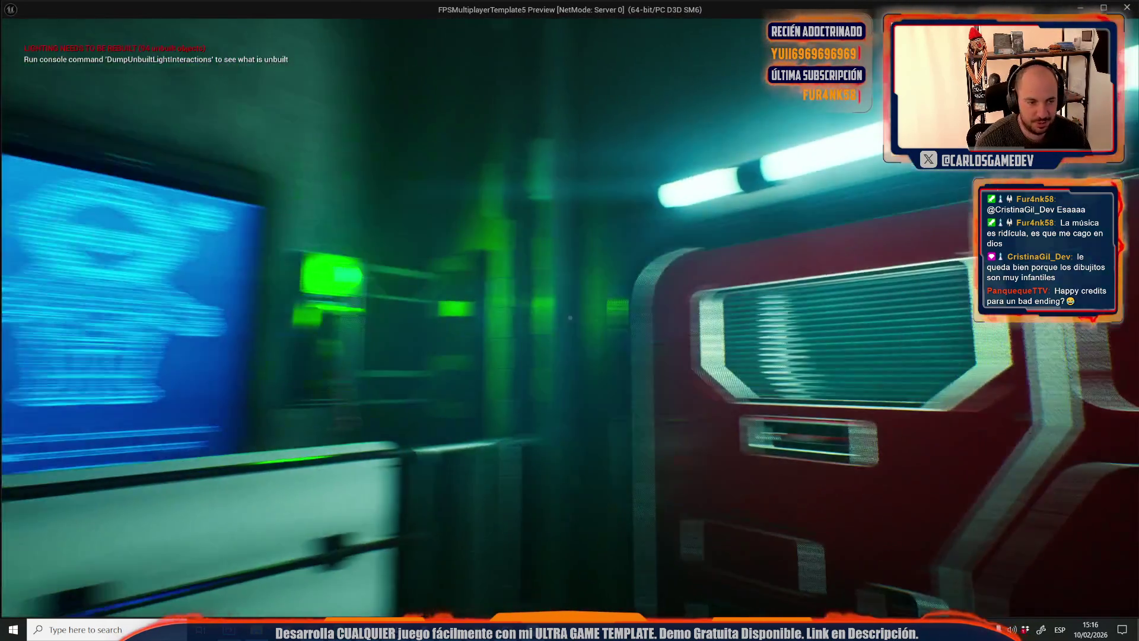
Activate levers Bp_Lever6 and Bp_Lever5 during the play session
key("e")
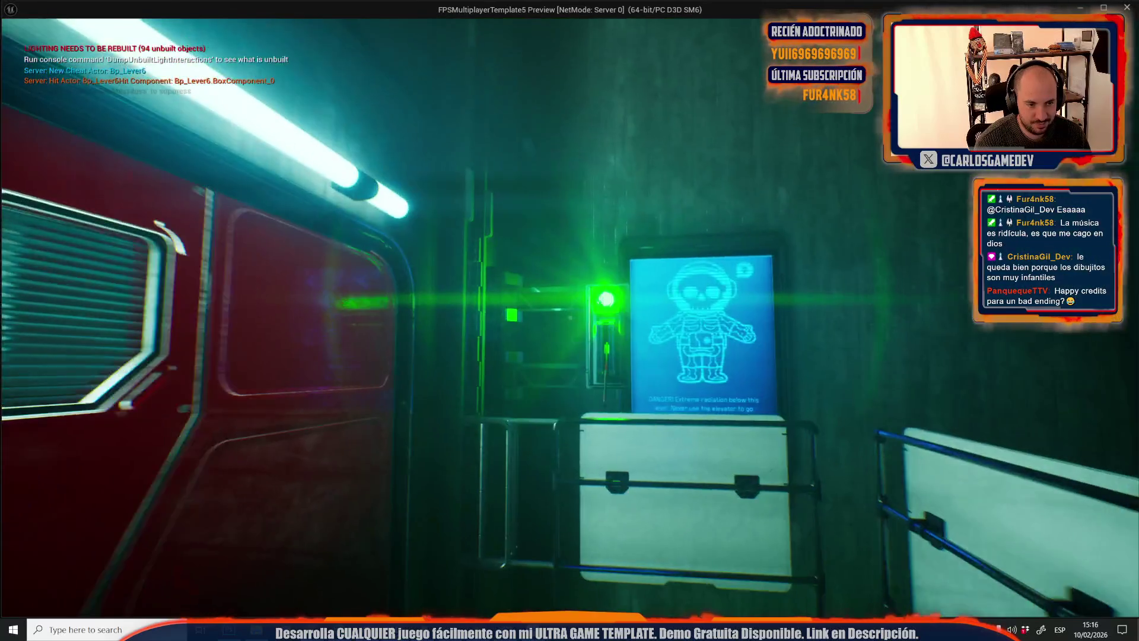
key("e")
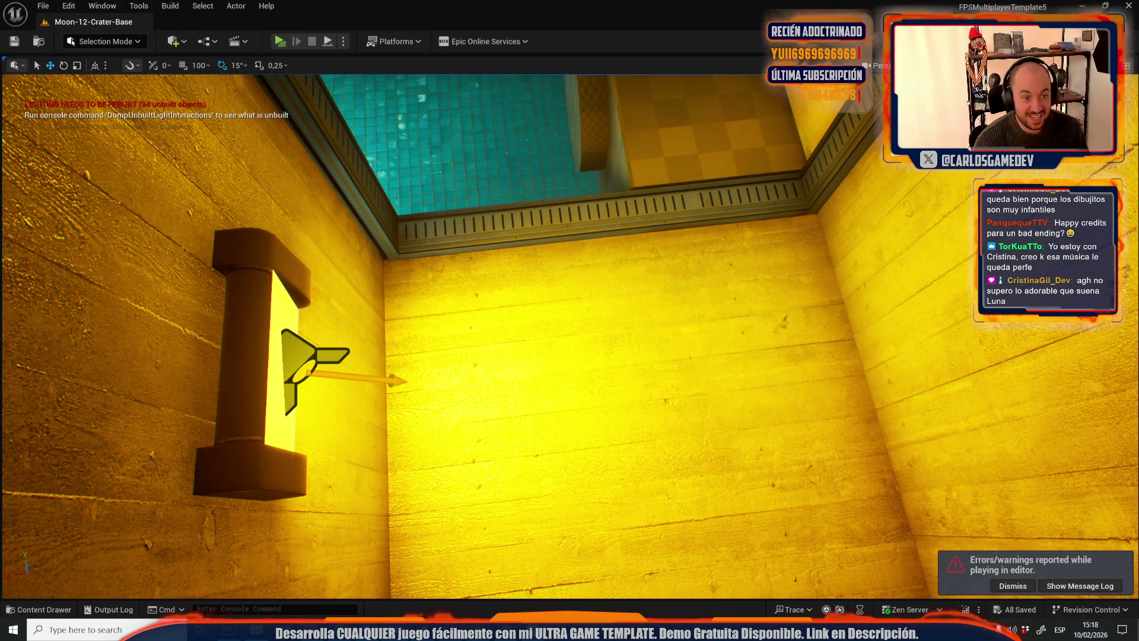
Orbit down into the green fog for a close view of the elevator and robot poster
mouse_move(570, 320)
left_mouse_down()
mouse_move(570, 380)
mouse_move(569, 350)
mouse_move(534, 320)
mouse_move(842, 277)
left_mouse_up()
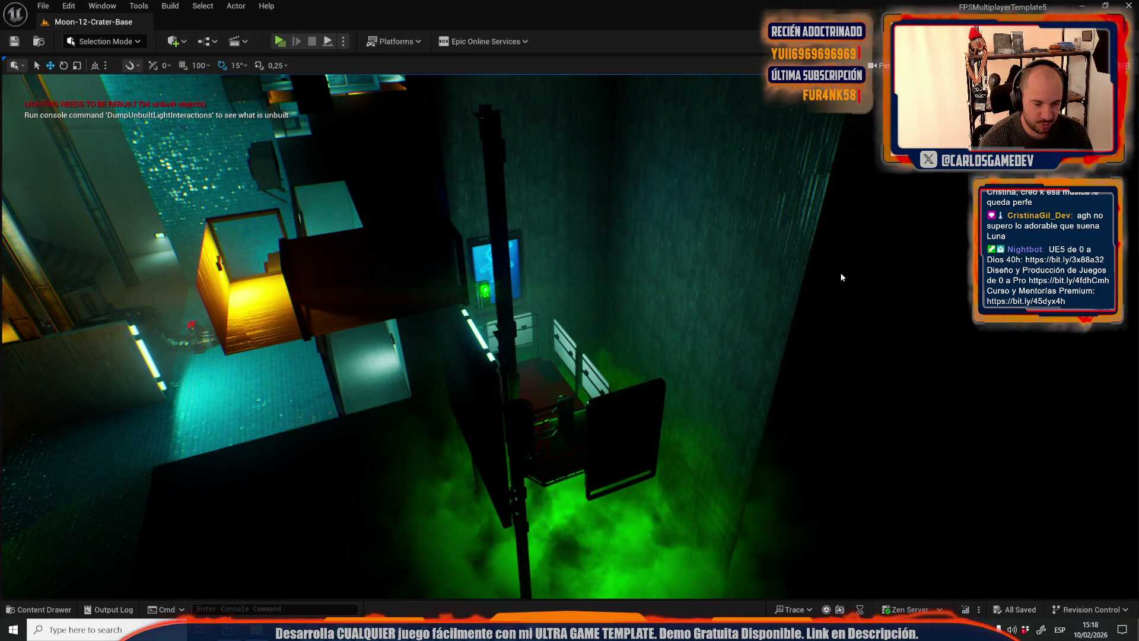
mouse_move(689, 298)
left_mouse_down()
mouse_move(682, 255)
mouse_move(622, 332)
left_mouse_up()
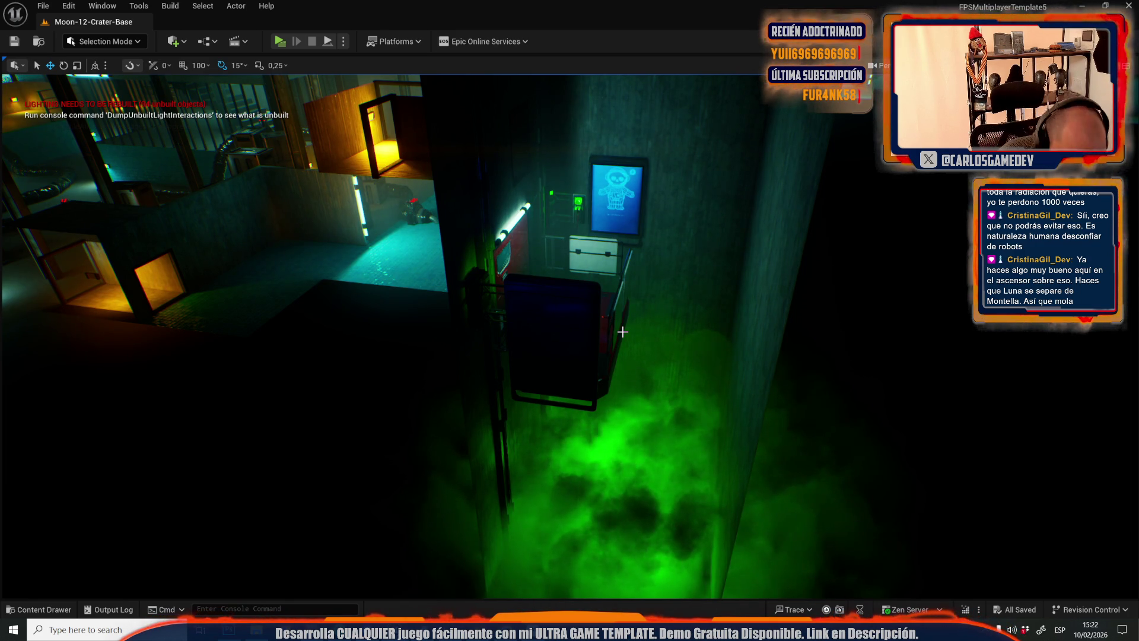
left_click_drag(719, 266, 714, 267)
left_click_drag(641, 282, 641, 283)
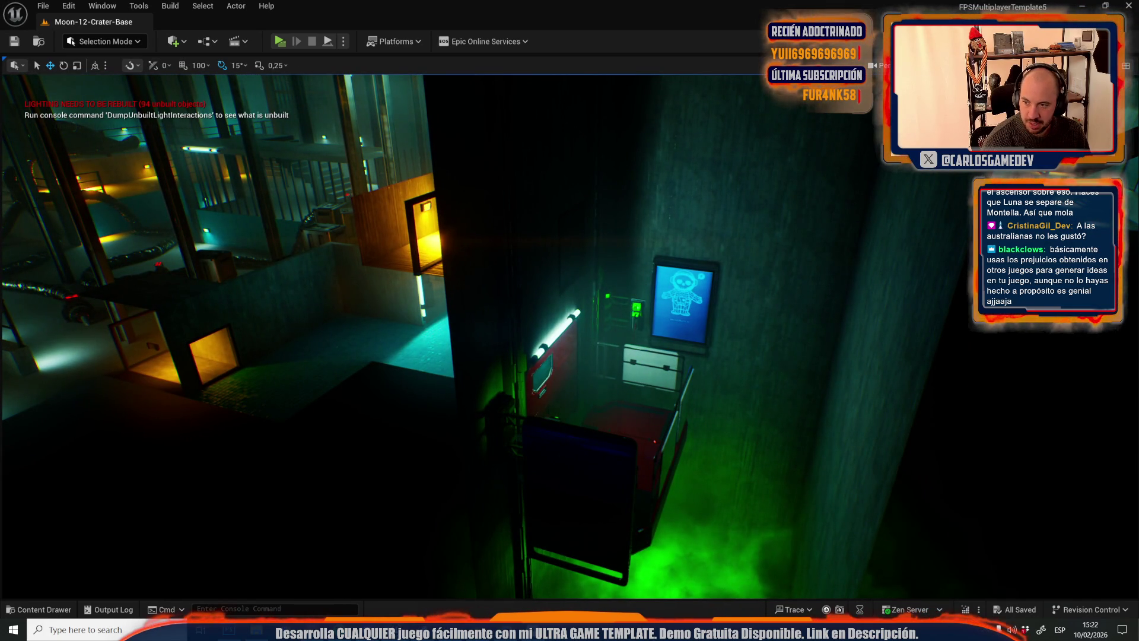